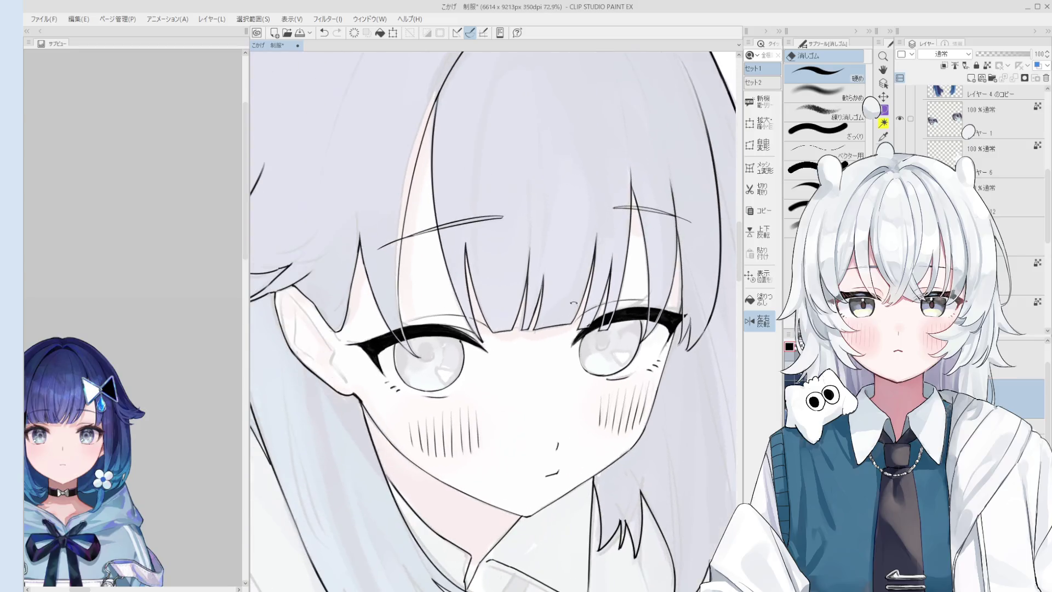
scroll(541, 271, up, 2)
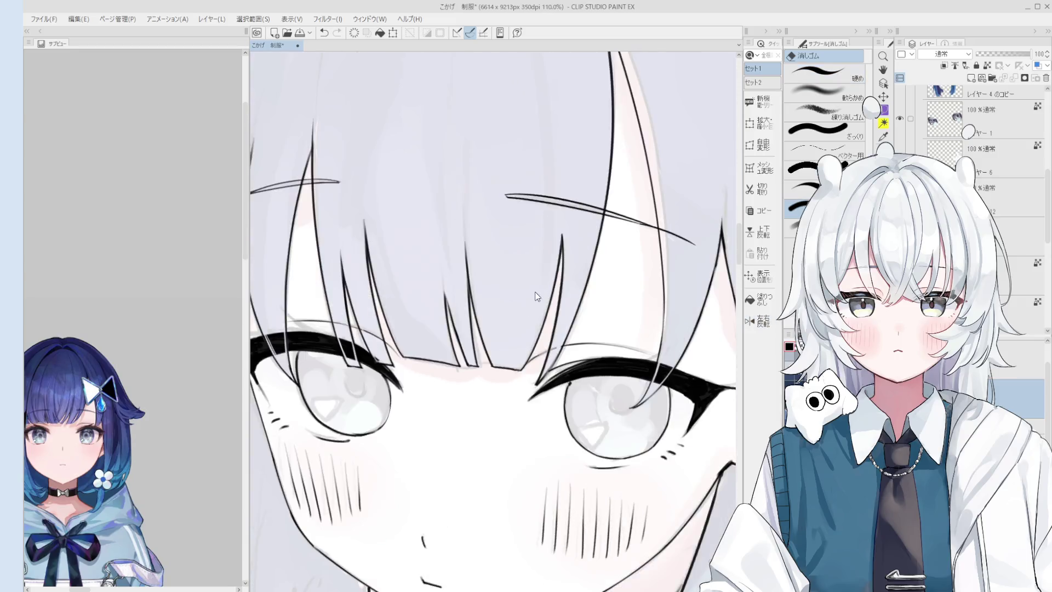
scroll(541, 273, down, 1)
scroll(534, 313, up, 3)
Step: Redraw the bang strand over the left eye with the pen, undoing until the stroke sits right
key(p)
key(ctrl+z)
key(ctrl+z)
drag(487, 294, 529, 362)
key(ctrl+z)
drag(491, 301, 531, 364)
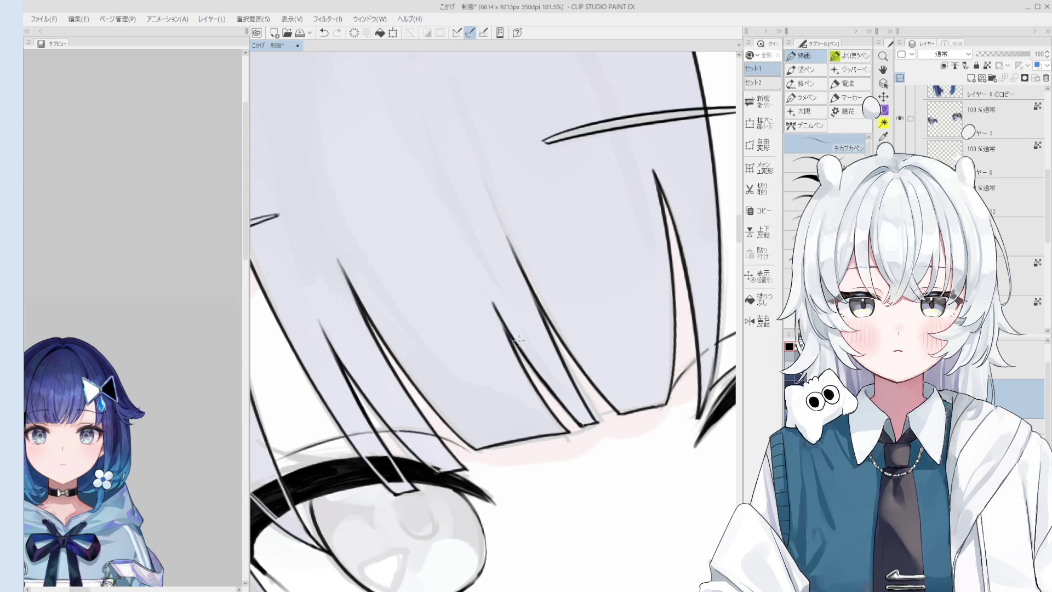
key(ctrl+z)
drag(494, 306, 540, 393)
key(ctrl+z)
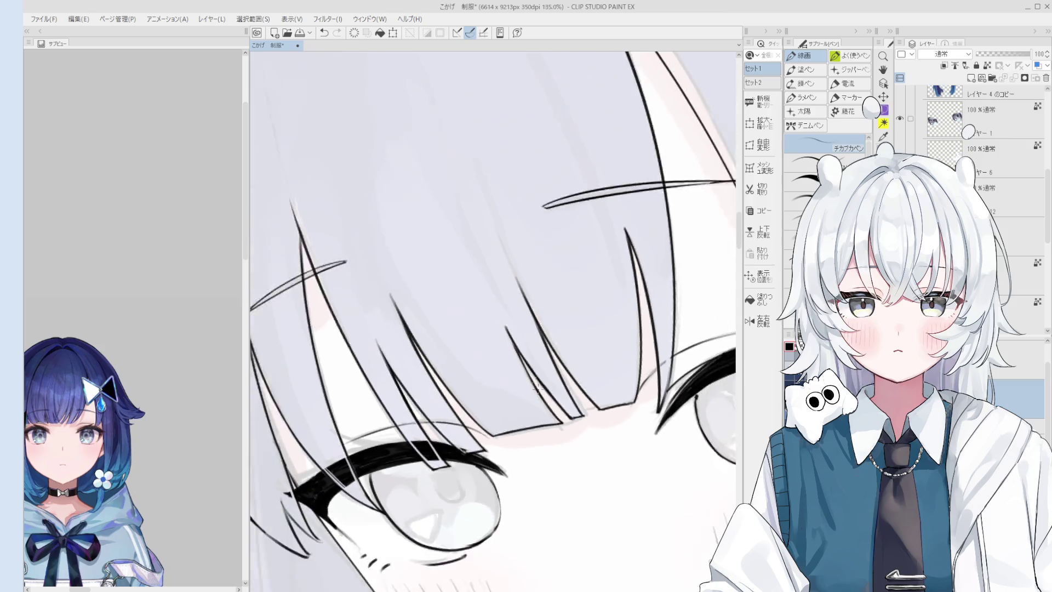
scroll(539, 392, down, 5)
Step: Erase the stray stroke near the bangs and part of the top hair strand line
key(space)
drag(575, 424, 560, 385)
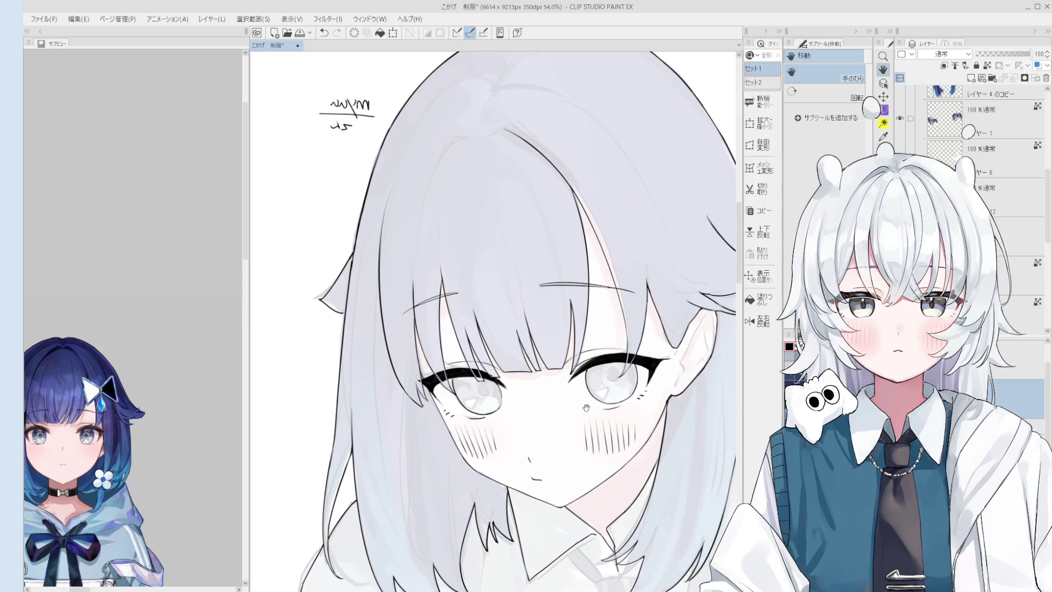
key(e)
key(asciicircum)
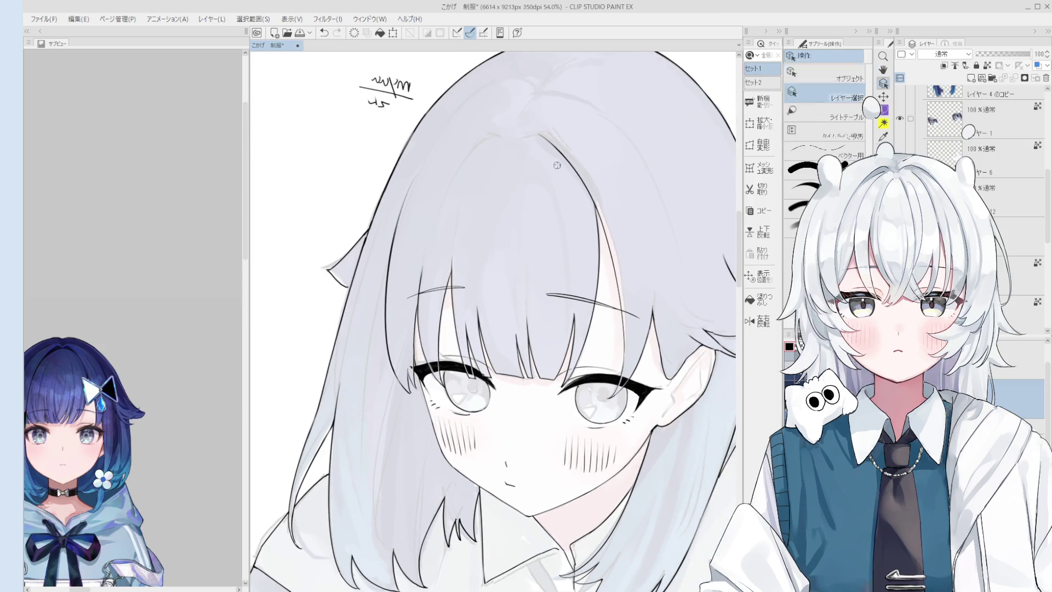
key(o)
key(e)
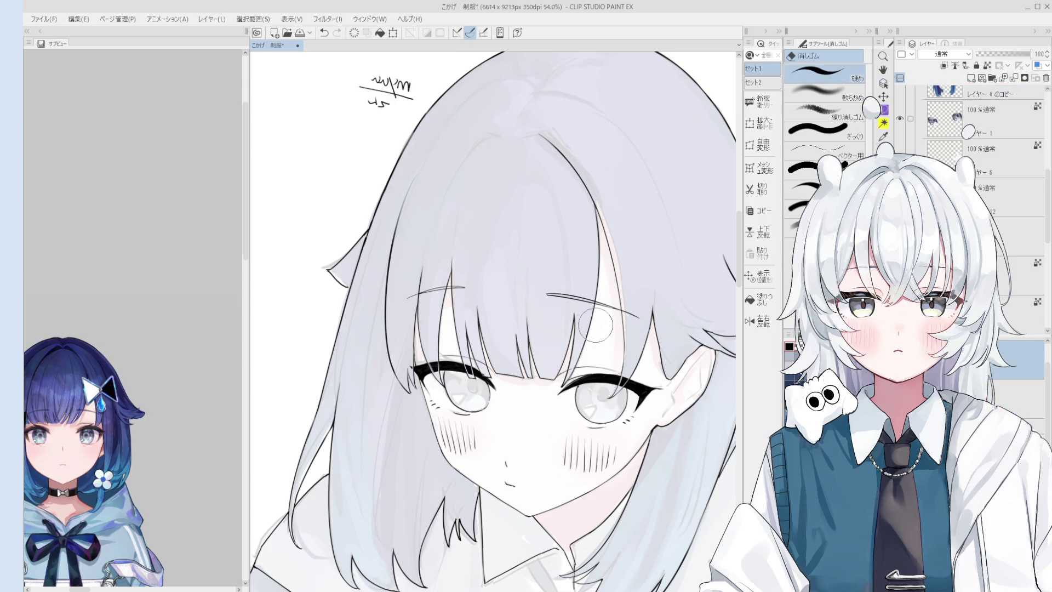
drag(539, 320, 485, 304)
scroll(403, 136, down, 2)
drag(402, 135, 445, 114)
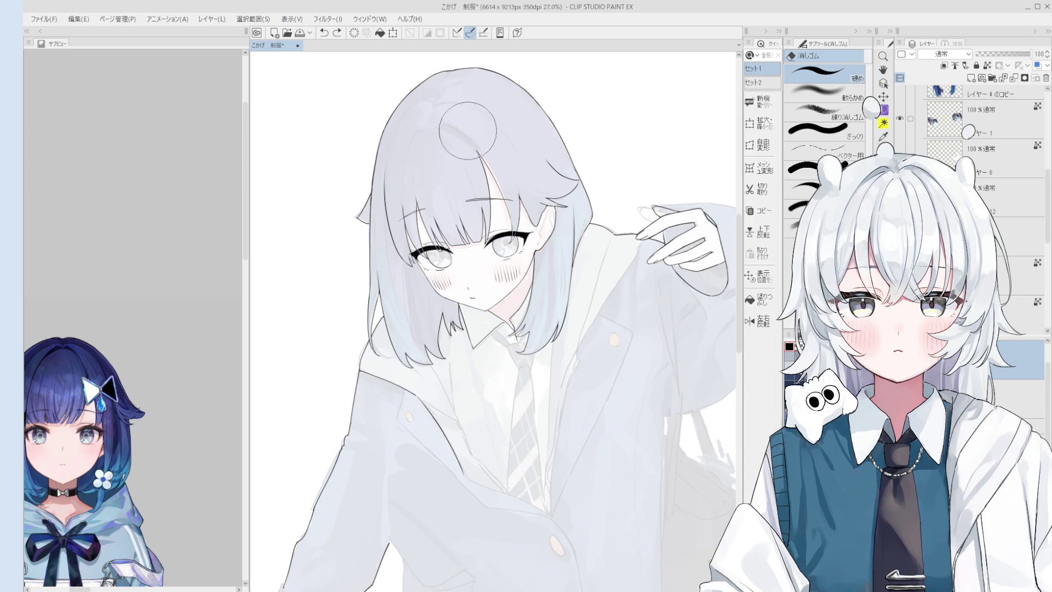
key(h)
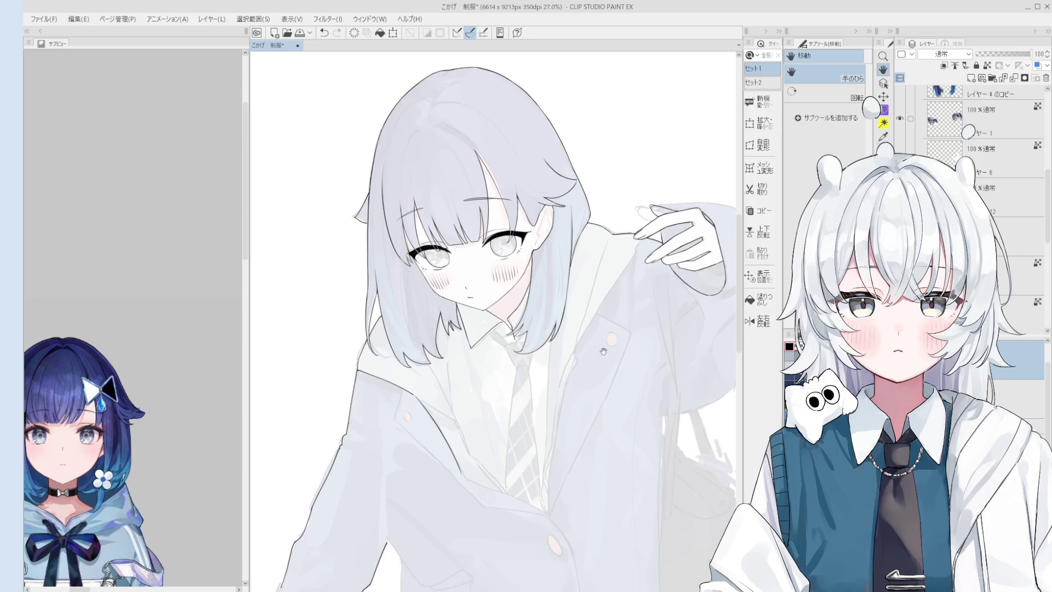
Step: Mirror the canvas view horizontally and add a short ink stroke on the raised hand's fingers
click(760, 320)
drag(641, 386, 696, 444)
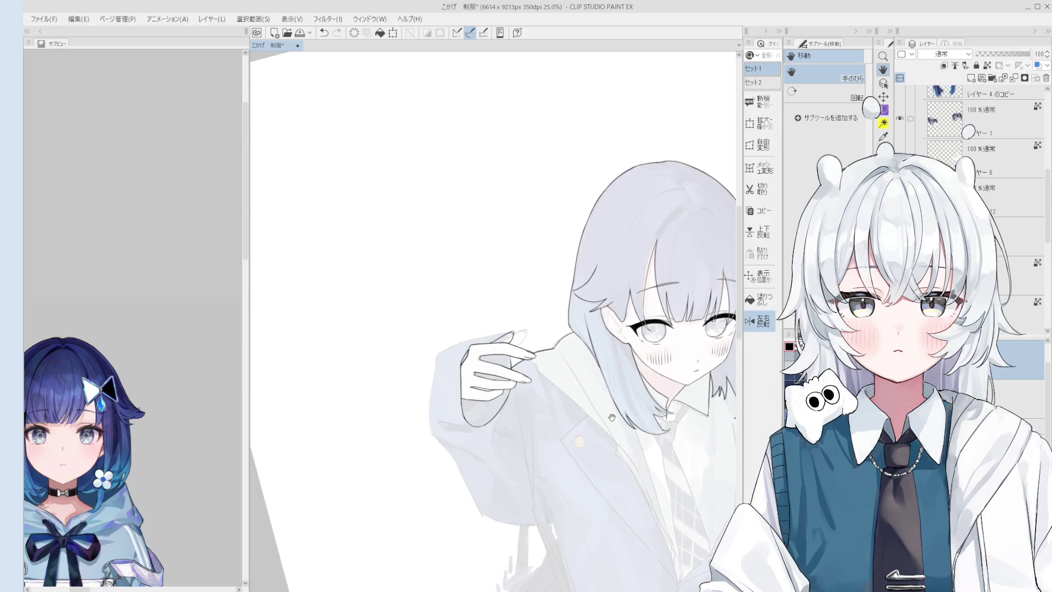
scroll(612, 417, up, 2)
key(p)
scroll(547, 397, up, 1)
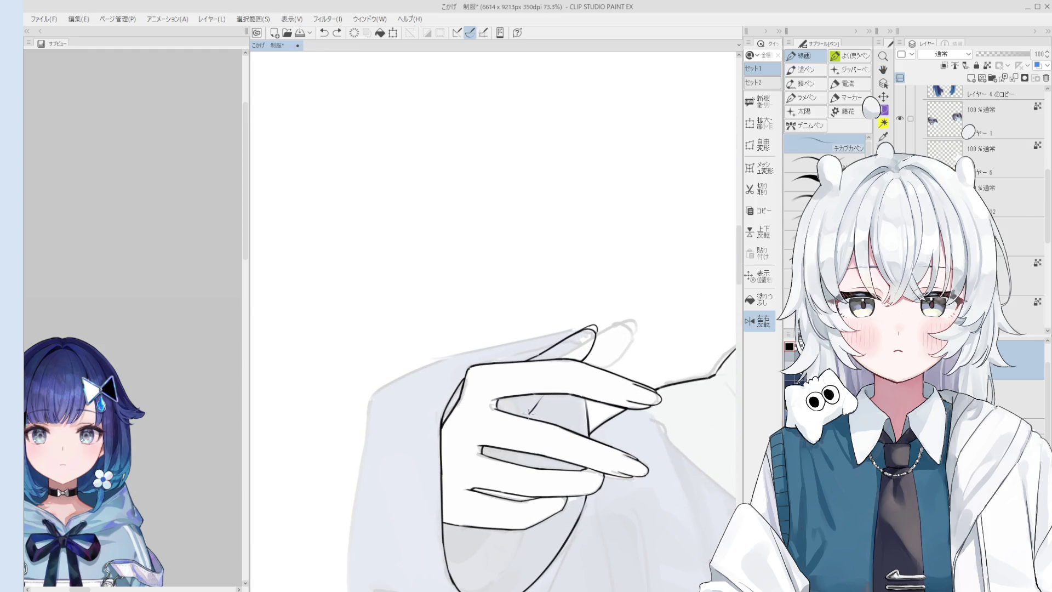
scroll(542, 413, down, 1)
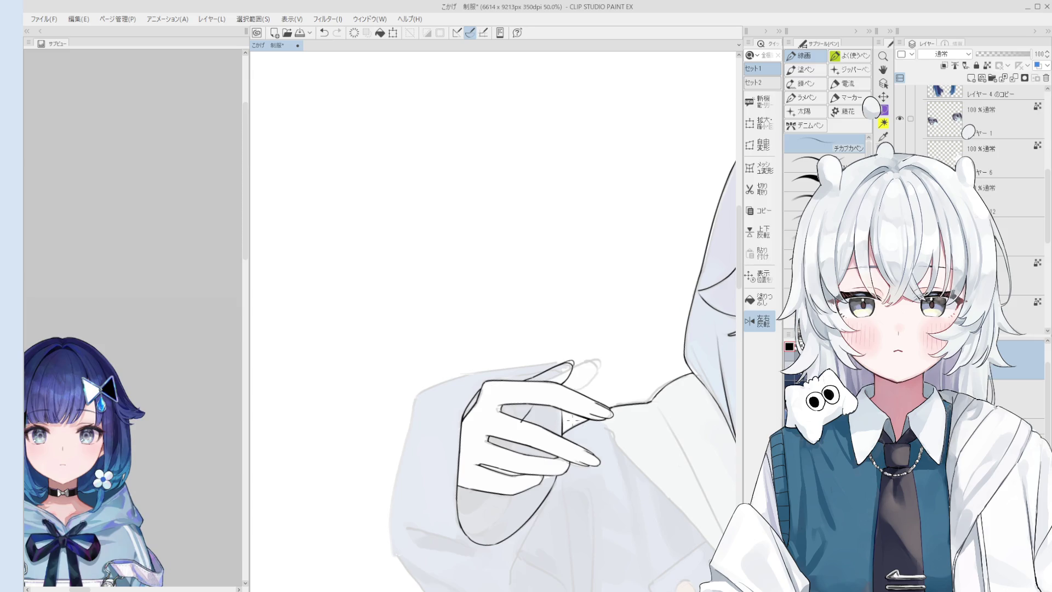
scroll(533, 411, up, 1)
drag(522, 406, 519, 413)
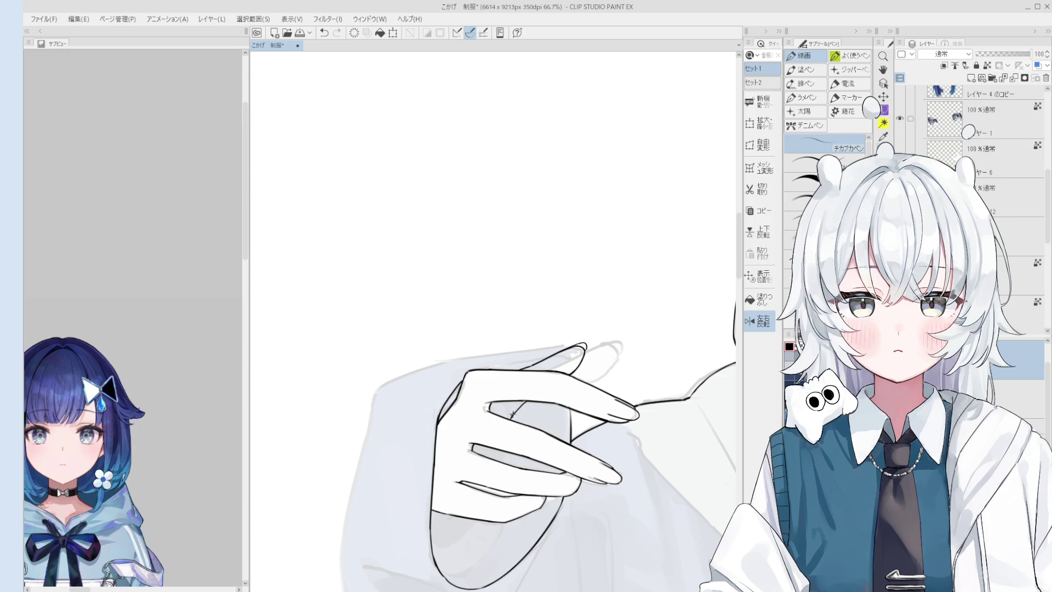
key(e)
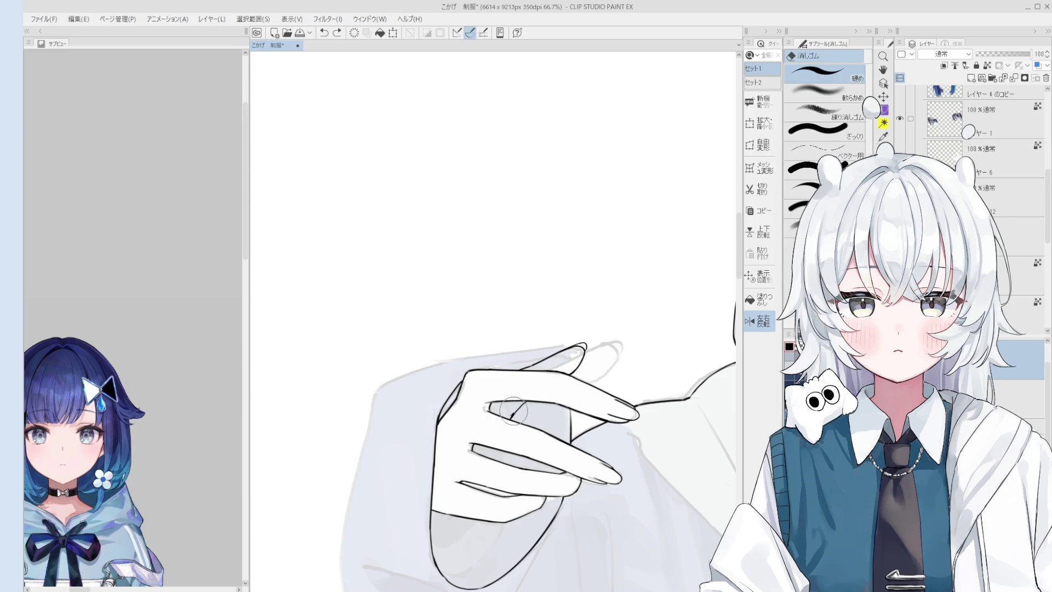
key(space)
drag(519, 429, 532, 427)
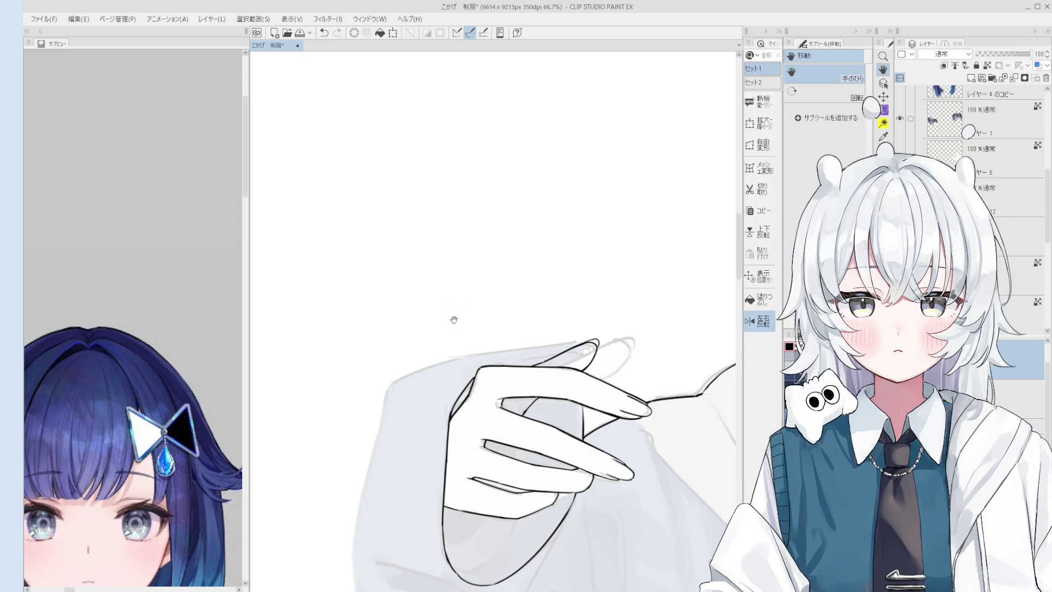
scroll(538, 471, up, 3)
drag(549, 450, 526, 461)
scroll(526, 461, up, 1)
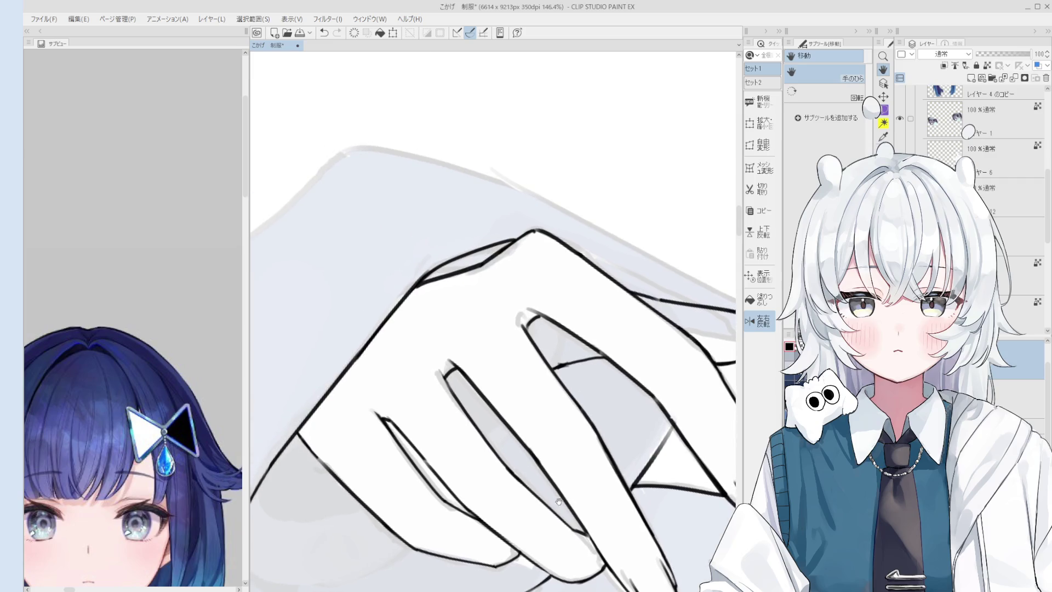
key(o)
scroll(441, 384, up, 1)
key(p)
scroll(441, 384, up, 2)
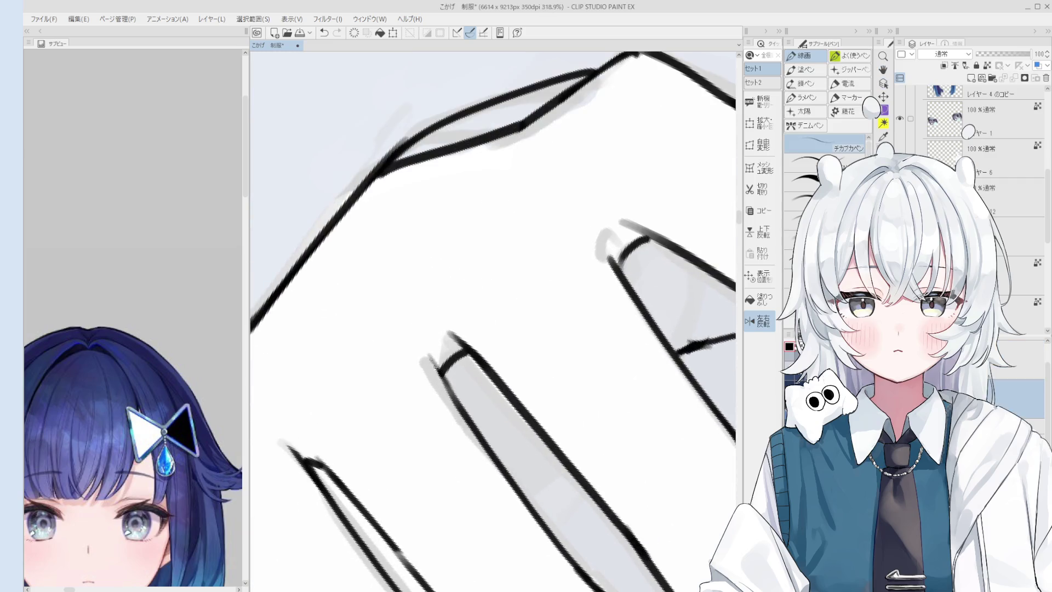
scroll(447, 387, down, 2)
scroll(427, 411, down, 1)
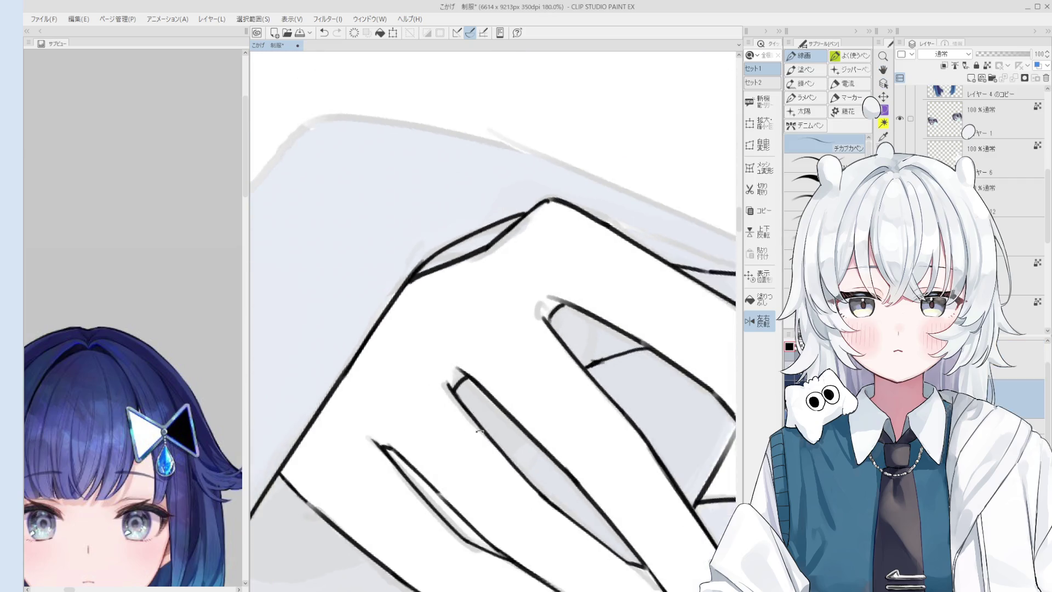
scroll(403, 436, up, 1)
scroll(395, 449, up, 1)
scroll(396, 449, down, 1)
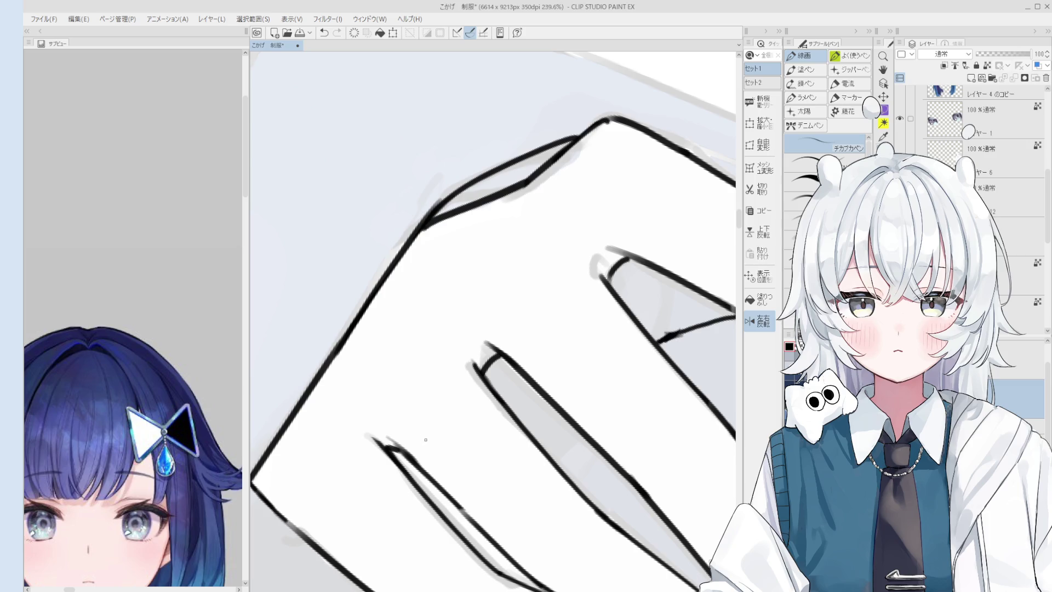
scroll(419, 452, down, 2)
scroll(420, 452, down, 2)
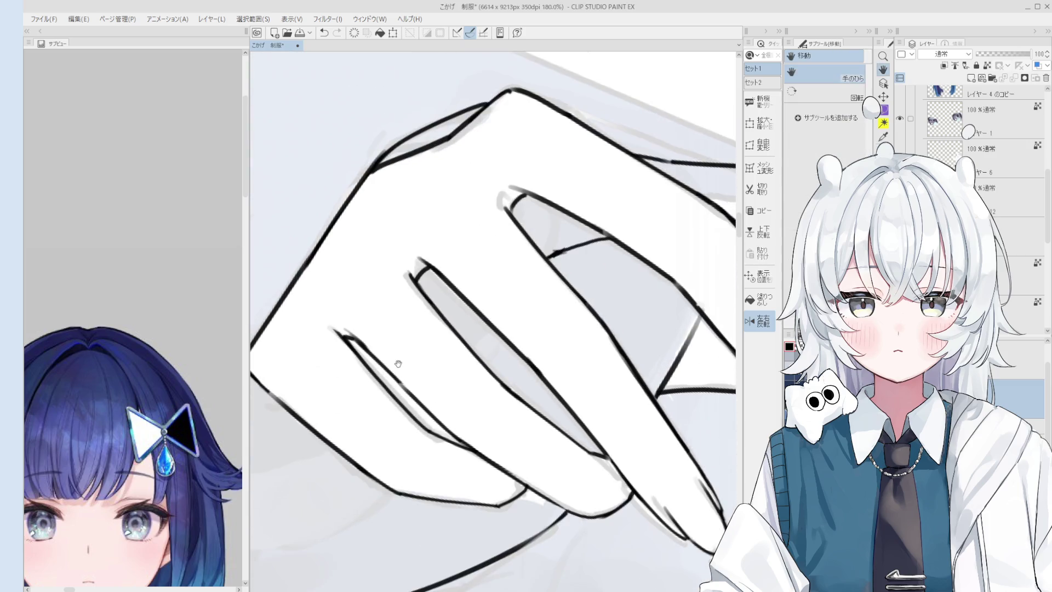
drag(419, 451, 448, 447)
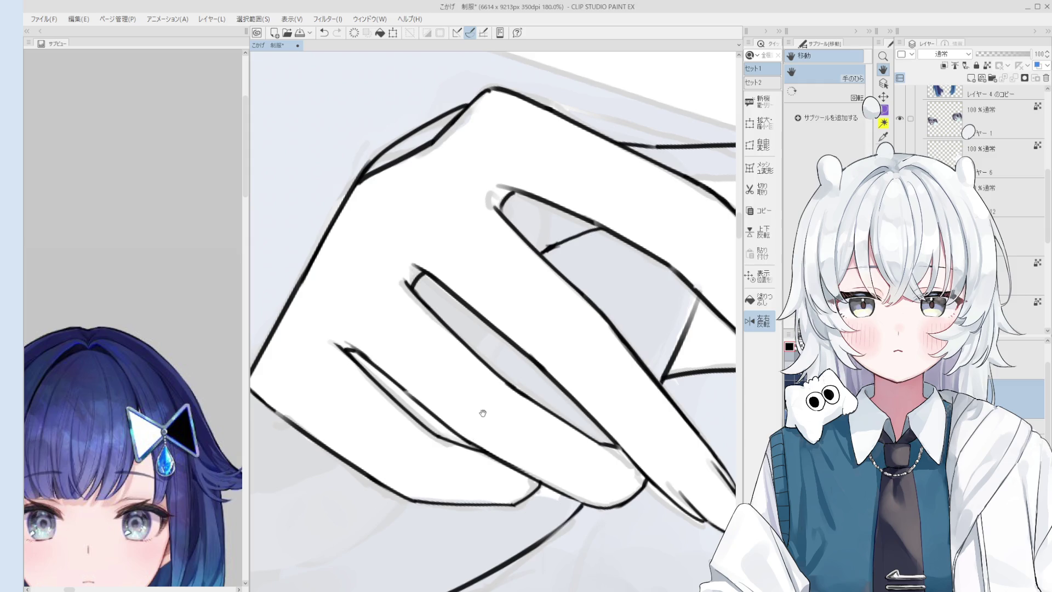
drag(483, 413, 499, 432)
scroll(574, 367, up, 1)
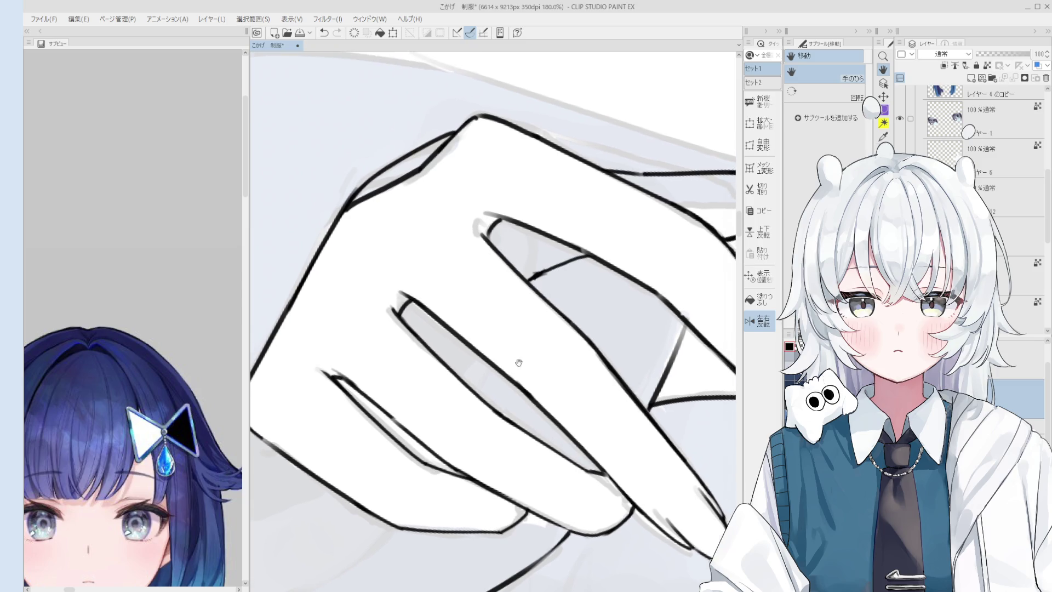
key(o)
key(e)
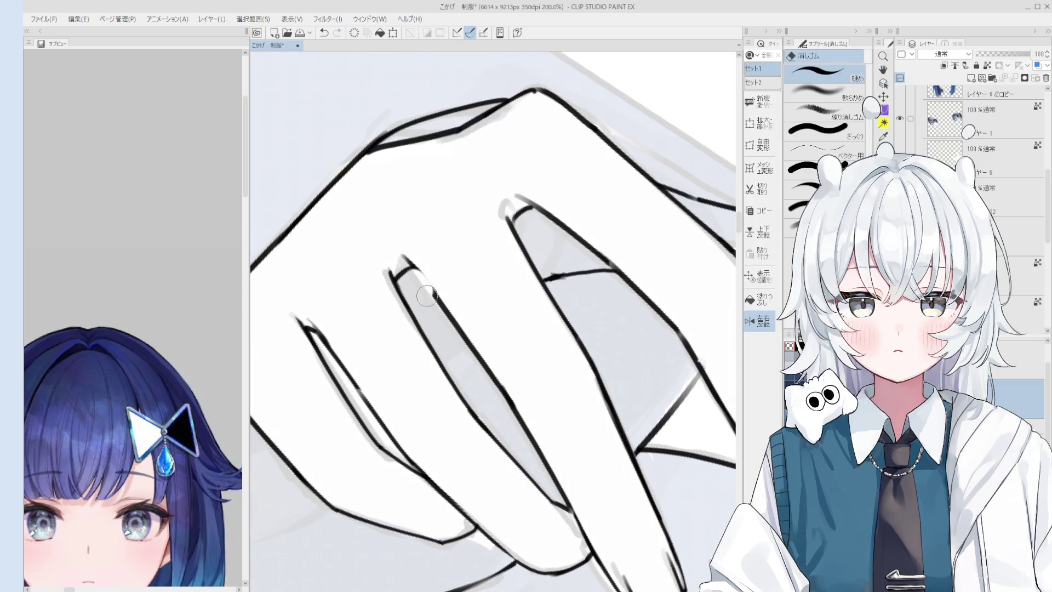
scroll(465, 356, down, 1)
key(p)
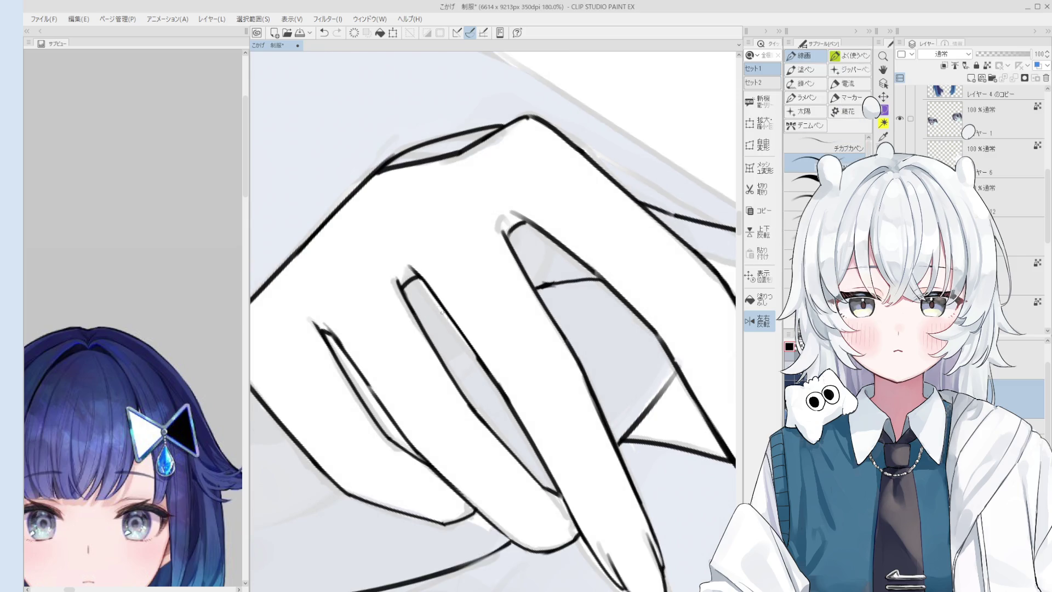
scroll(461, 341, down, 3)
scroll(515, 358, down, 2)
key(h)
drag(510, 361, 472, 347)
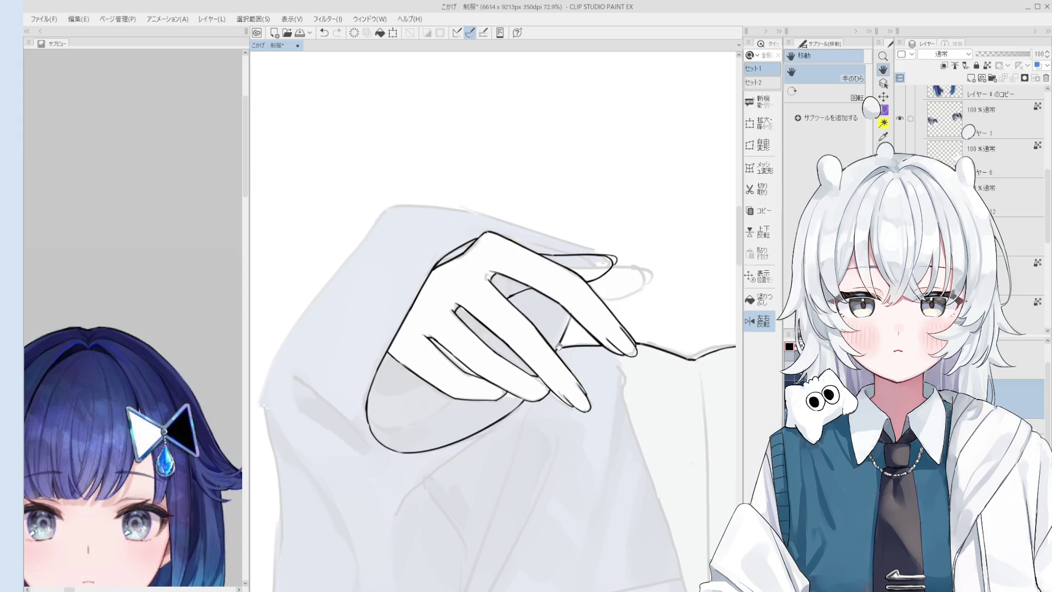
scroll(472, 348, up, 2)
scroll(473, 348, up, 2)
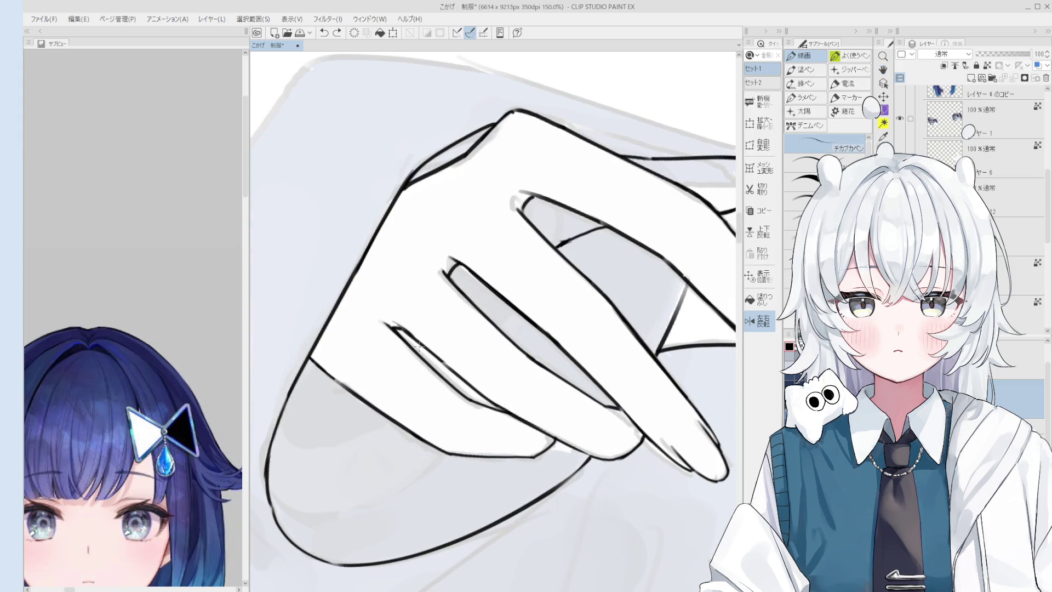
key(e)
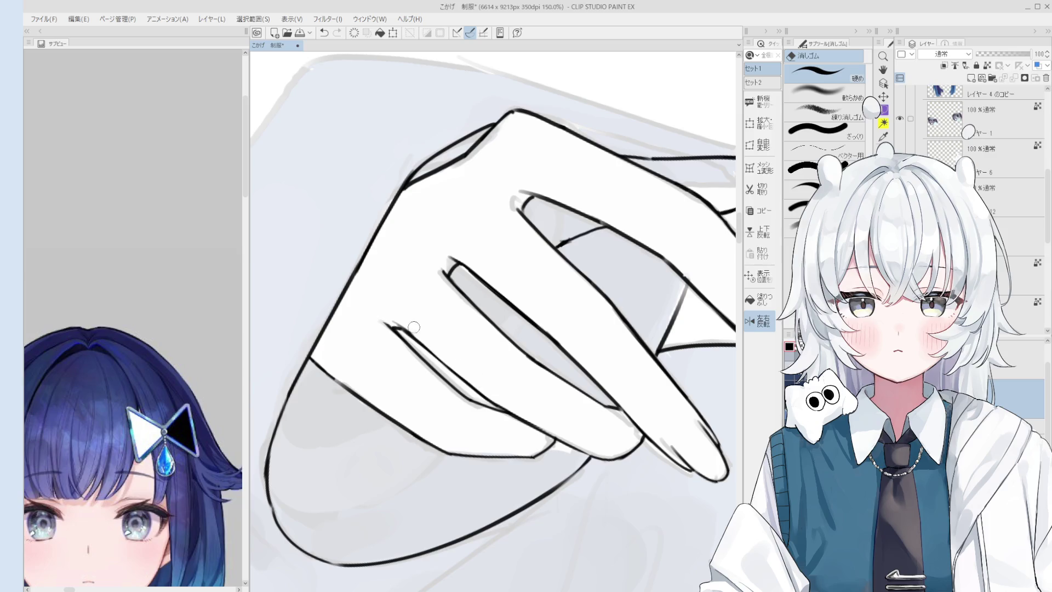
key(p)
scroll(488, 386, down, 3)
scroll(685, 526, down, 2)
key(h)
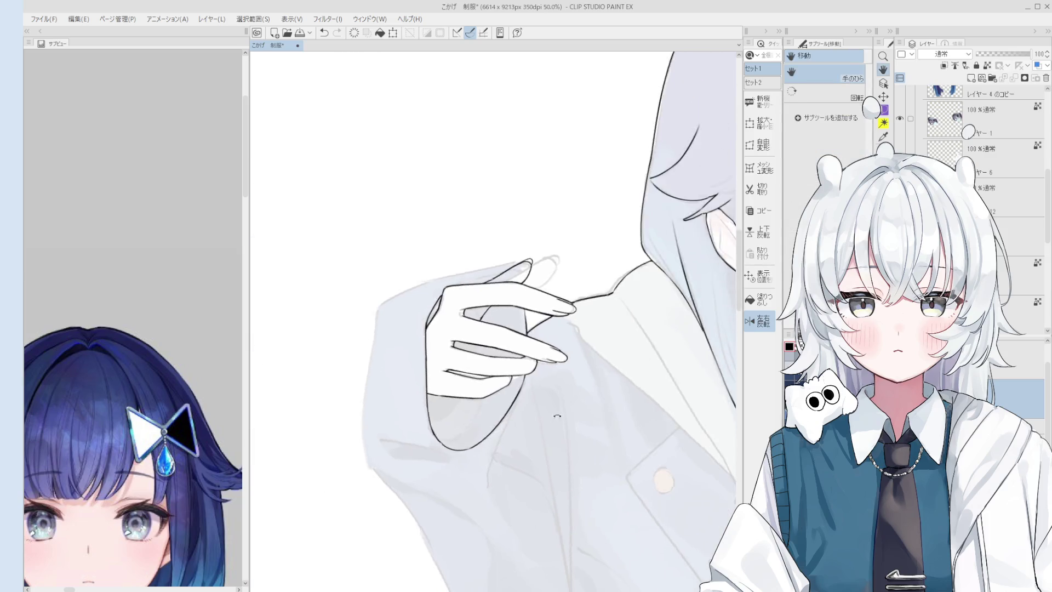
scroll(539, 430, down, 1)
mouse_move(539, 429)
mouse_down()
mouse_move(556, 363)
mouse_move(459, 381)
mouse_up()
key(p)
scroll(458, 380, up, 2)
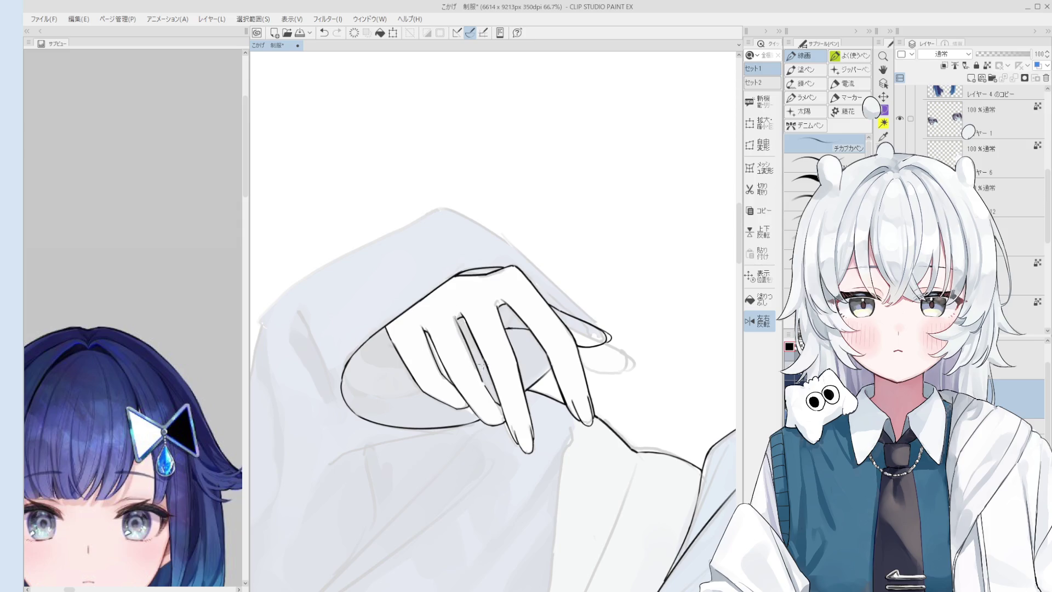
key(e)
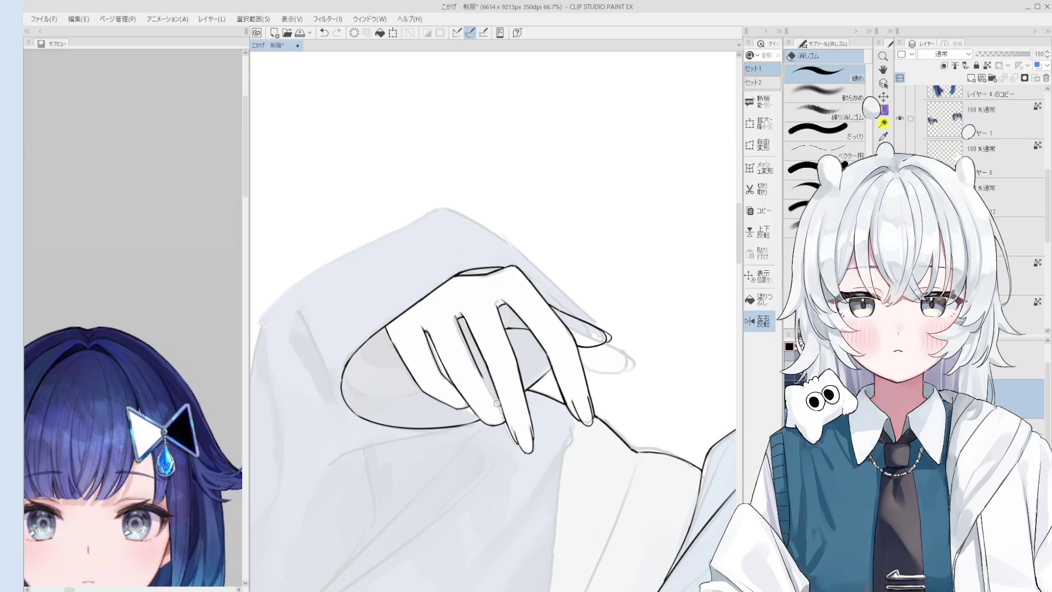
key(p)
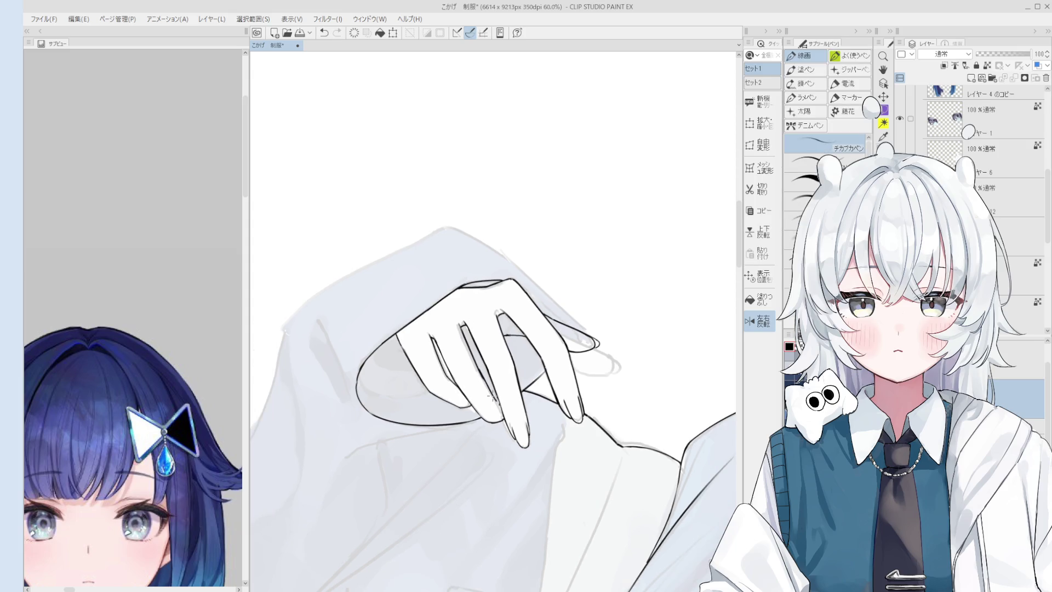
scroll(484, 382, up, 2)
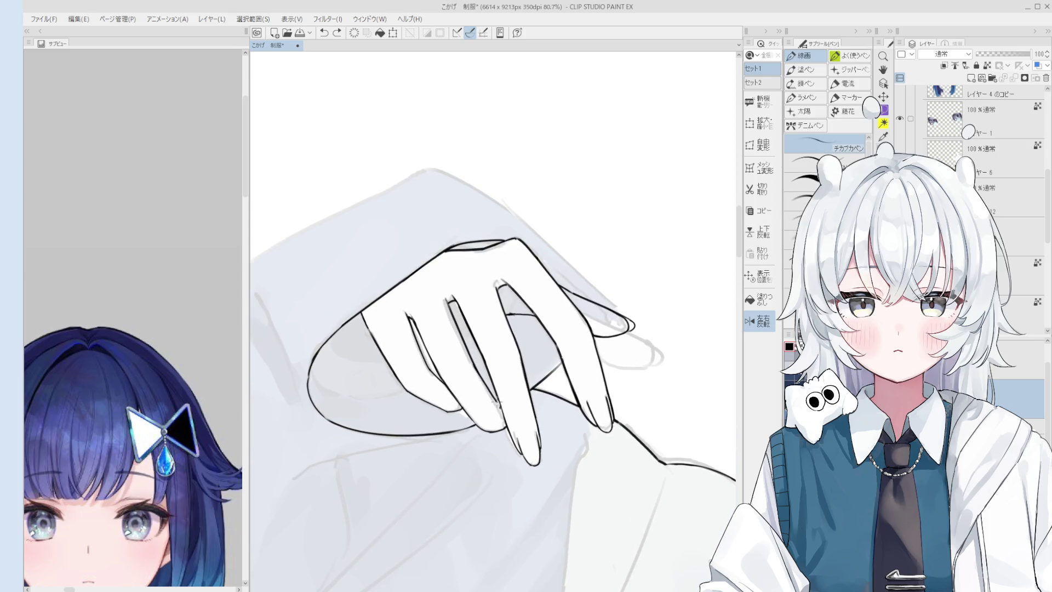
key(e)
key(p)
Step: Rotate the view so the hand points up and erase part of a finger outline with a smaller eraser
key(minus)
key(minus)
key(minus)
key(minus)
key(minus)
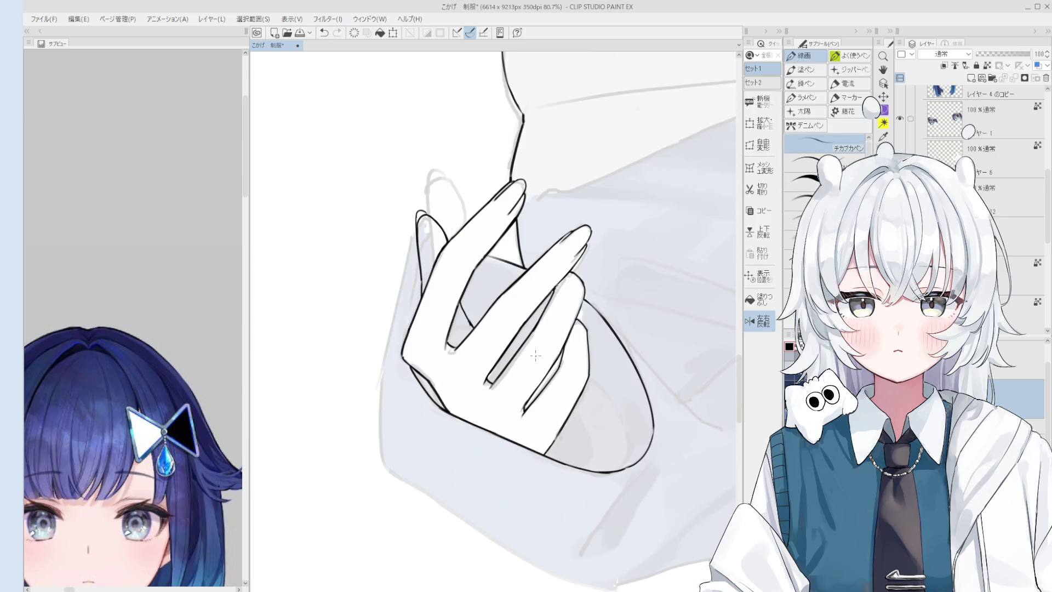
key(e)
key(asciicircum)
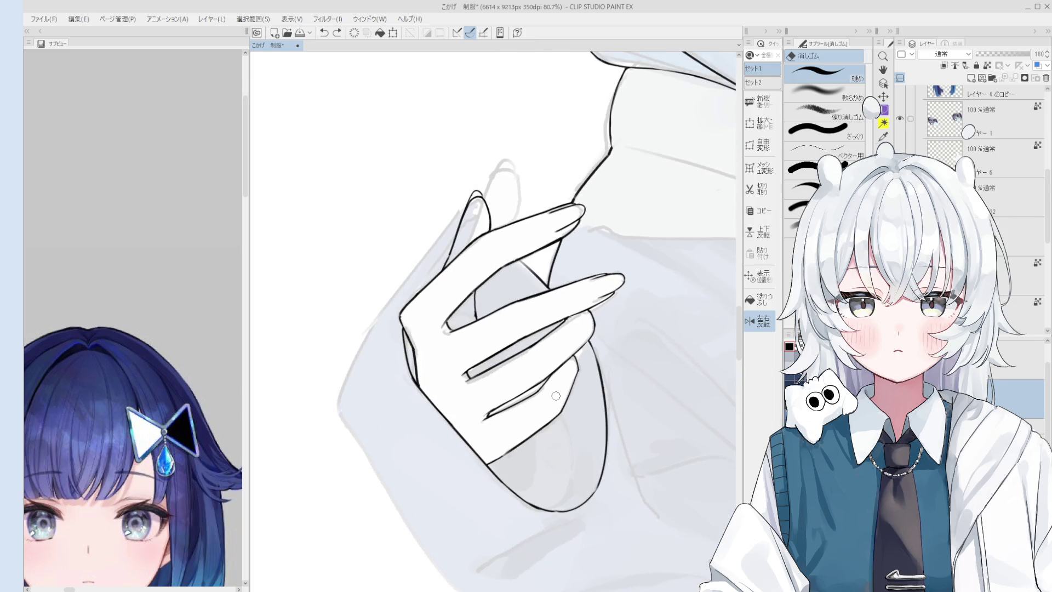
scroll(557, 437, up, 1)
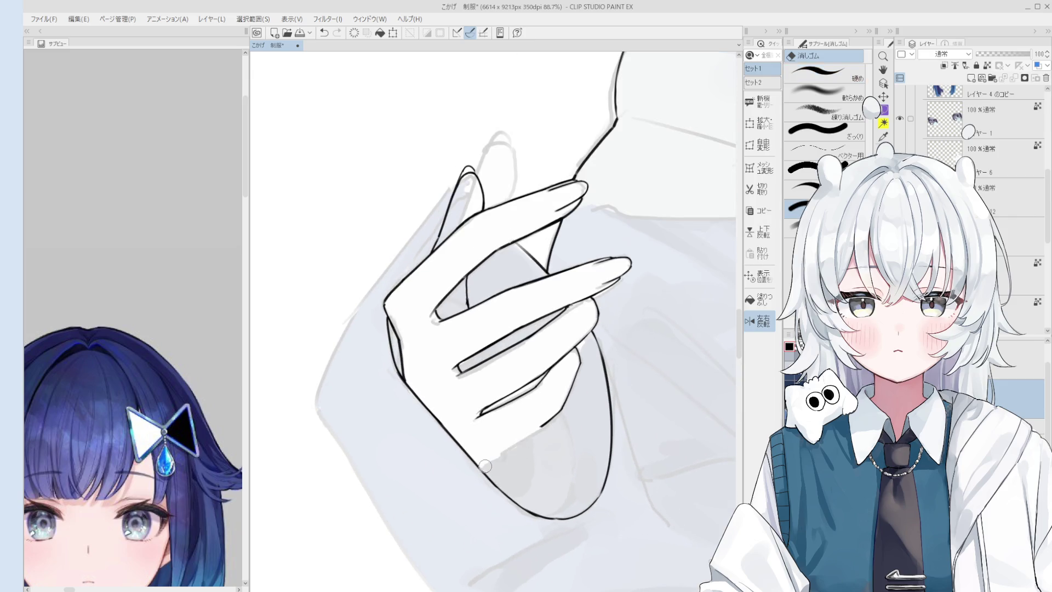
key(p)
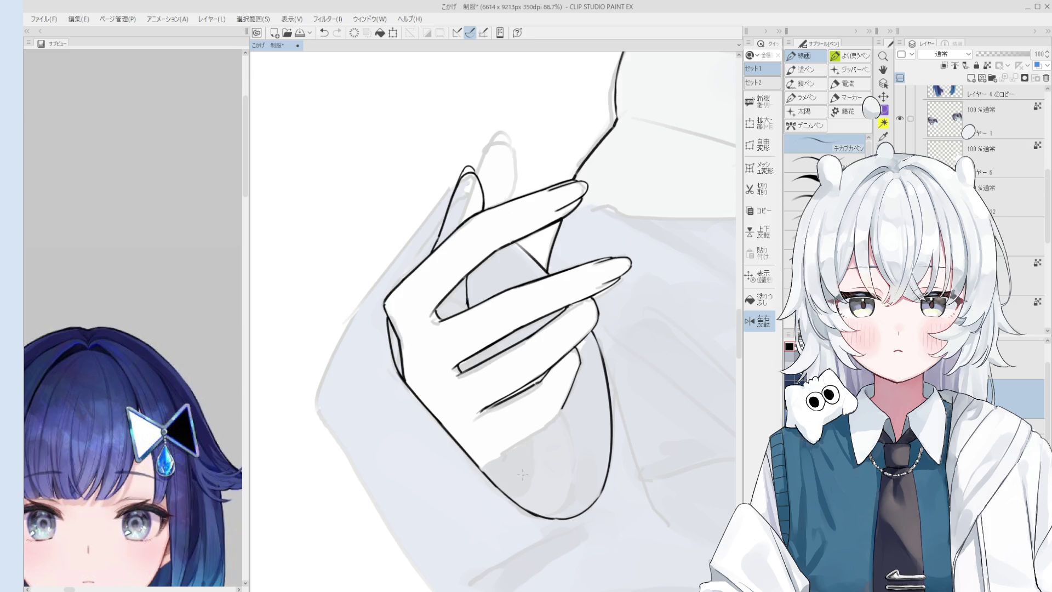
drag(522, 474, 594, 369)
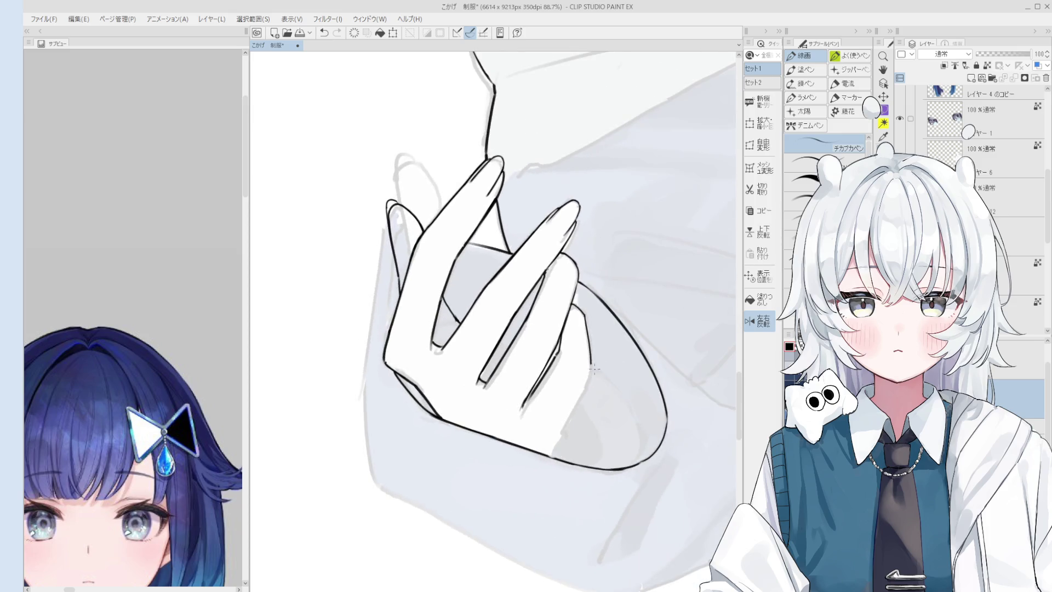
key(e)
scroll(640, 371, up, 2)
scroll(575, 382, up, 2)
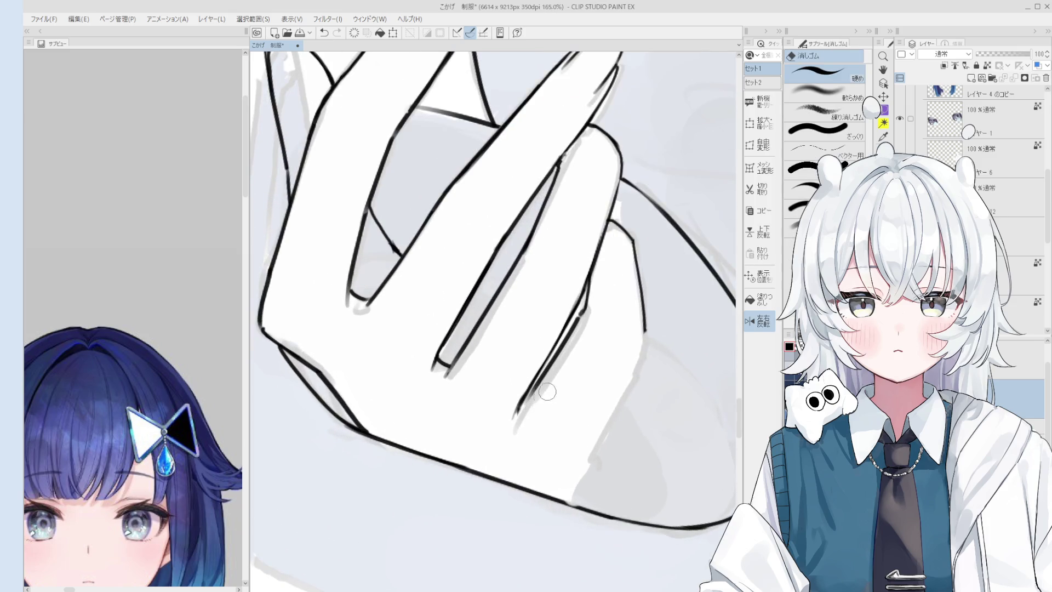
scroll(558, 387, up, 1)
key(bracketleft)
scroll(534, 369, down, 2)
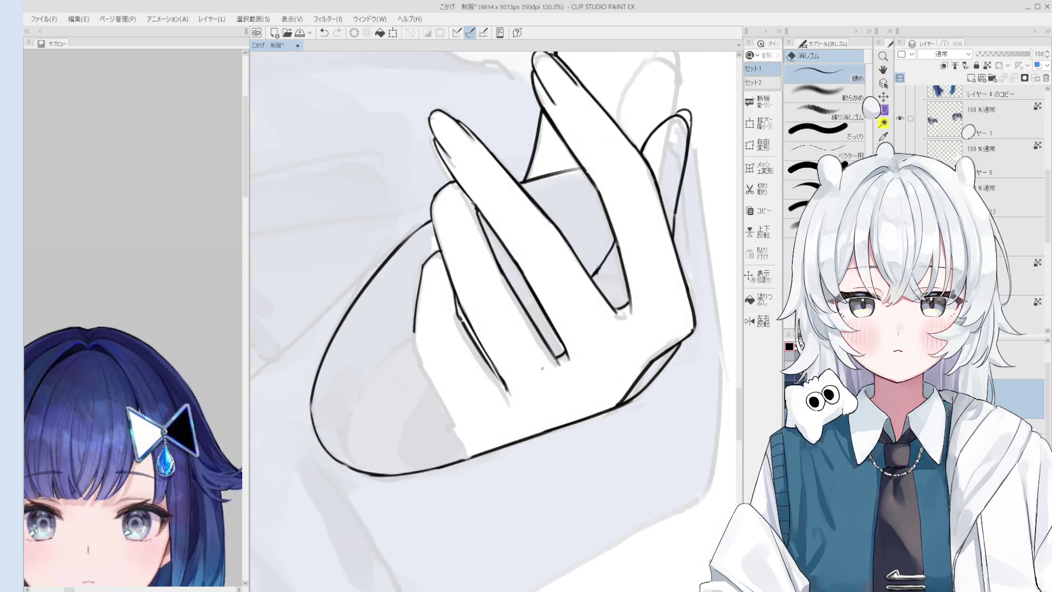
drag(461, 312, 505, 381)
key(ctrl+z)
key(ctrl+z)
drag(470, 335, 503, 384)
scroll(468, 329, up, 2)
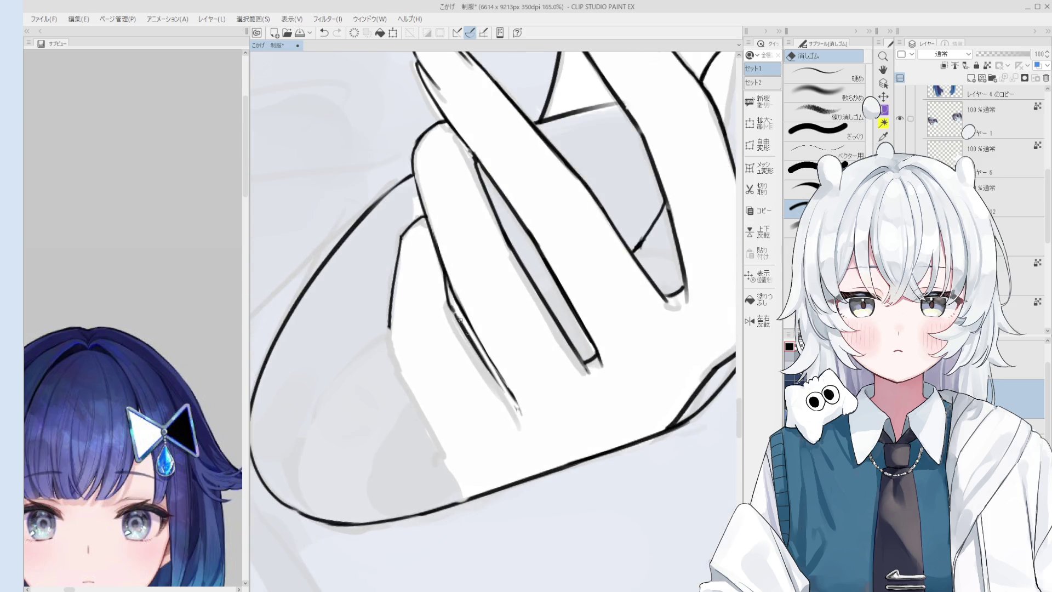
Step: Redraw short segments along the lower finger line with the pen, retrying the stroke
key(p)
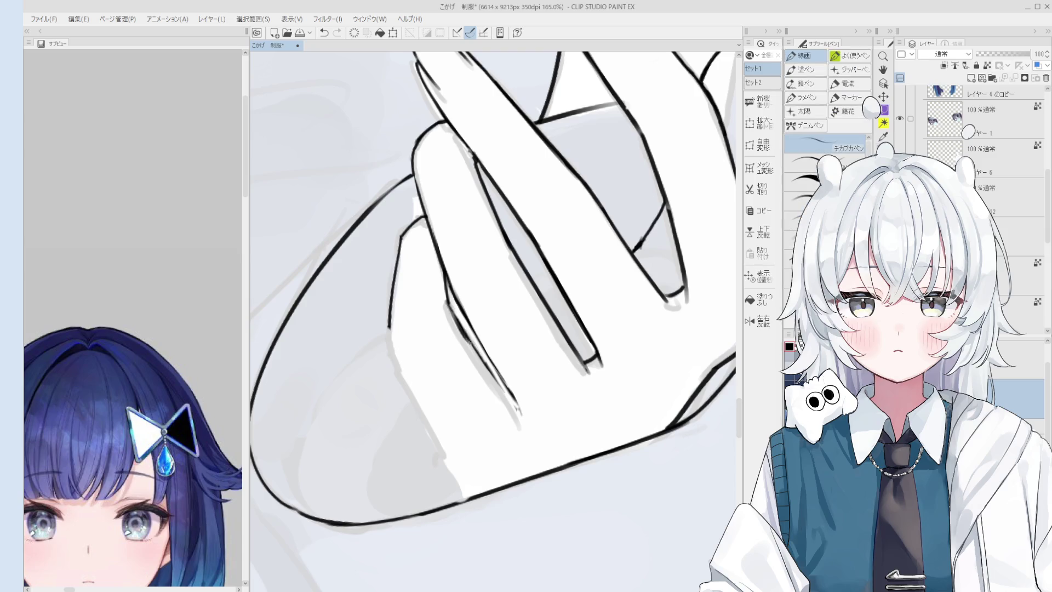
scroll(468, 318, up, 1)
drag(432, 310, 470, 350)
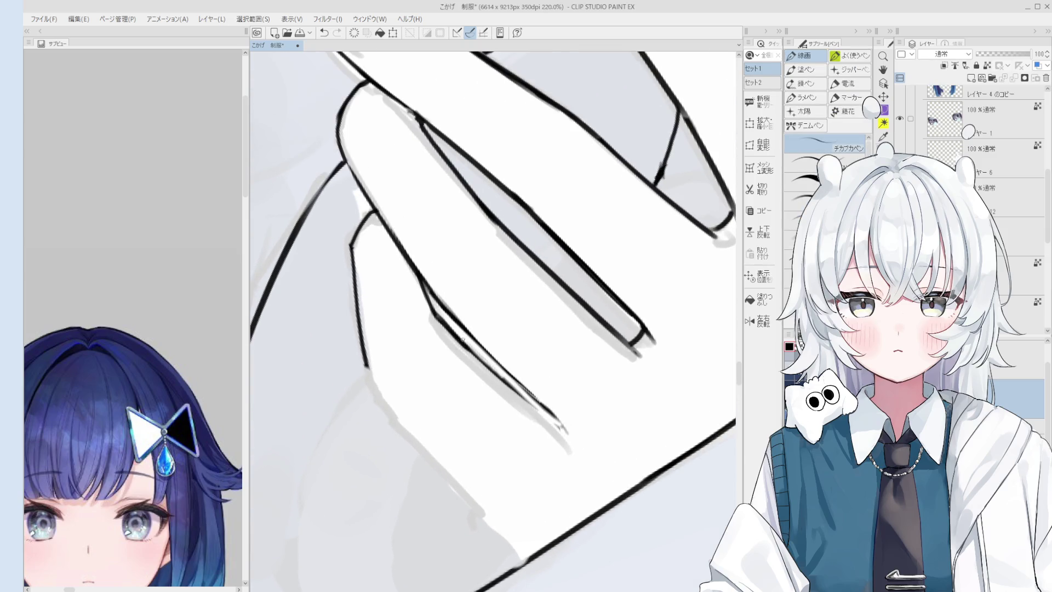
key(e)
scroll(438, 323, up, 1)
key(p)
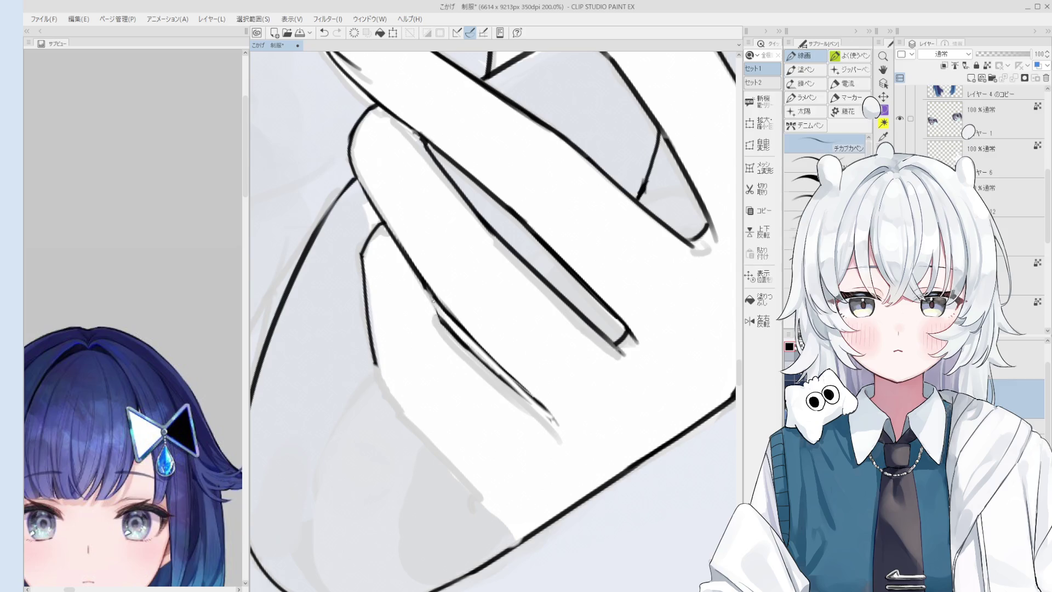
scroll(434, 304, down, 1)
scroll(434, 306, down, 1)
key(e)
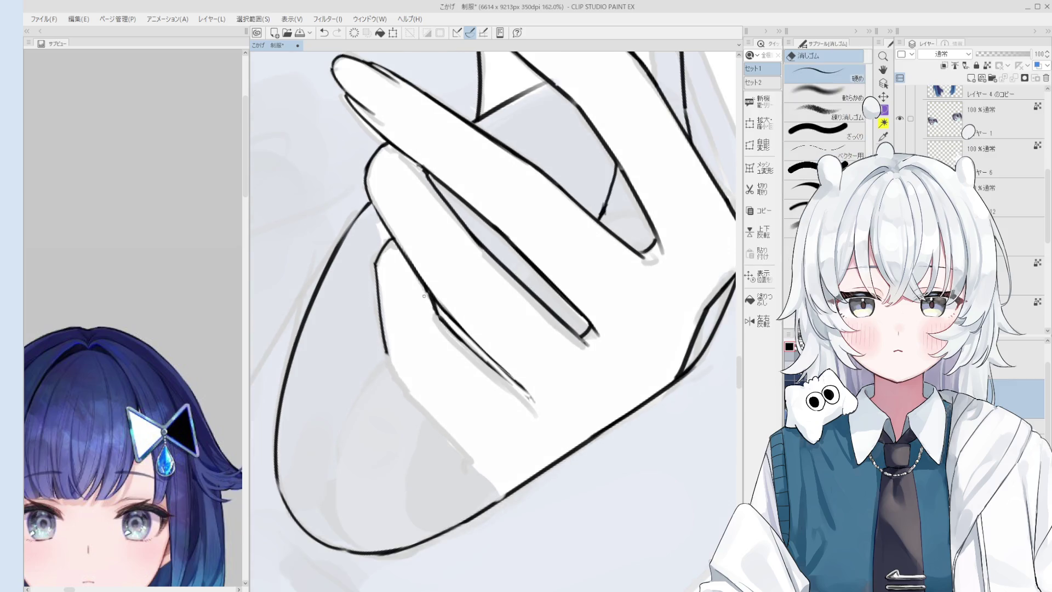
key(p)
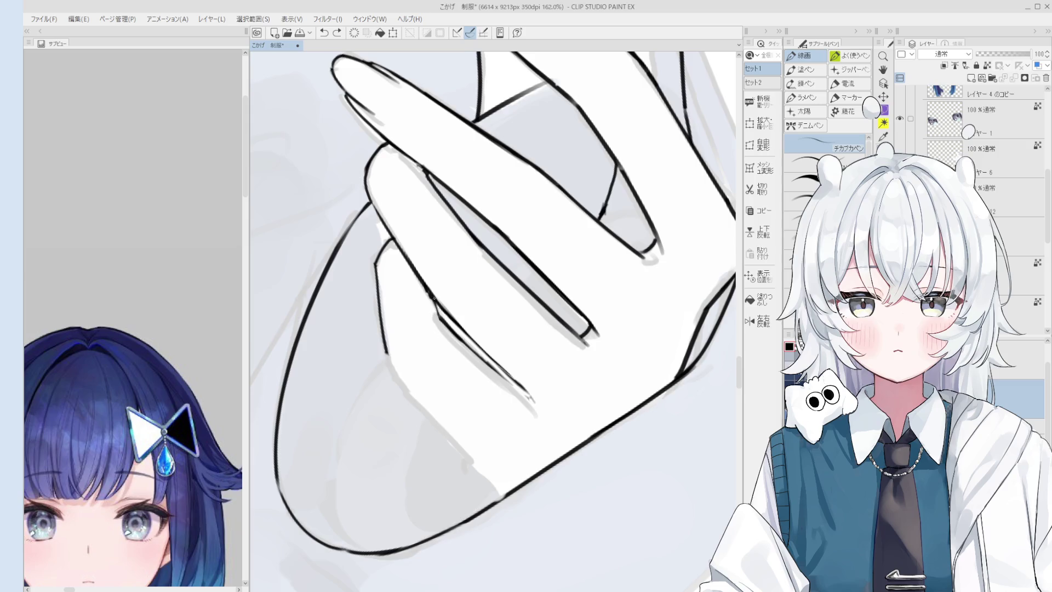
scroll(444, 321, down, 2)
scroll(468, 344, down, 1)
key(e)
key(e)
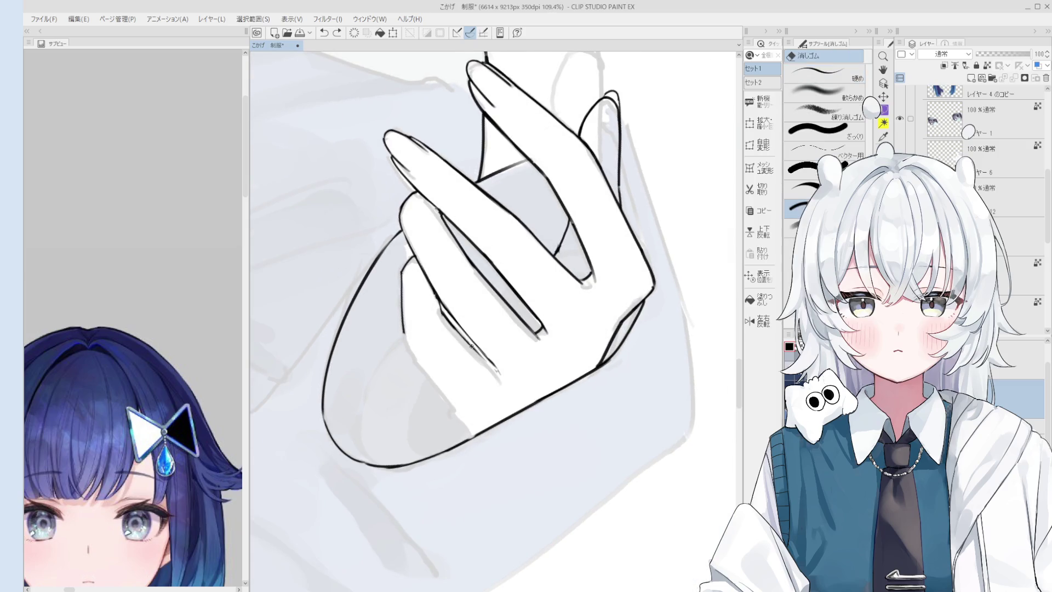
key(p)
key(ctrl+z)
mouse_move(446, 321)
mouse_down()
mouse_move(498, 378)
mouse_move(494, 369)
mouse_up()
key(ctrl+z)
key(ctrl+z)
key(ctrl+z)
key(ctrl+z)
drag(449, 326, 496, 372)
scroll(493, 369, down, 1)
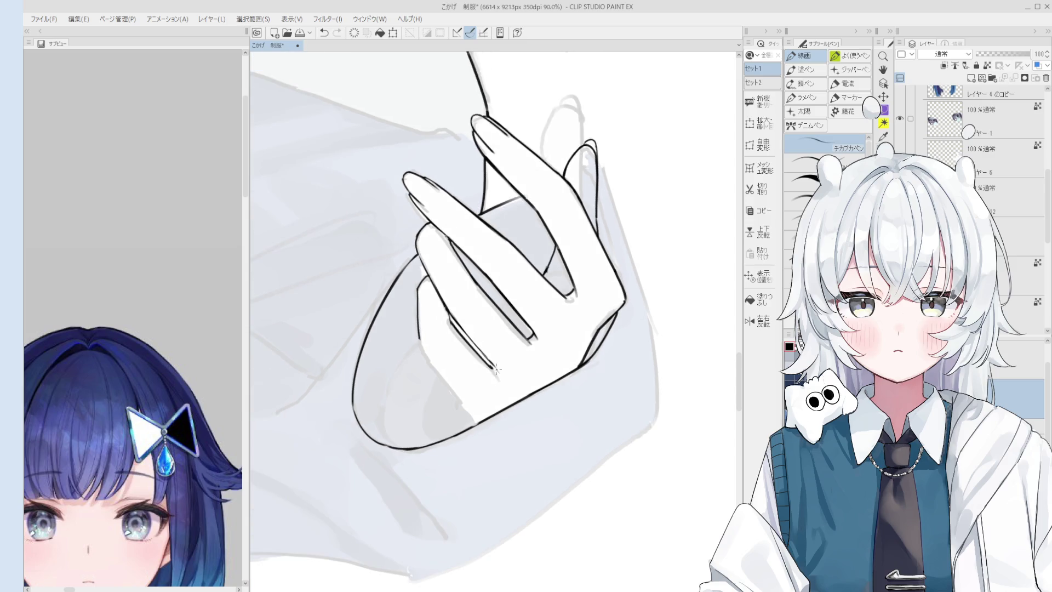
scroll(490, 364, down, 2)
Step: Mirror and flatten the view of the hand, alternating pen and eraser over the fingers
key(h)
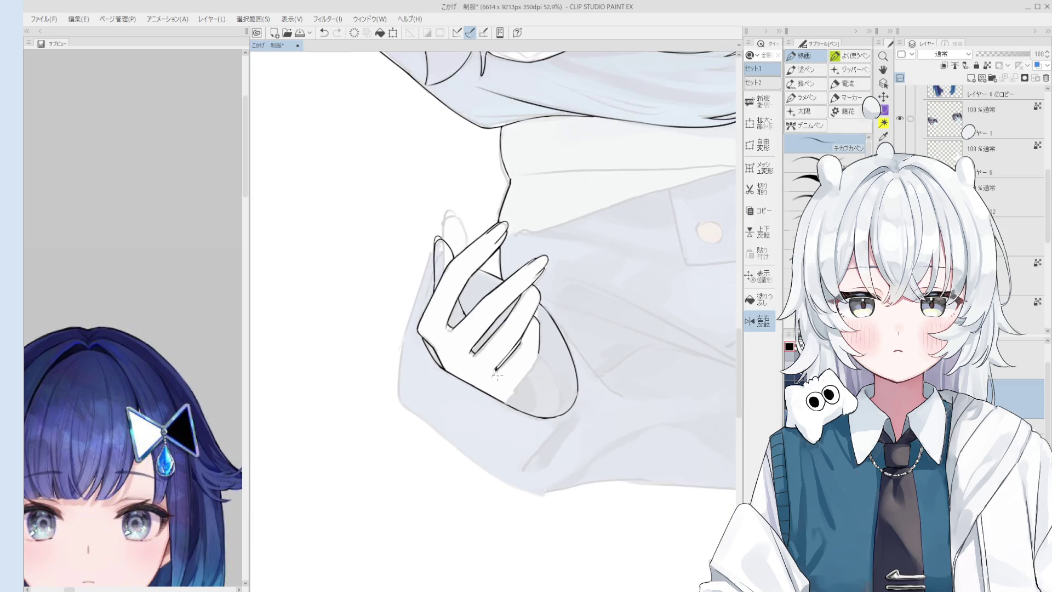
scroll(491, 365, up, 1)
key(p)
scroll(534, 407, up, 1)
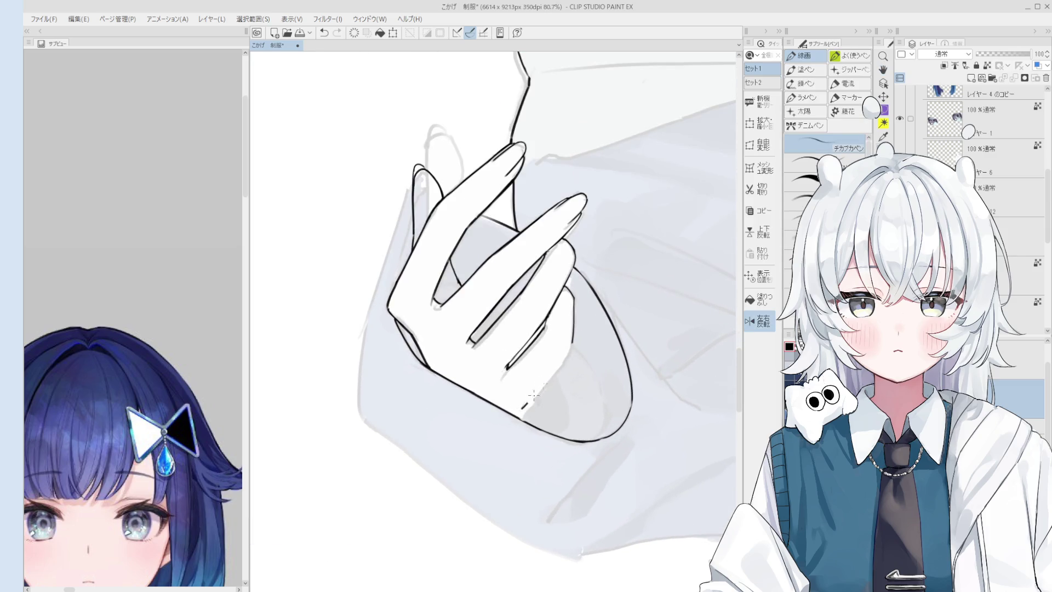
drag(566, 369, 558, 395)
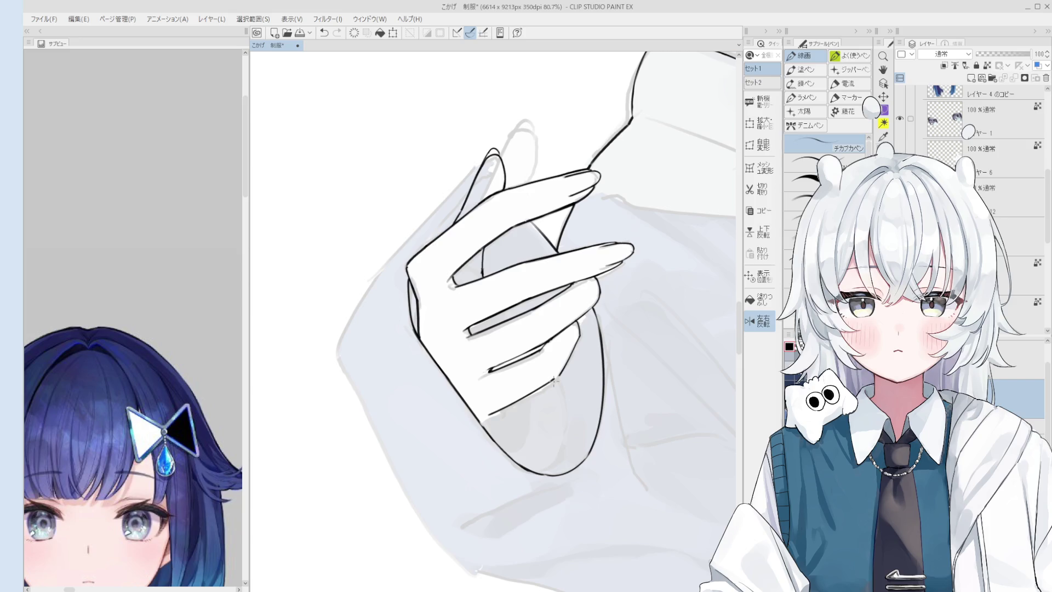
scroll(553, 381, up, 2)
key(e)
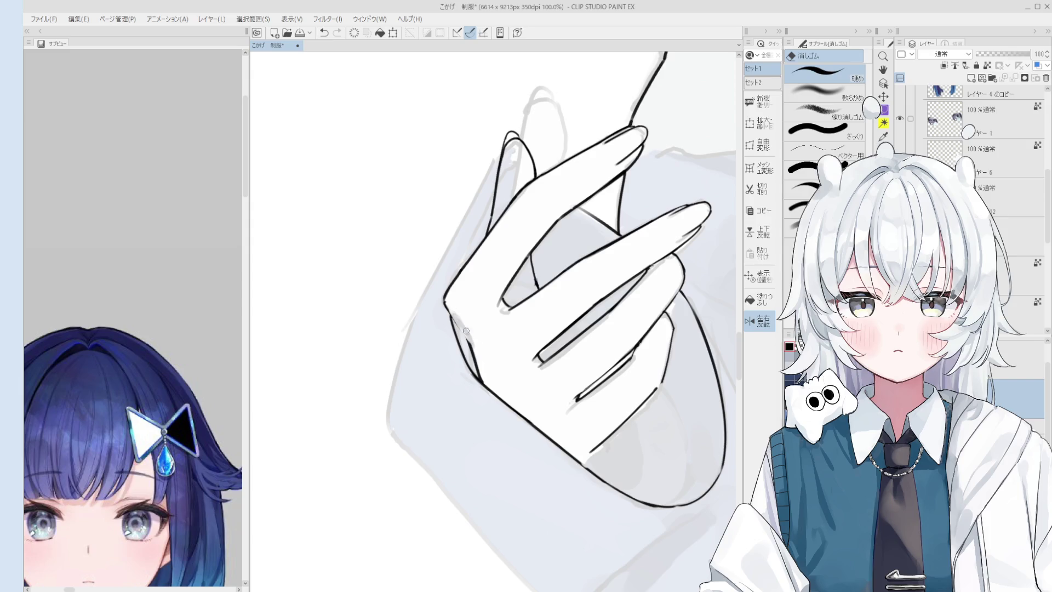
scroll(460, 329, up, 1)
key(p)
scroll(468, 345, down, 2)
key(e)
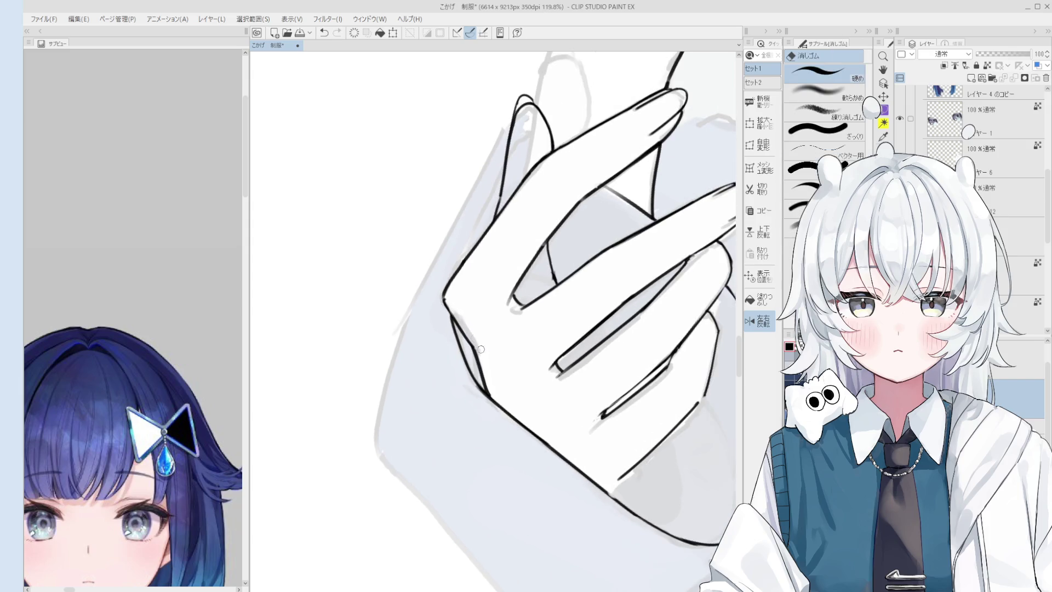
scroll(486, 362, up, 1)
key(p)
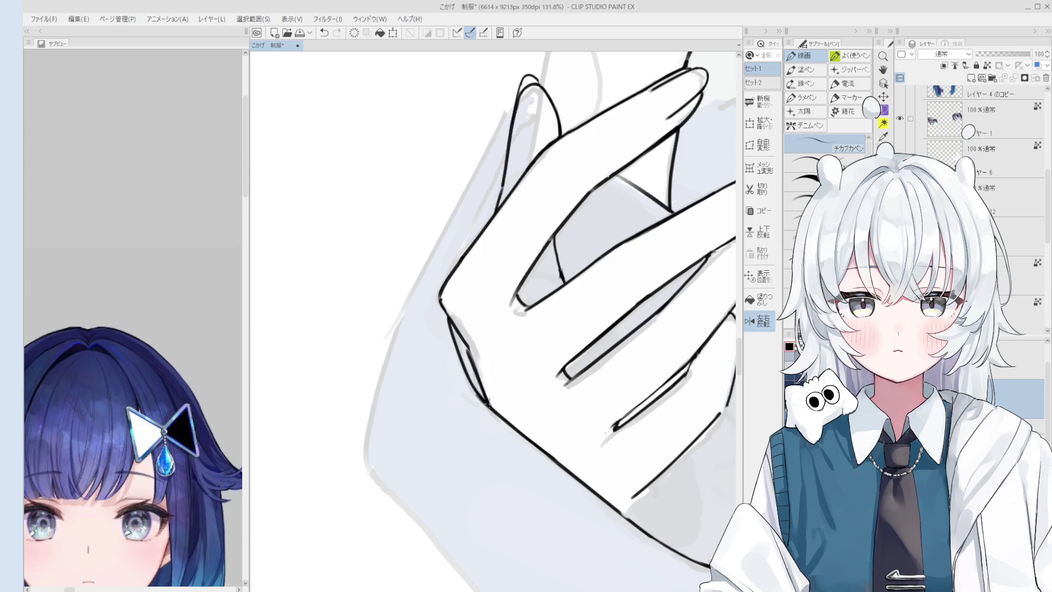
scroll(489, 400, down, 2)
scroll(477, 378, up, 2)
key(e)
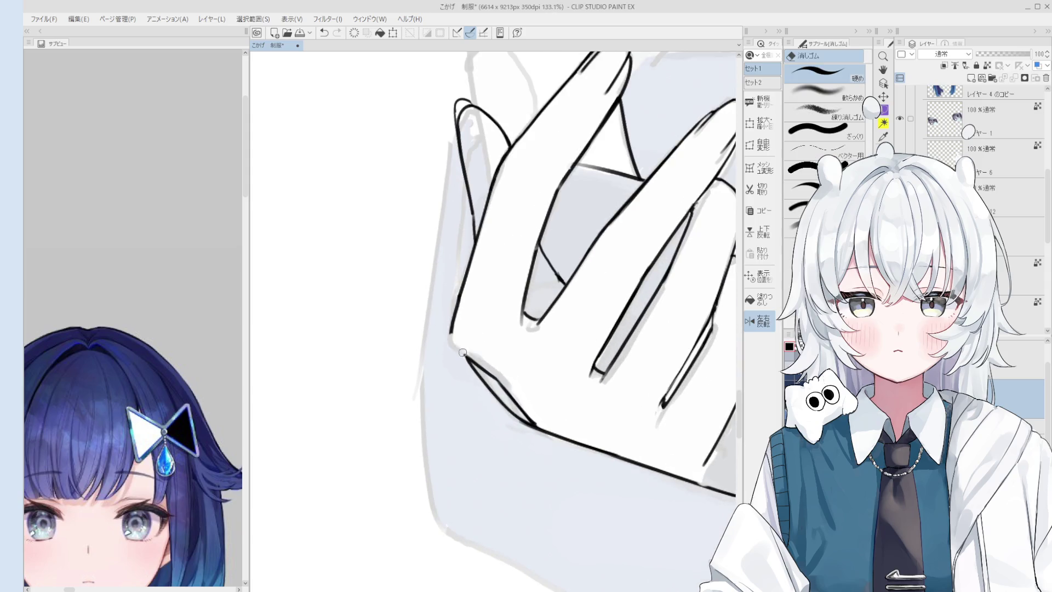
key(p)
scroll(461, 353, up, 1)
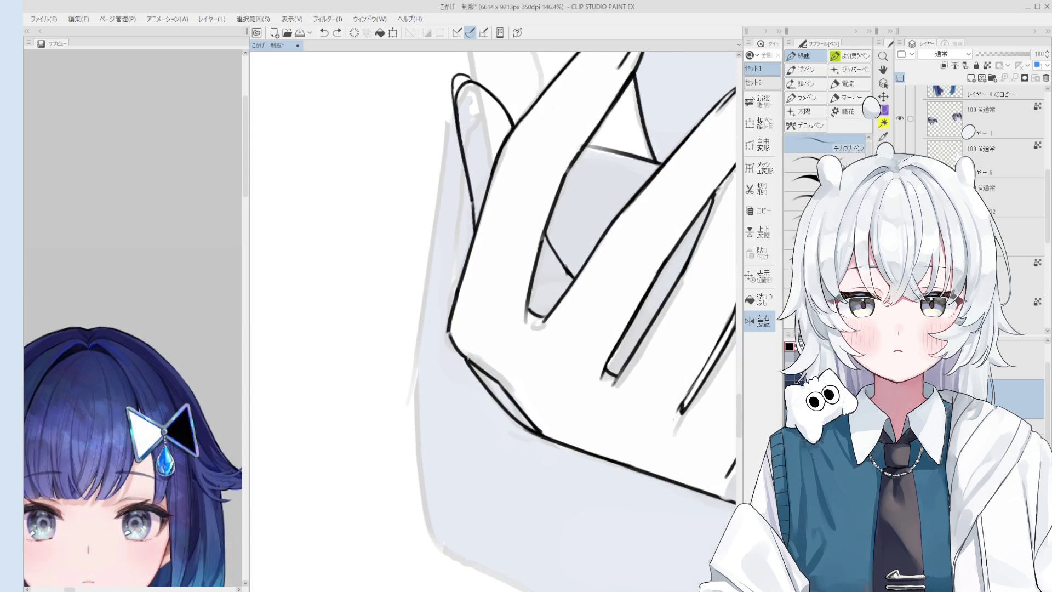
scroll(460, 342, down, 2)
scroll(465, 350, down, 2)
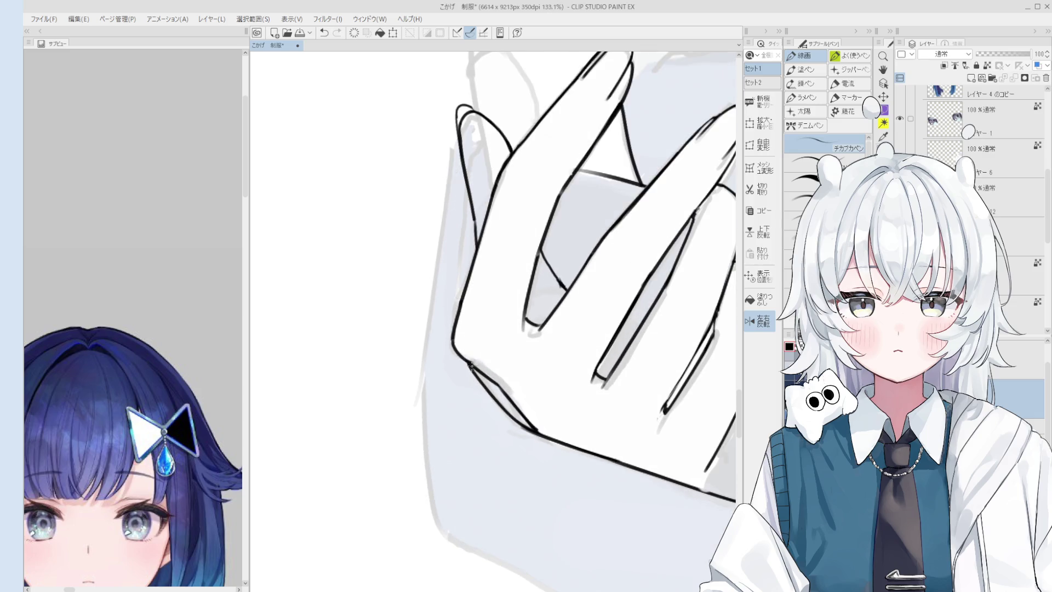
scroll(479, 366, down, 2)
key(e)
scroll(481, 366, down, 2)
scroll(494, 366, down, 1)
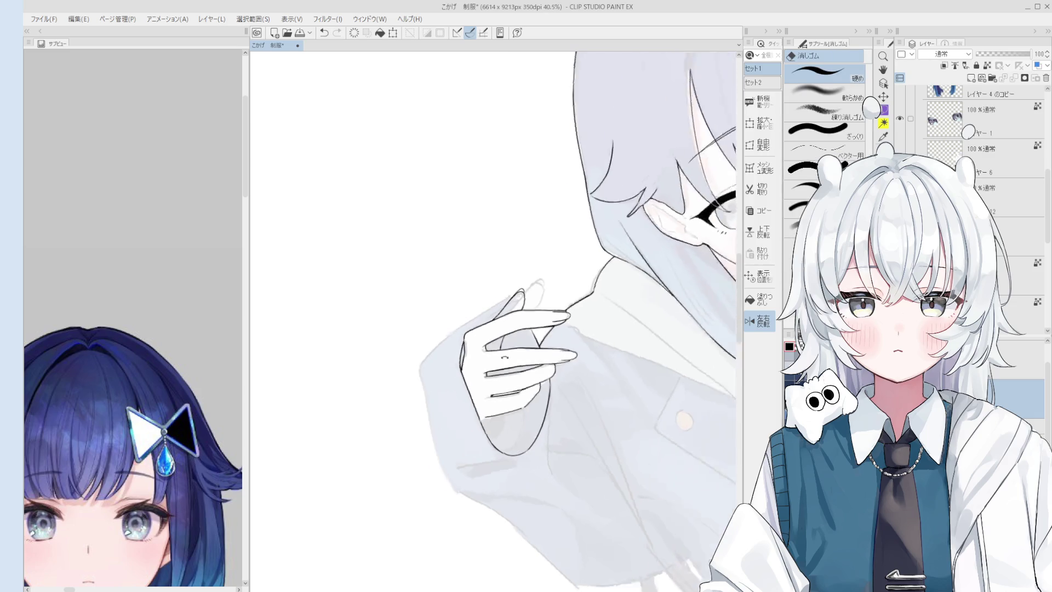
scroll(506, 365, down, 1)
scroll(514, 367, up, 3)
scroll(493, 358, up, 4)
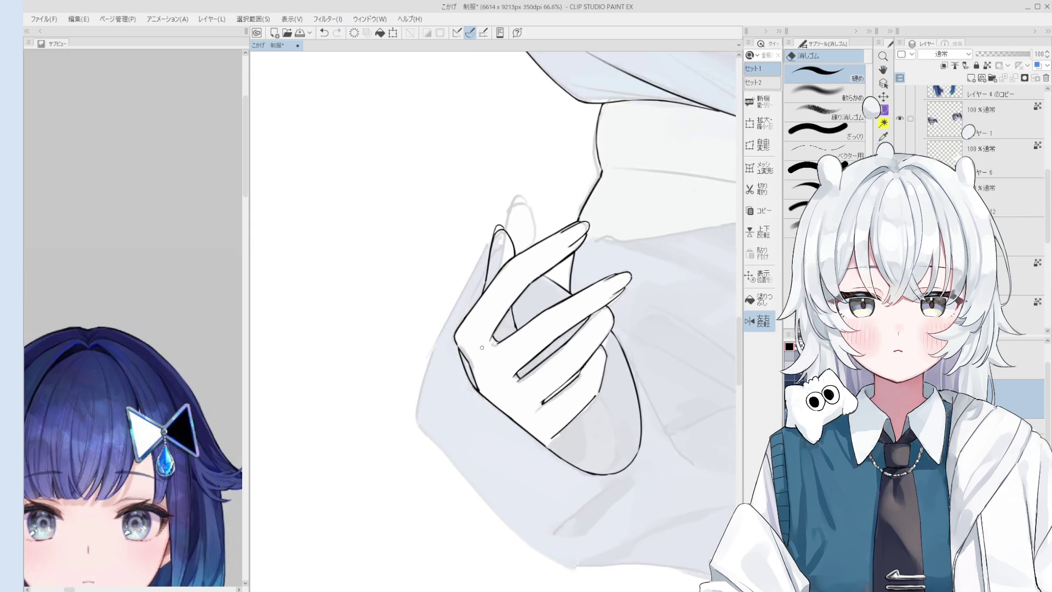
scroll(473, 349, up, 7)
key(p)
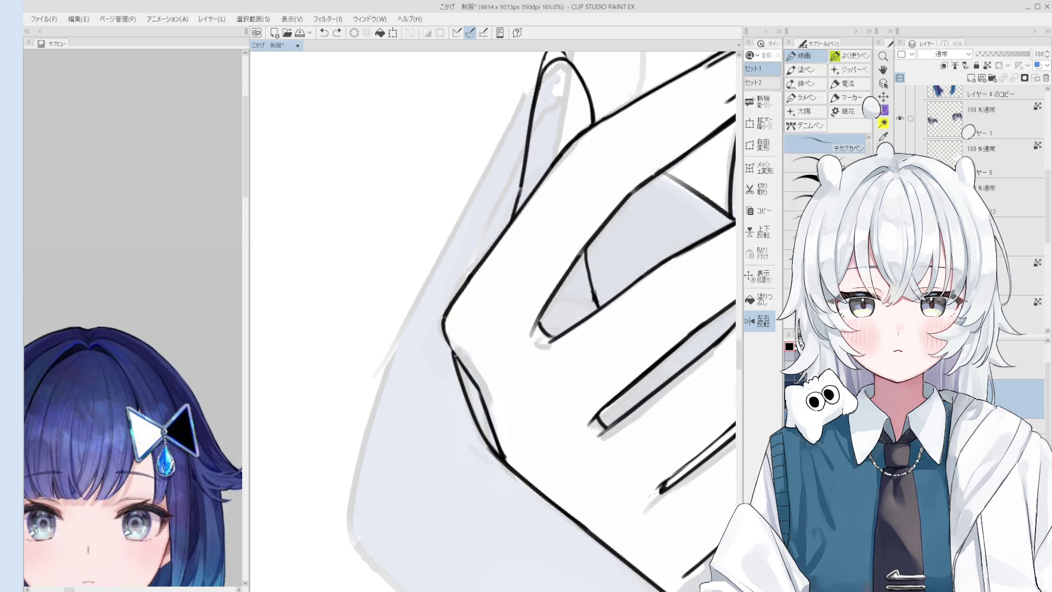
scroll(477, 378, down, 5)
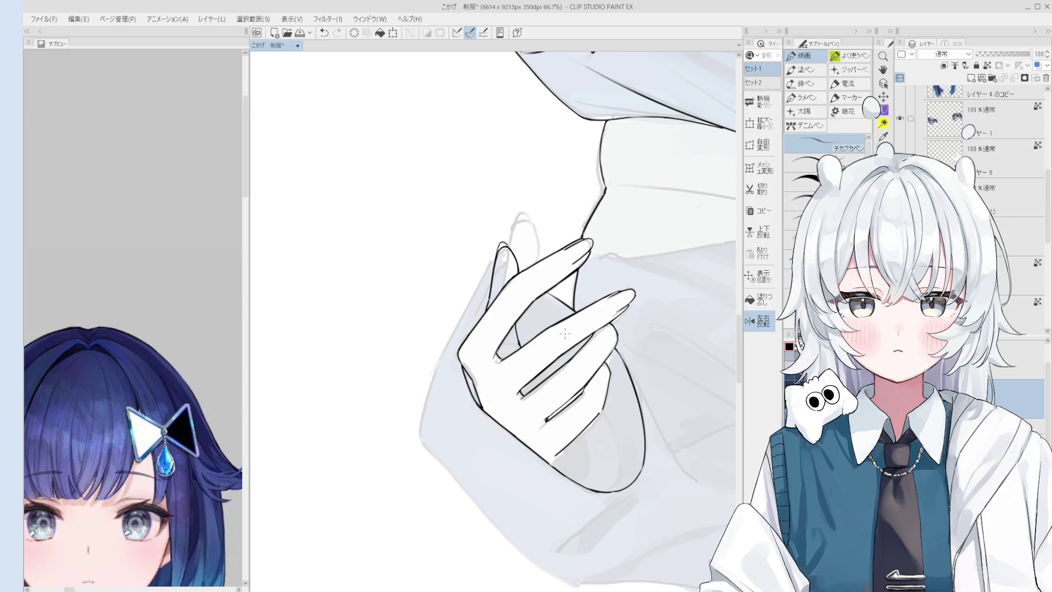
drag(577, 356, 510, 412)
Step: Erase stray grey strokes near the fingertip and redraw its outline with the pen
key(e)
scroll(509, 456, up, 2)
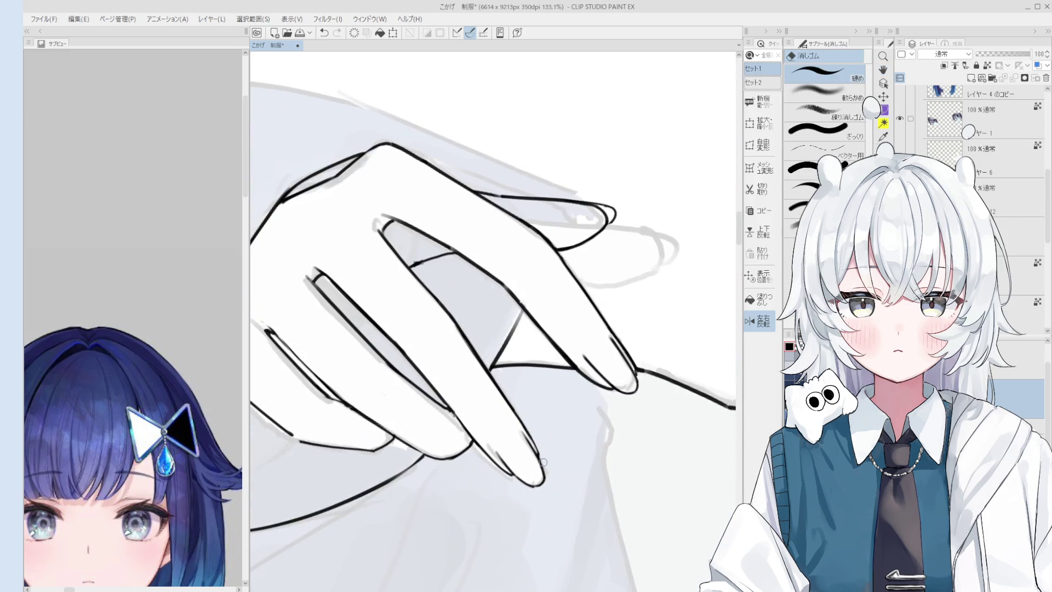
scroll(509, 456, up, 2)
mouse_move(510, 455)
mouse_down()
mouse_move(472, 422)
mouse_move(544, 498)
mouse_move(535, 489)
mouse_move(551, 498)
mouse_move(551, 470)
mouse_move(567, 486)
mouse_up()
key(p)
key(ctrl+z)
mouse_move(477, 439)
mouse_down()
mouse_move(534, 509)
mouse_move(495, 462)
mouse_up()
drag(493, 460, 543, 505)
key(ctrl+z)
drag(477, 443, 543, 509)
key(ctrl+z)
Step: Ink along the finger's right edge and close the fingertip outline
drag(485, 452, 507, 493)
drag(506, 493, 550, 509)
drag(525, 410, 568, 479)
key(ctrl+z)
drag(570, 480, 552, 509)
key(ctrl+z)
key(e)
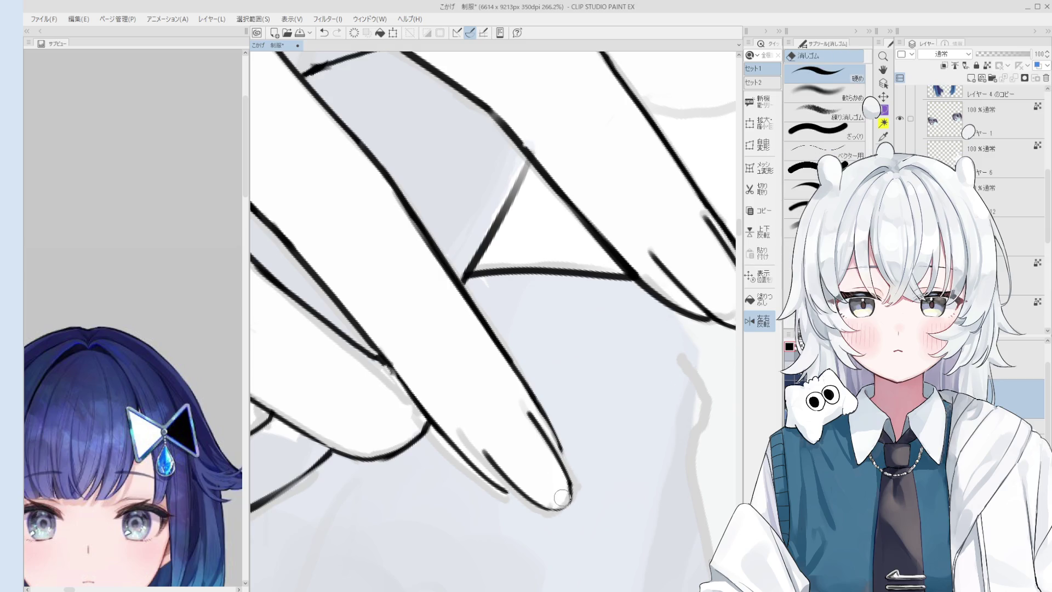
key(p)
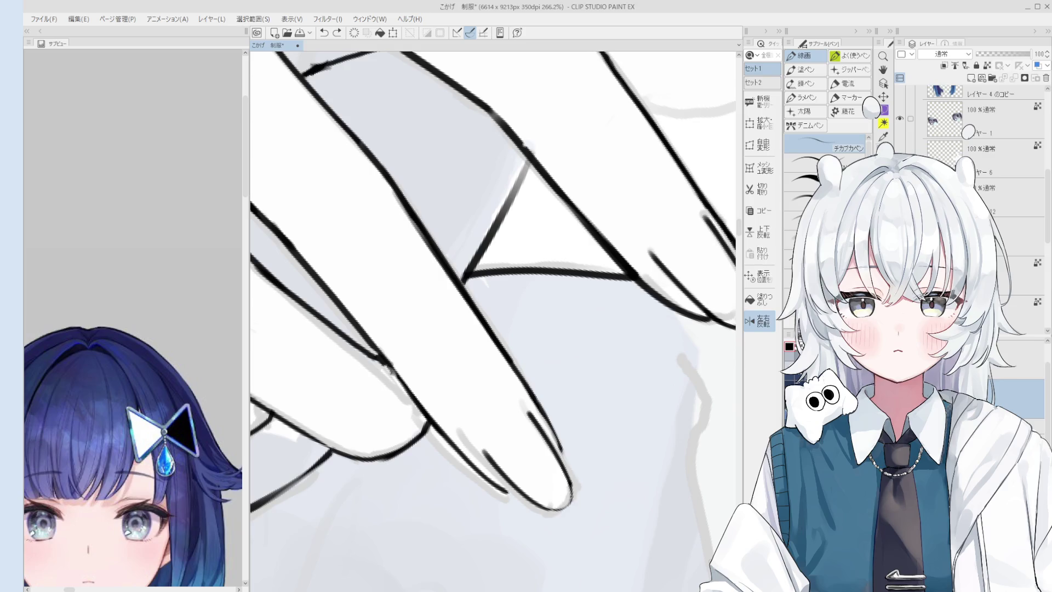
scroll(565, 504, down, 1)
scroll(560, 508, up, 1)
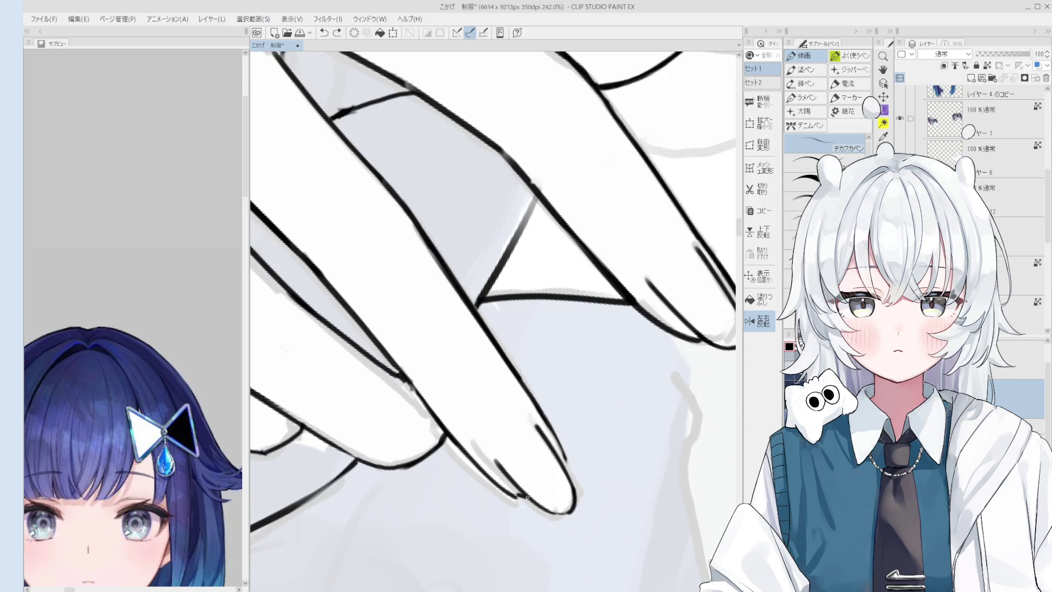
scroll(523, 500, up, 1)
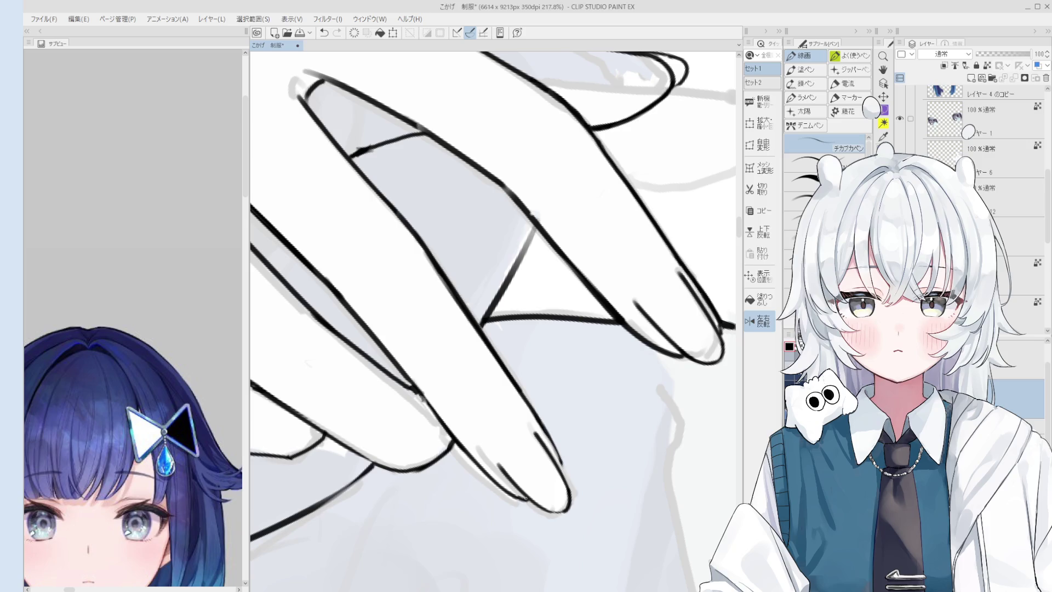
scroll(523, 499, up, 1)
scroll(524, 503, up, 1)
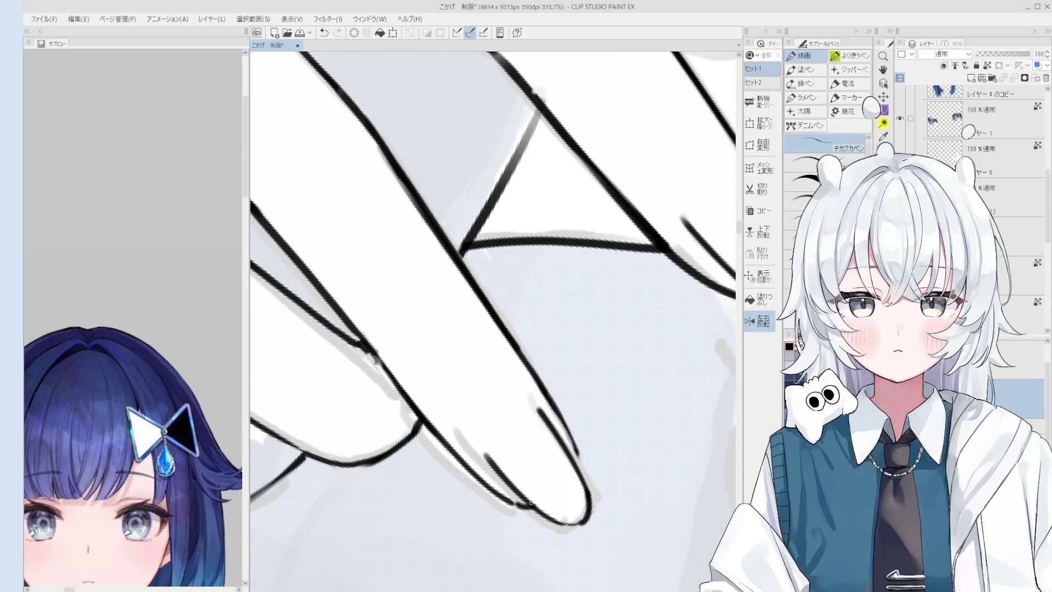
Step: Thicken the fingertip's right outline, then view the whole hand with the fingers horizontal
drag(572, 443, 581, 474)
scroll(571, 444, down, 2)
drag(562, 421, 580, 472)
scroll(591, 472, down, 1)
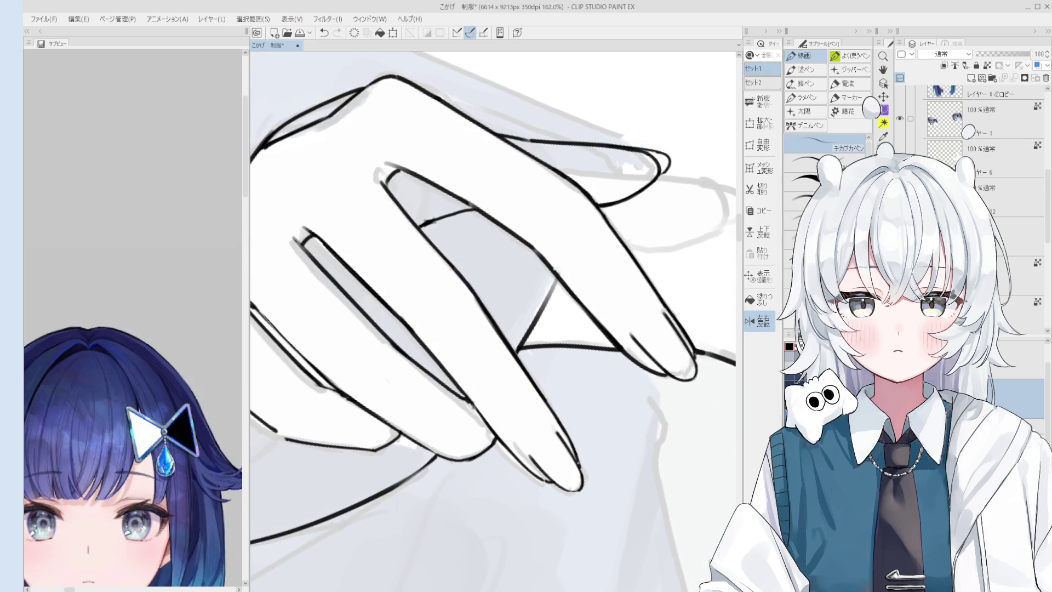
key(e)
scroll(589, 409, up, 1)
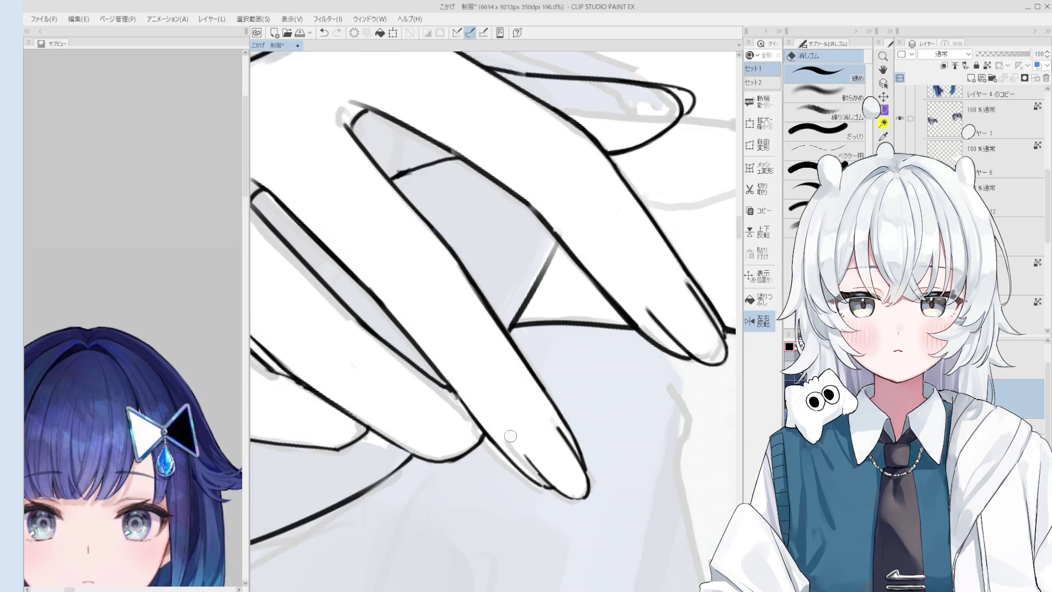
key(p)
scroll(510, 435, up, 1)
scroll(510, 435, up, 1)
scroll(509, 435, up, 1)
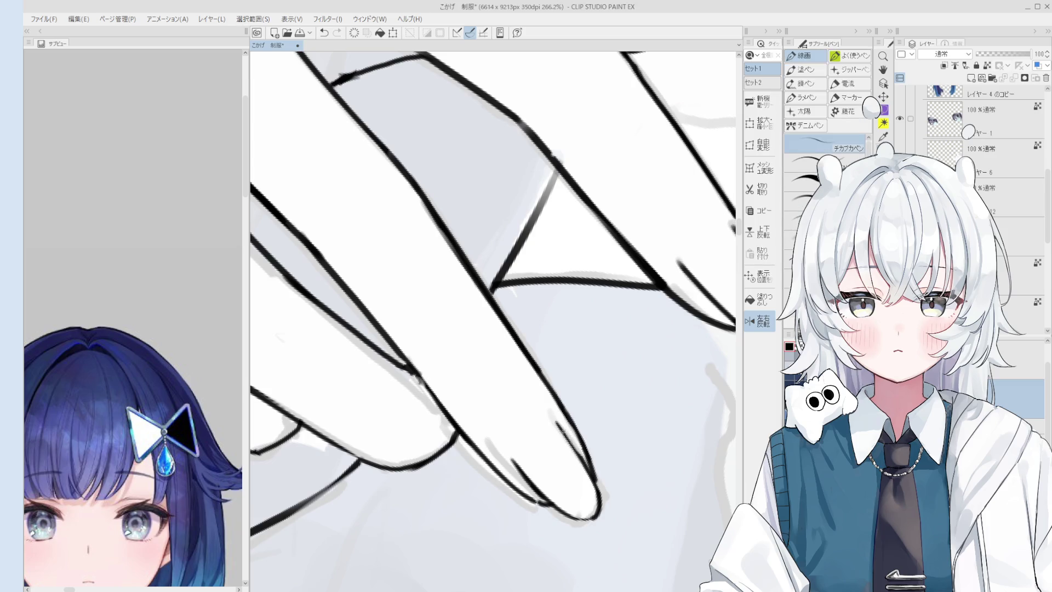
scroll(493, 428, down, 1)
key(e)
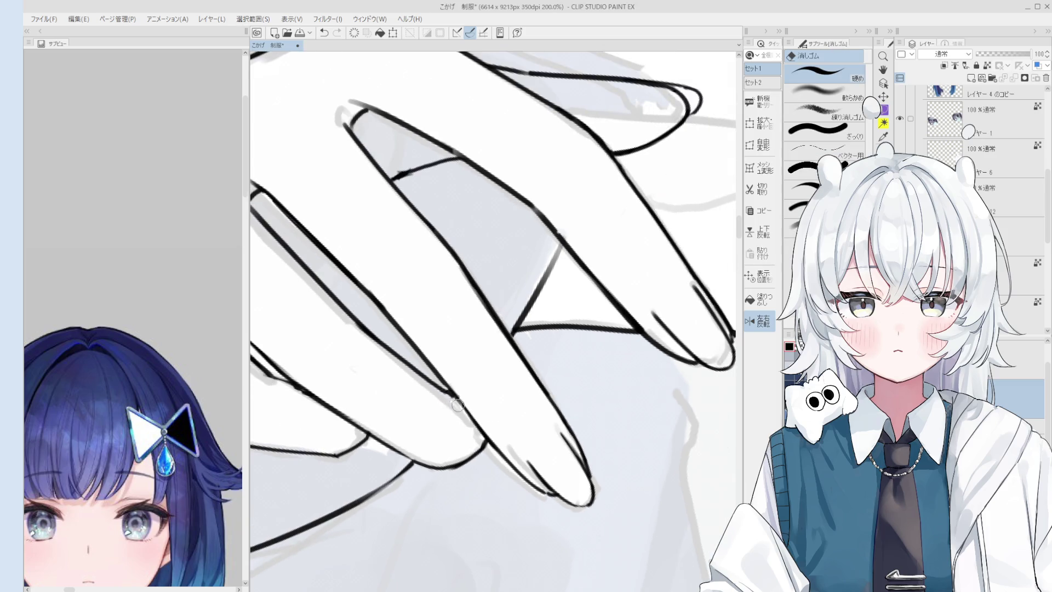
key(h)
scroll(458, 405, down, 2)
drag(458, 405, 653, 326)
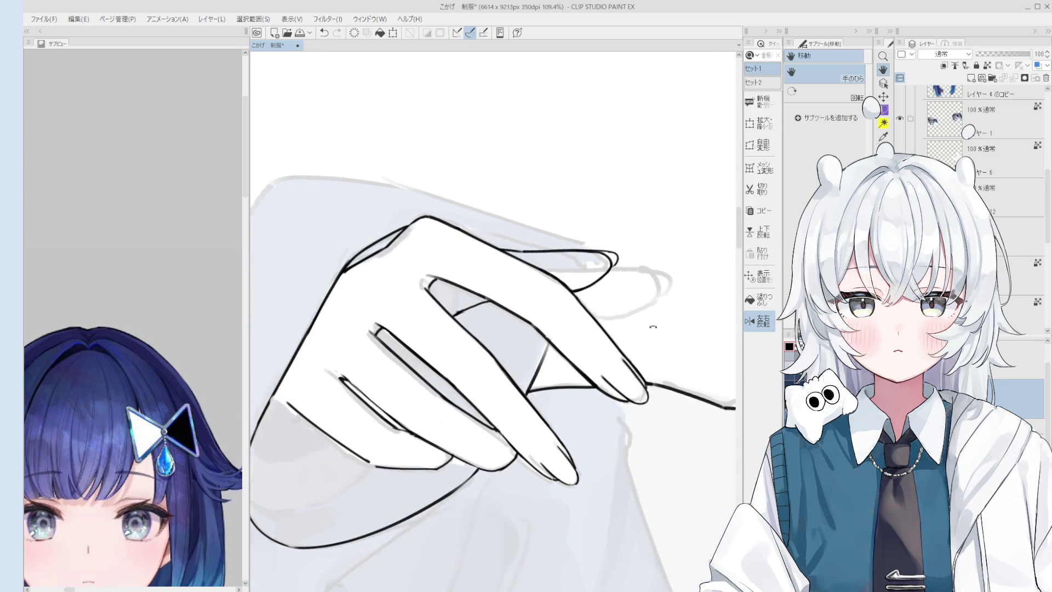
scroll(653, 326, up, 3)
key(p)
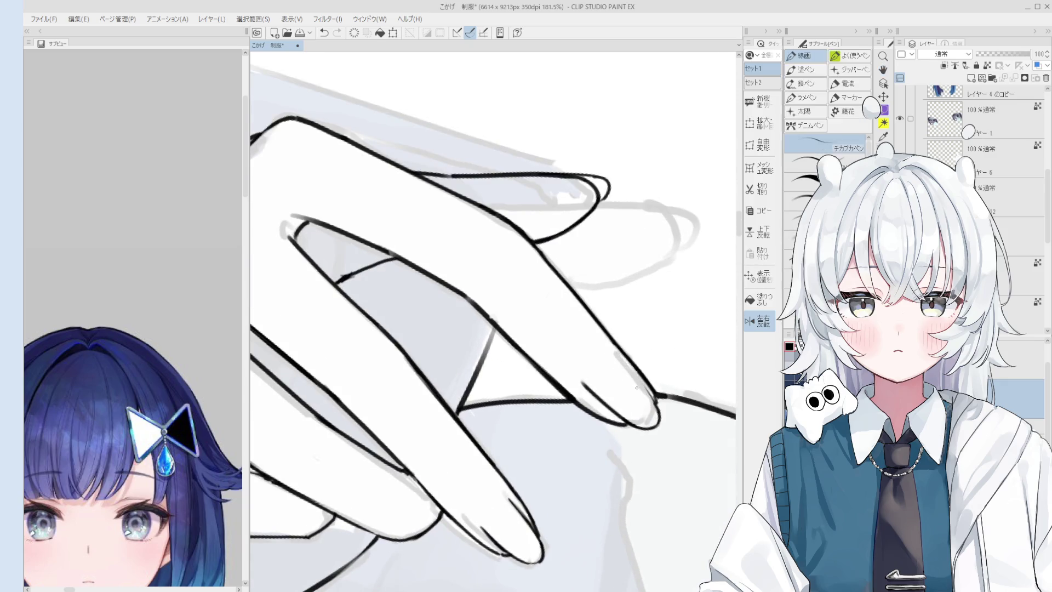
key(e)
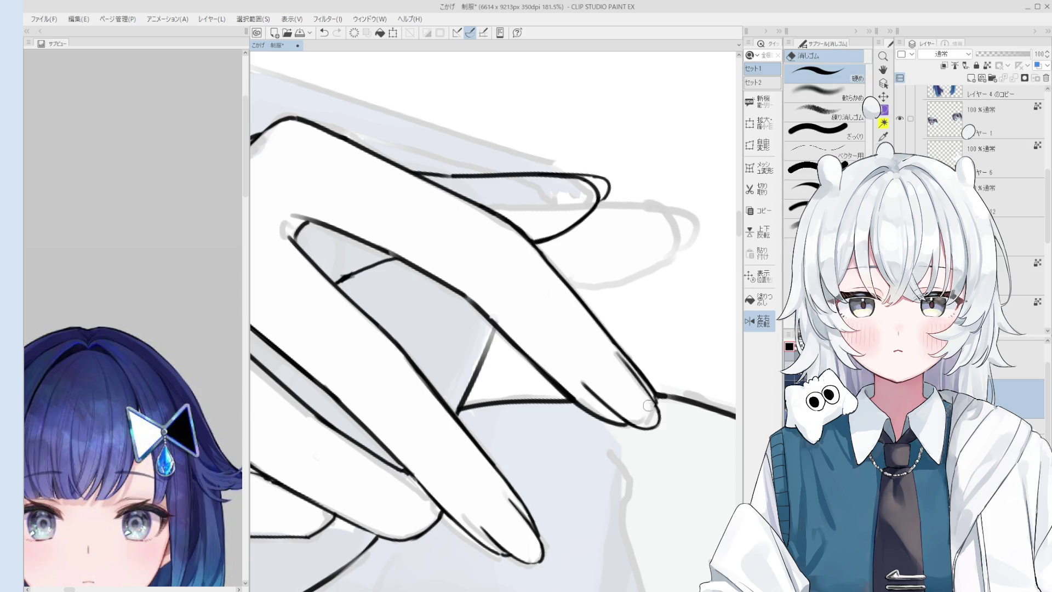
key(p)
key(minus)
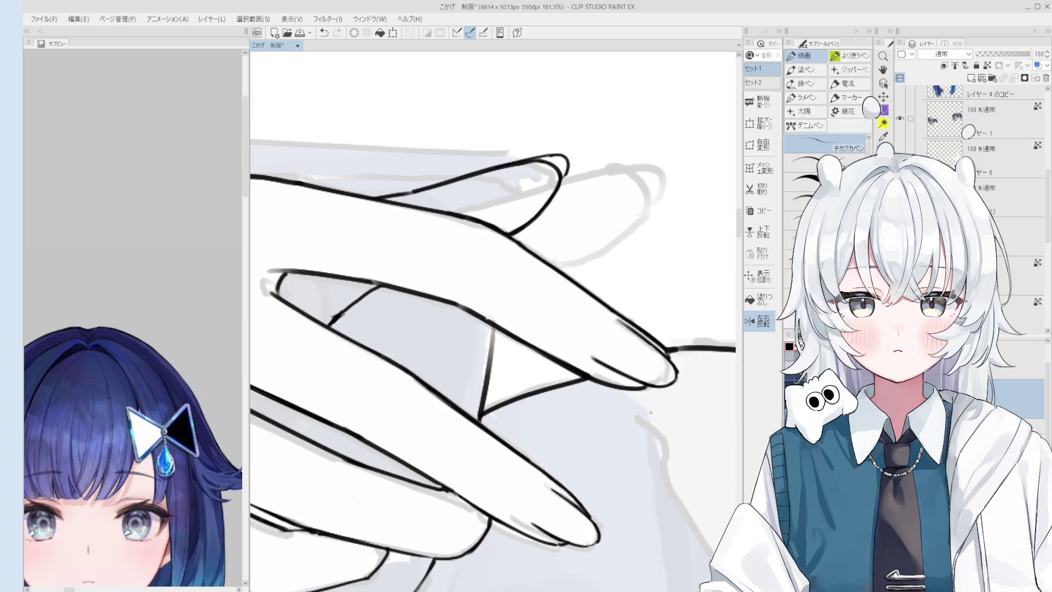
Step: Tilt, pan and mirror the view across the hand while alternating pen and eraser on the fingers
key(minus)
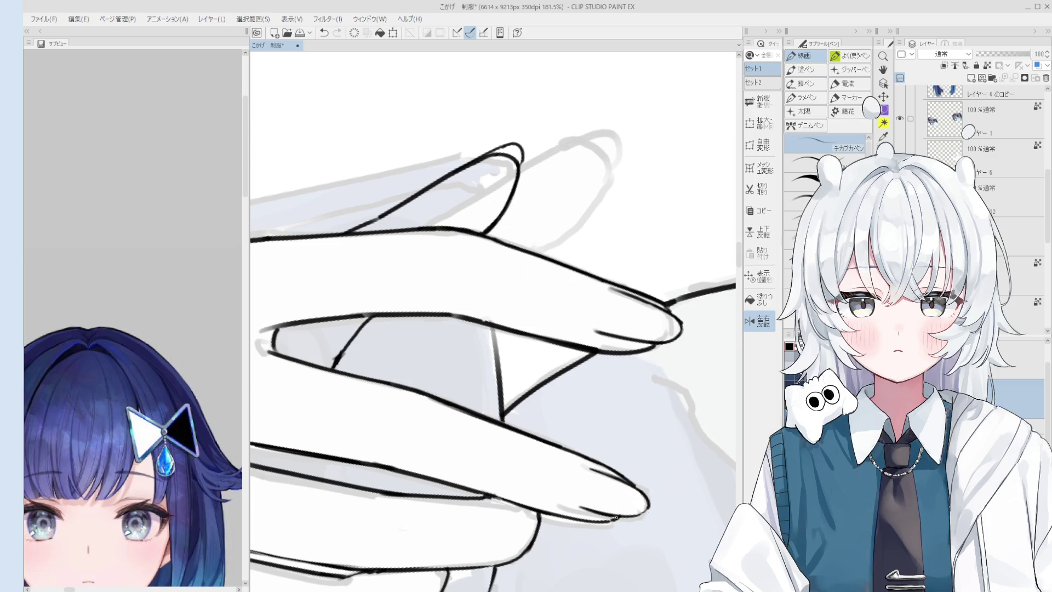
key(e)
drag(615, 527, 527, 437)
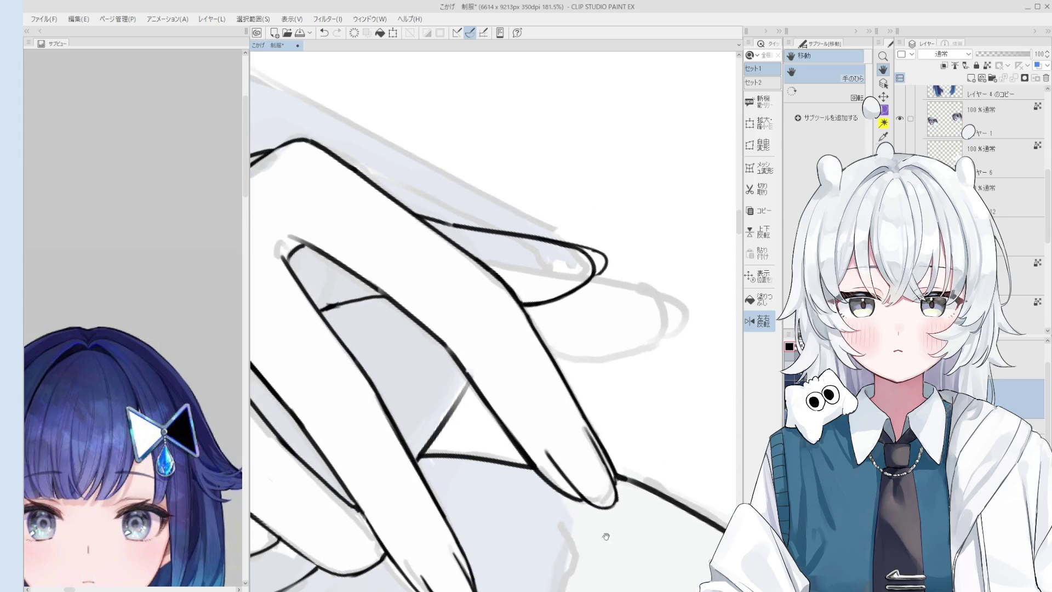
scroll(481, 378, down, 1)
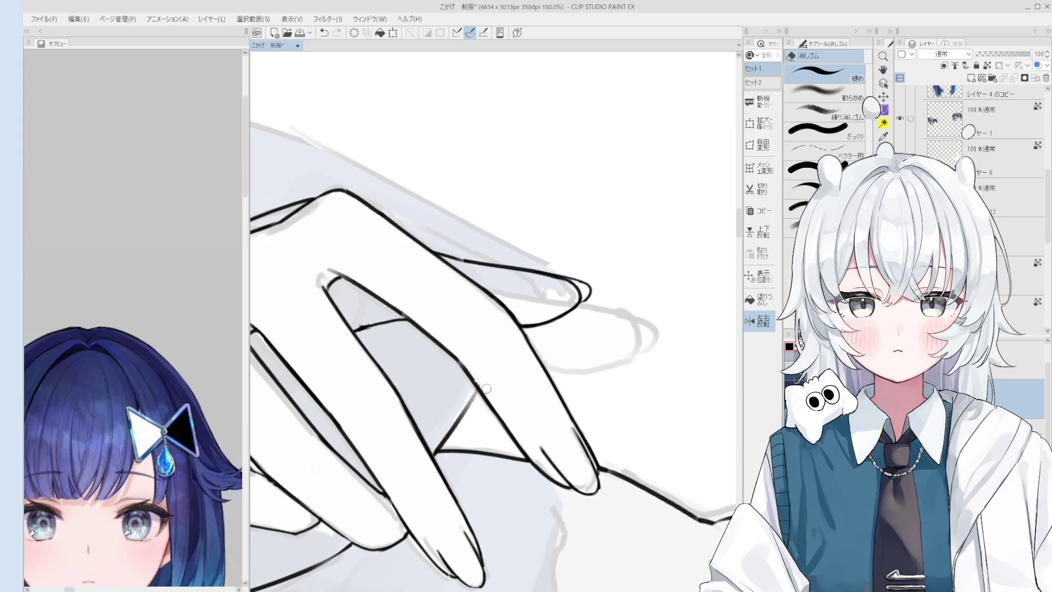
scroll(487, 388, down, 1)
scroll(474, 372, down, 1)
scroll(493, 382, down, 1)
scroll(510, 390, down, 1)
scroll(526, 397, down, 1)
scroll(527, 397, up, 4)
scroll(530, 407, down, 1)
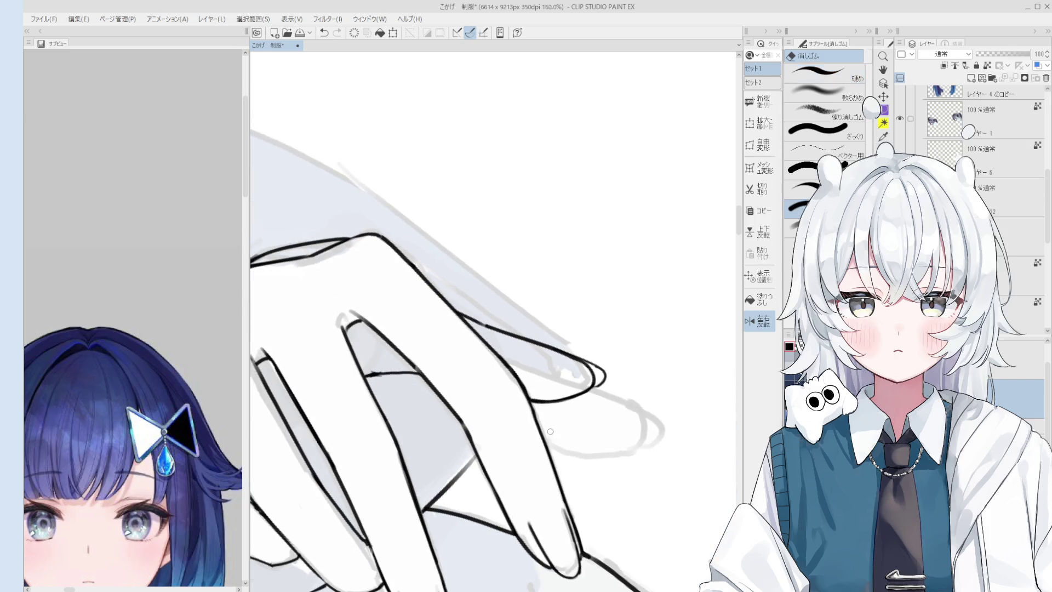
scroll(536, 423, down, 1)
key(p)
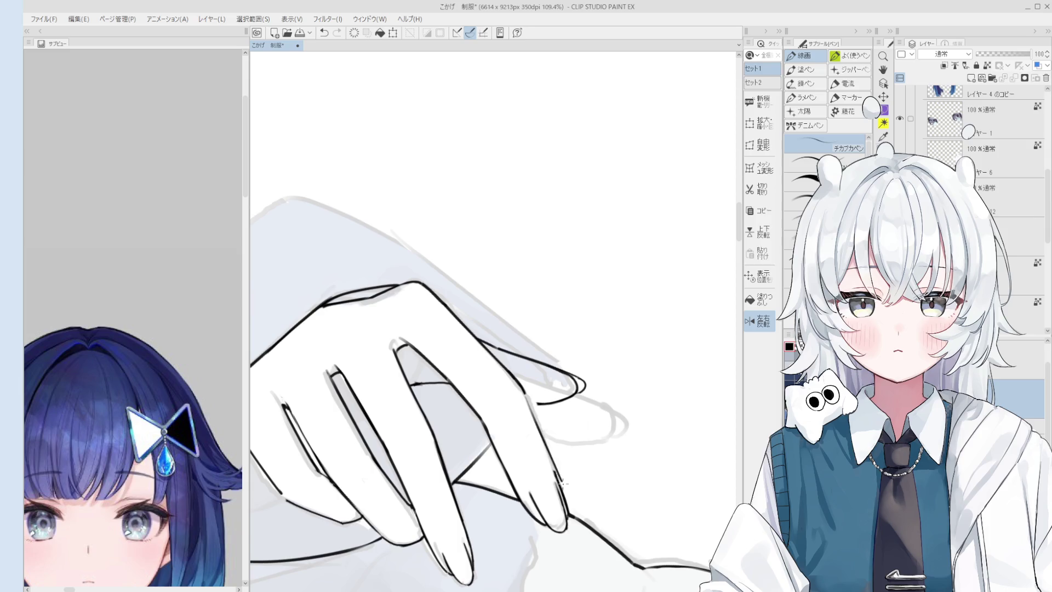
scroll(555, 471, up, 1)
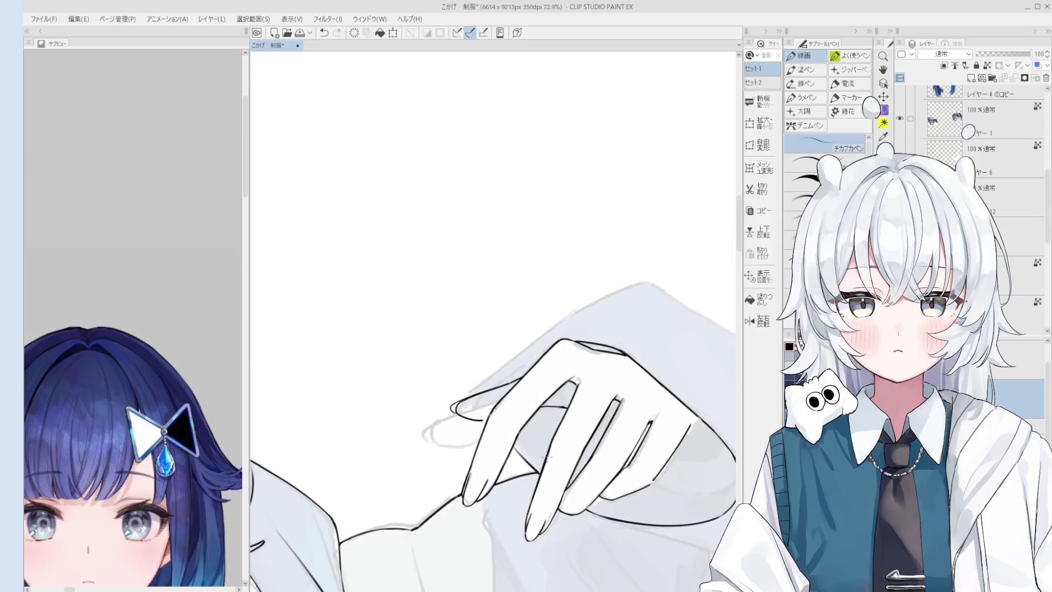
scroll(568, 380, up, 1)
scroll(567, 380, up, 3)
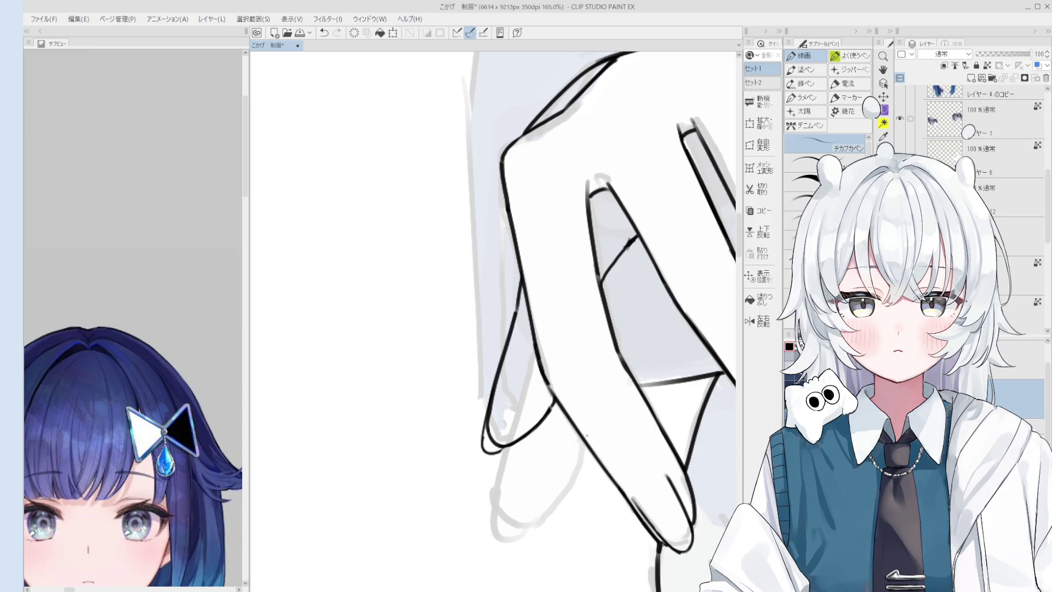
scroll(585, 437, down, 2)
drag(586, 435, 578, 406)
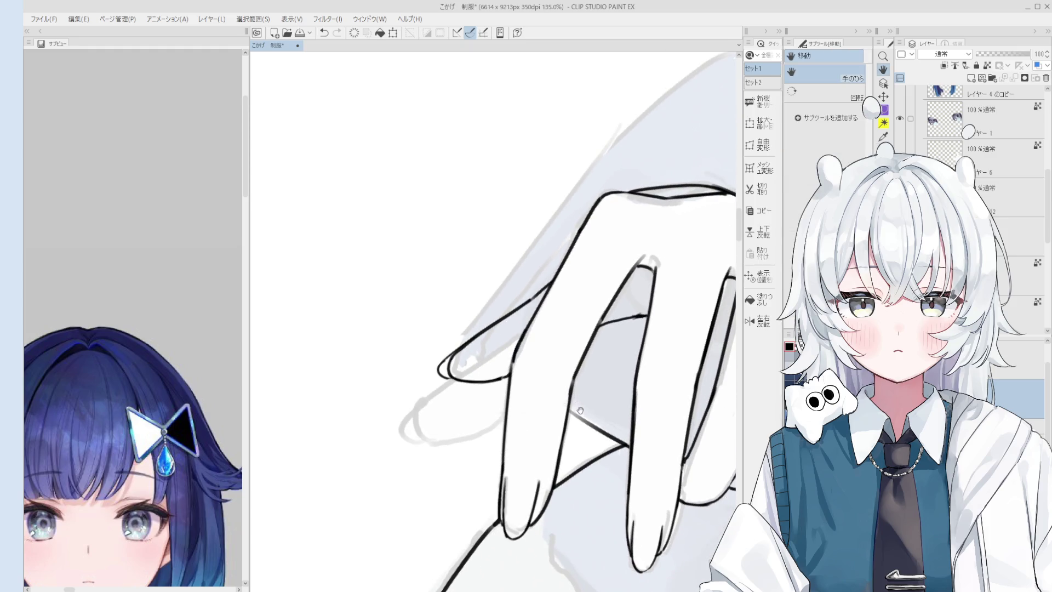
drag(570, 427, 564, 435)
key(e)
scroll(523, 377, up, 3)
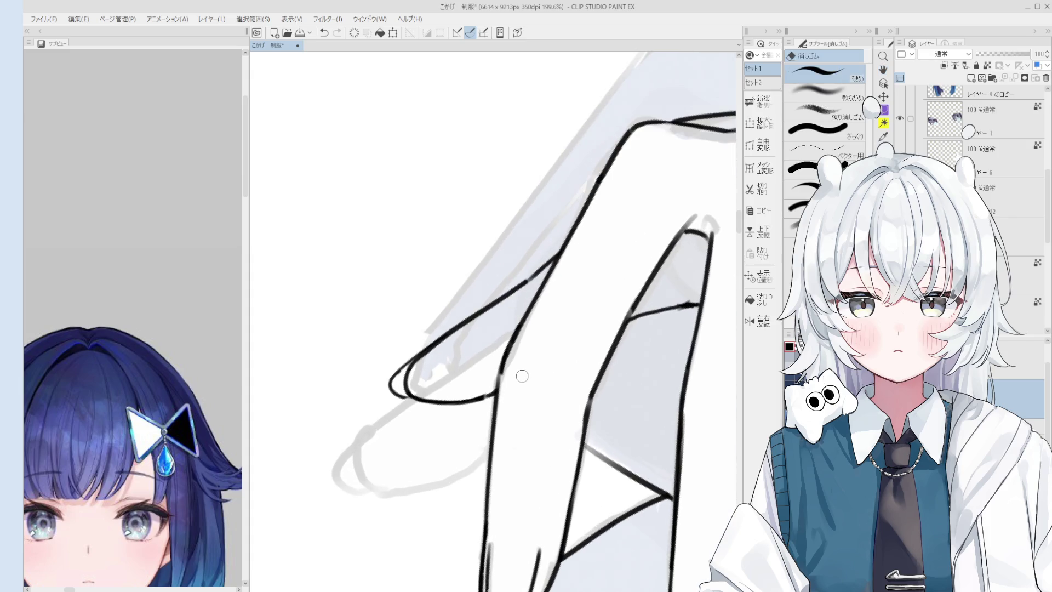
key(h)
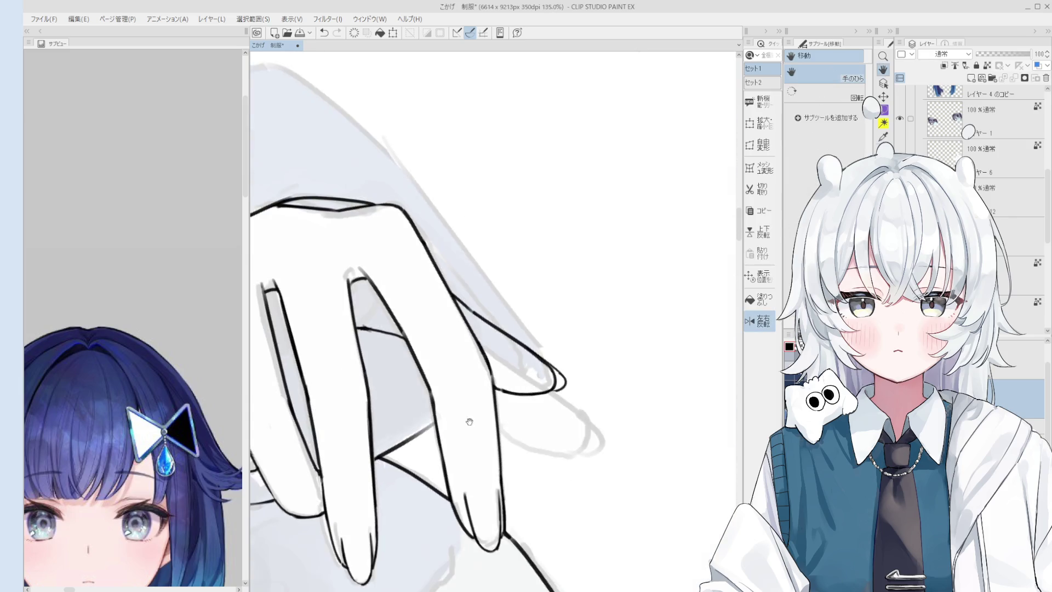
scroll(517, 386, up, 2)
scroll(526, 401, down, 2)
key(p)
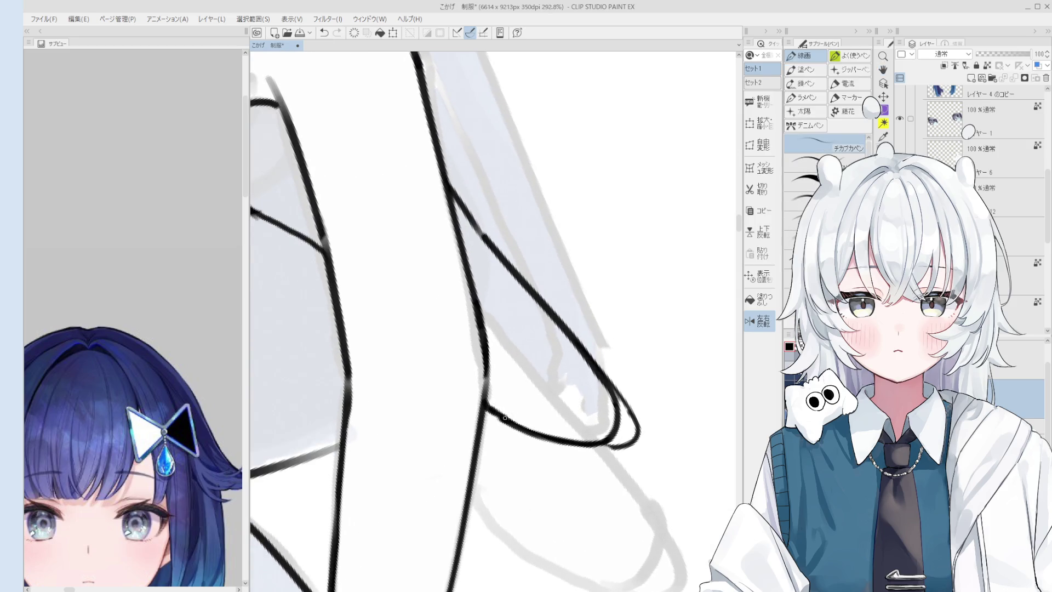
scroll(496, 409, down, 1)
drag(499, 415, 541, 378)
Step: Lay the hand horizontal in view and keep touching up finger lines with pen and eraser
key(e)
scroll(546, 372, down, 1)
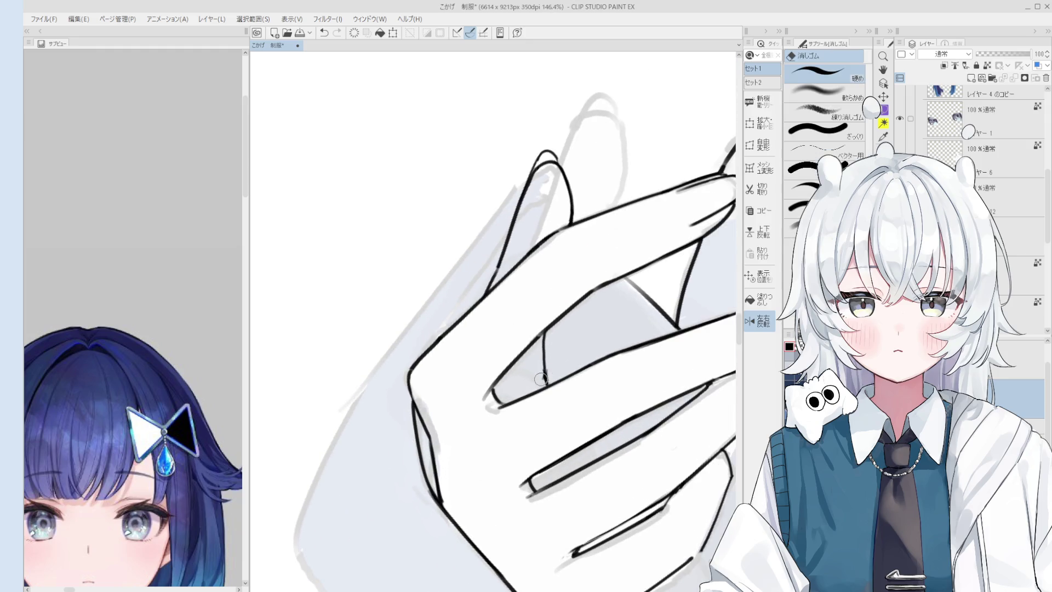
key(o)
key(e)
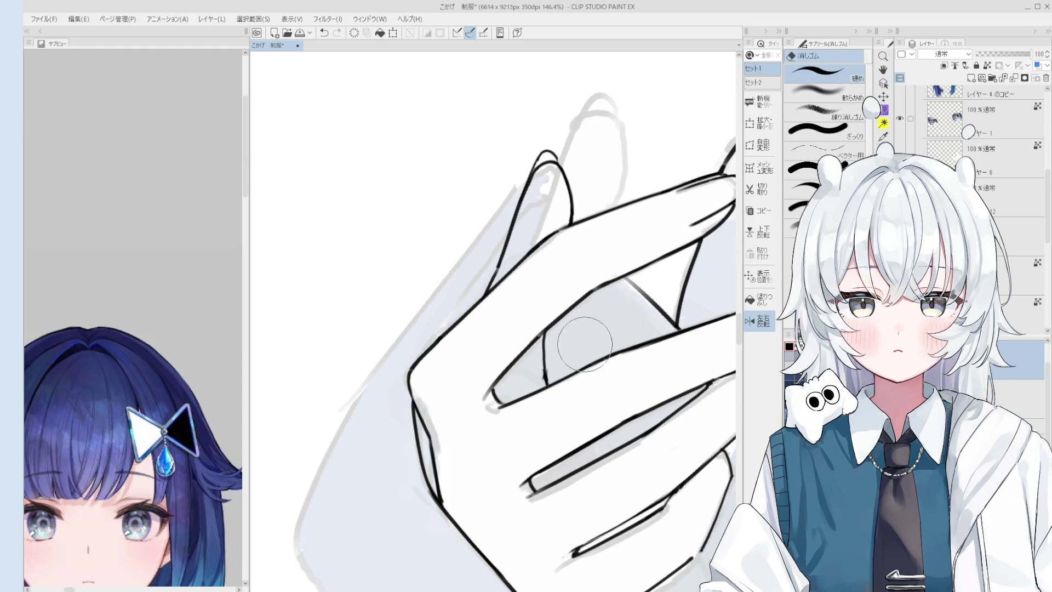
key(r)
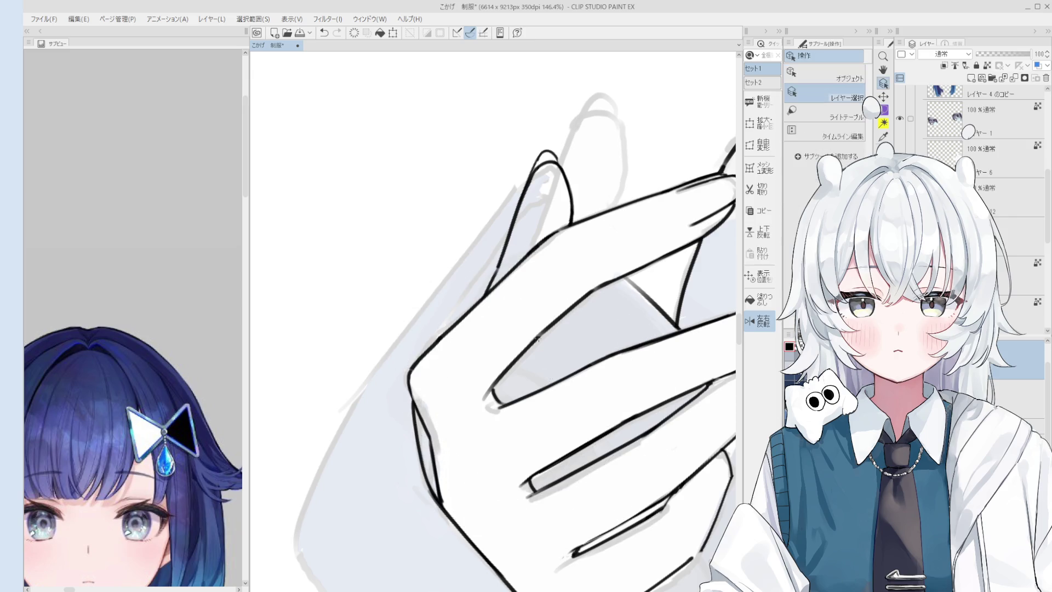
key(p)
key(e)
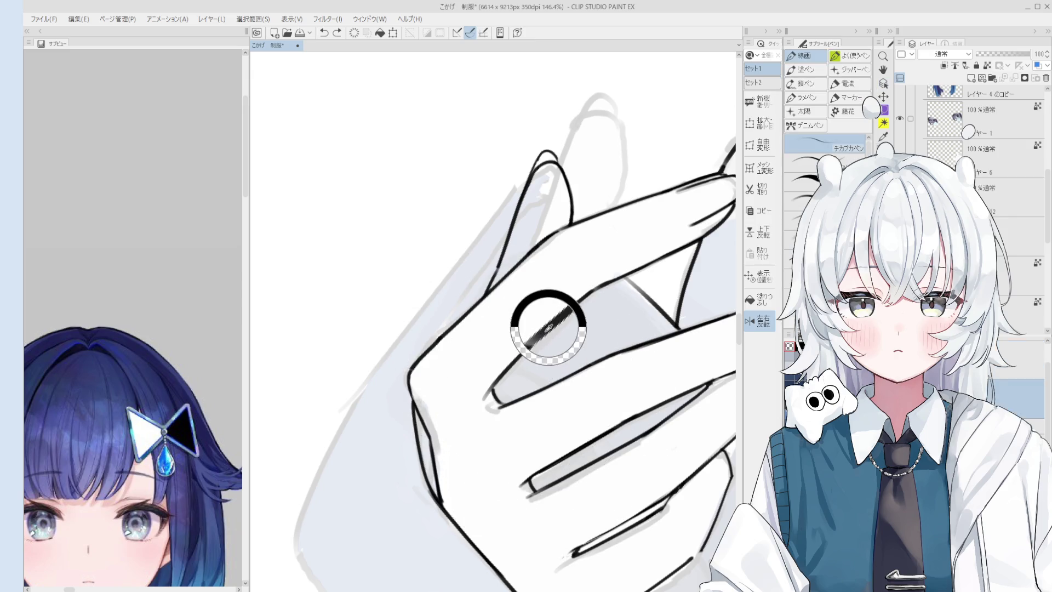
key(p)
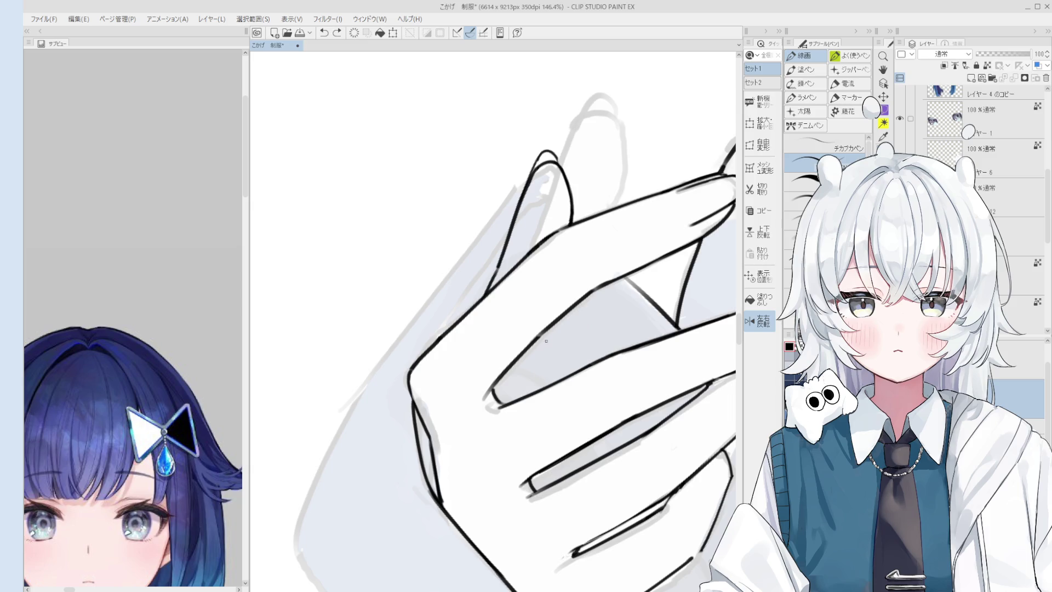
scroll(548, 346, down, 3)
scroll(546, 343, up, 1)
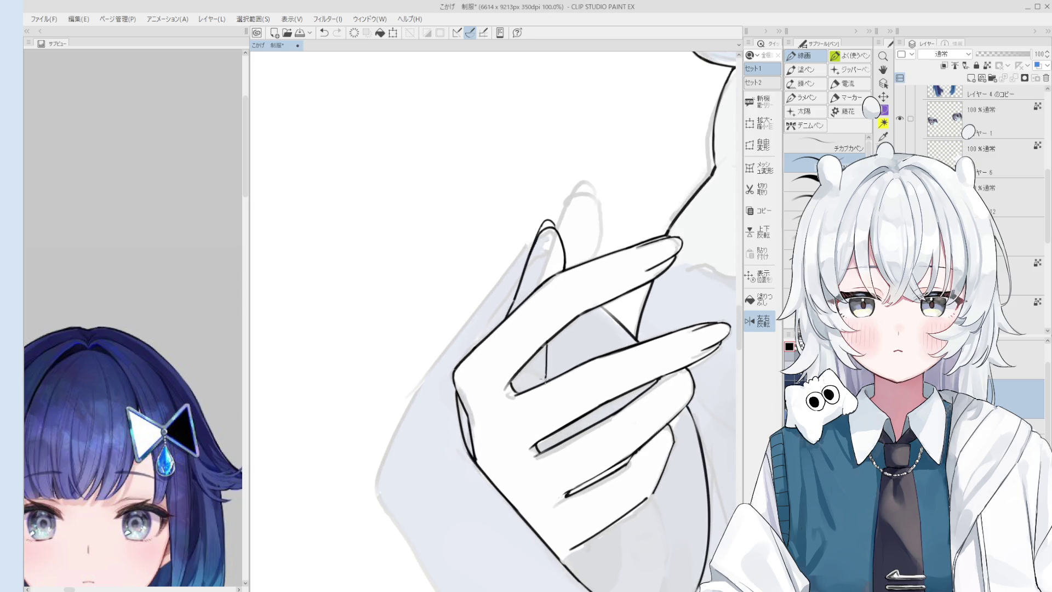
drag(544, 375, 478, 405)
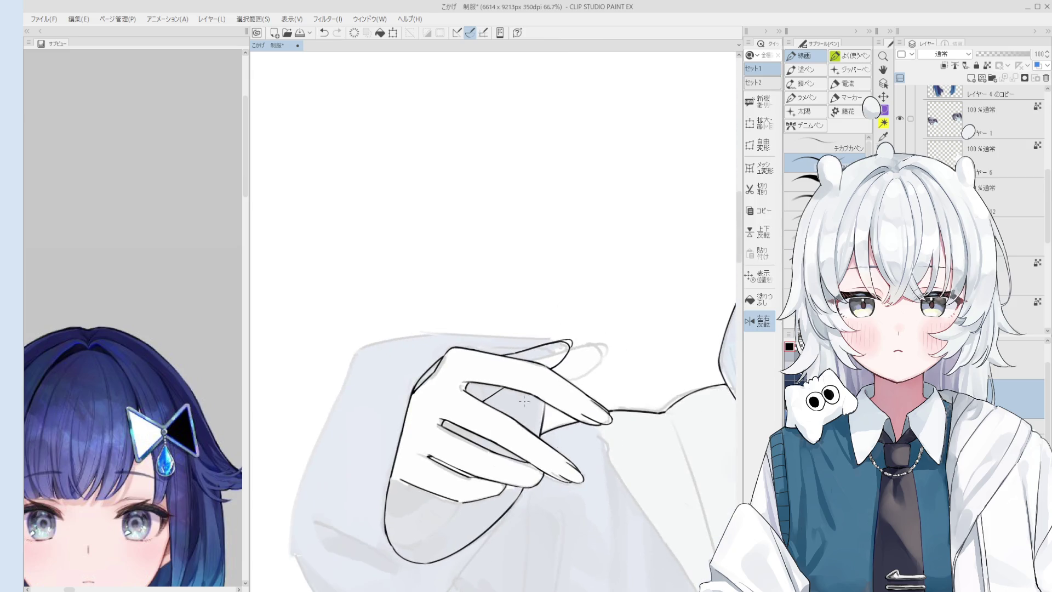
key(e)
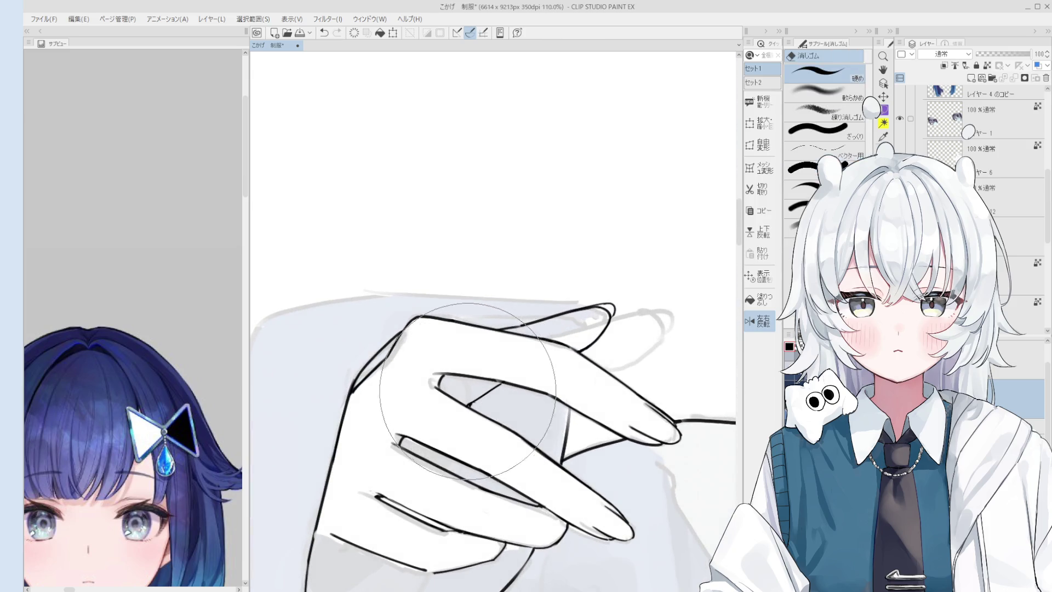
key(p)
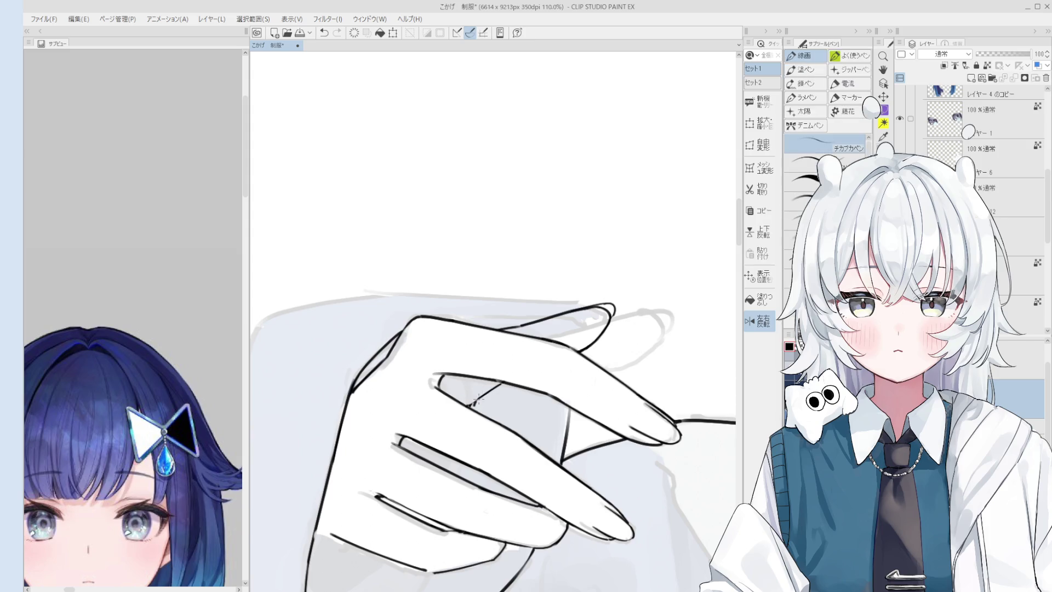
scroll(484, 401, down, 1)
scroll(504, 386, down, 1)
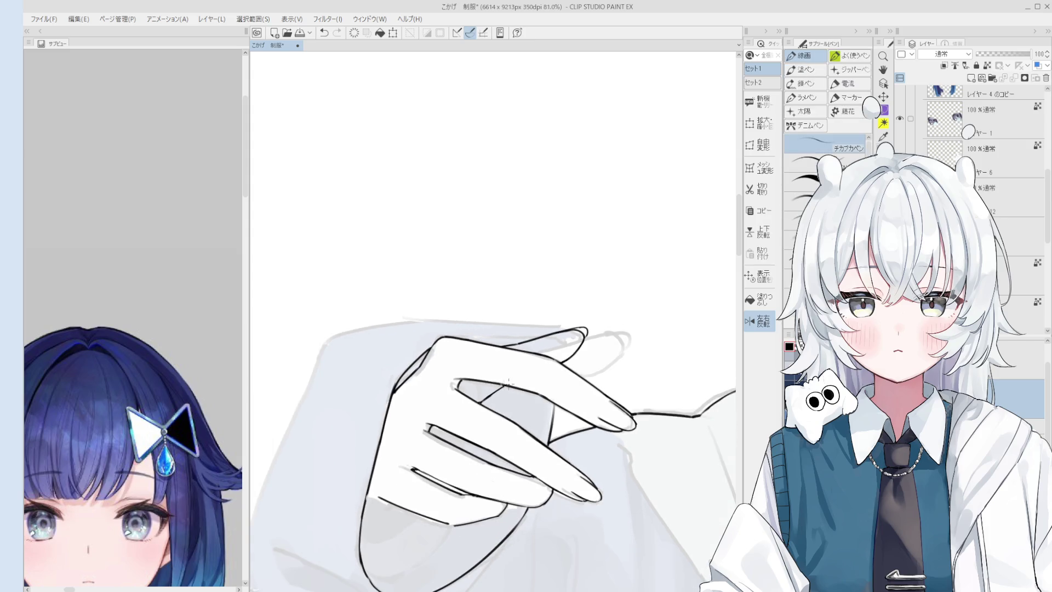
scroll(507, 383, down, 1)
scroll(504, 428, down, 2)
scroll(503, 428, down, 1)
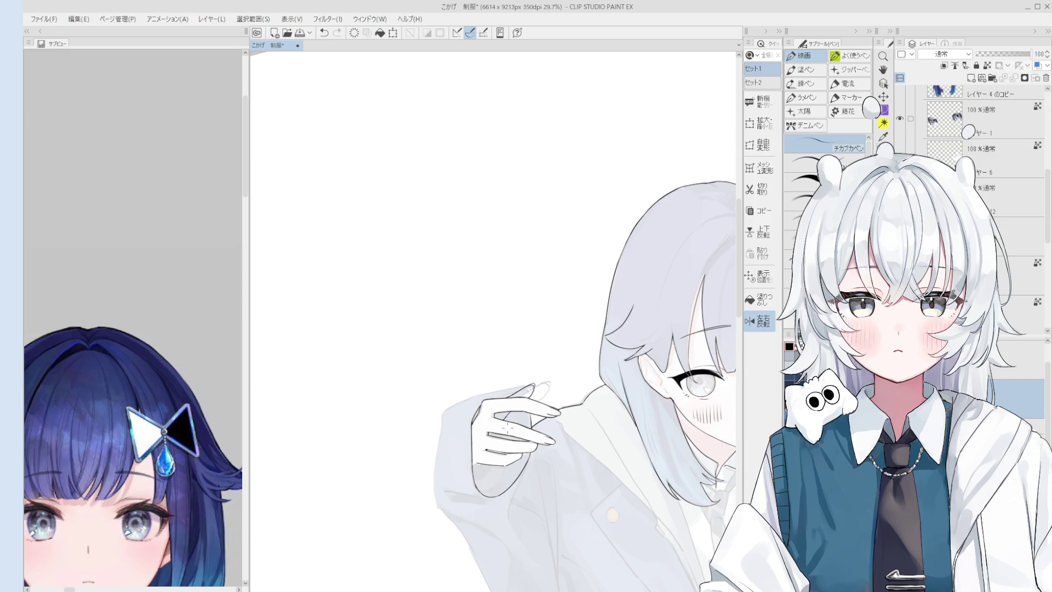
key(asciicircum)
scroll(588, 445, down, 1)
scroll(589, 448, up, 2)
Step: Add a small touch-up stroke on the hand, then erase the stray part of it
key(e)
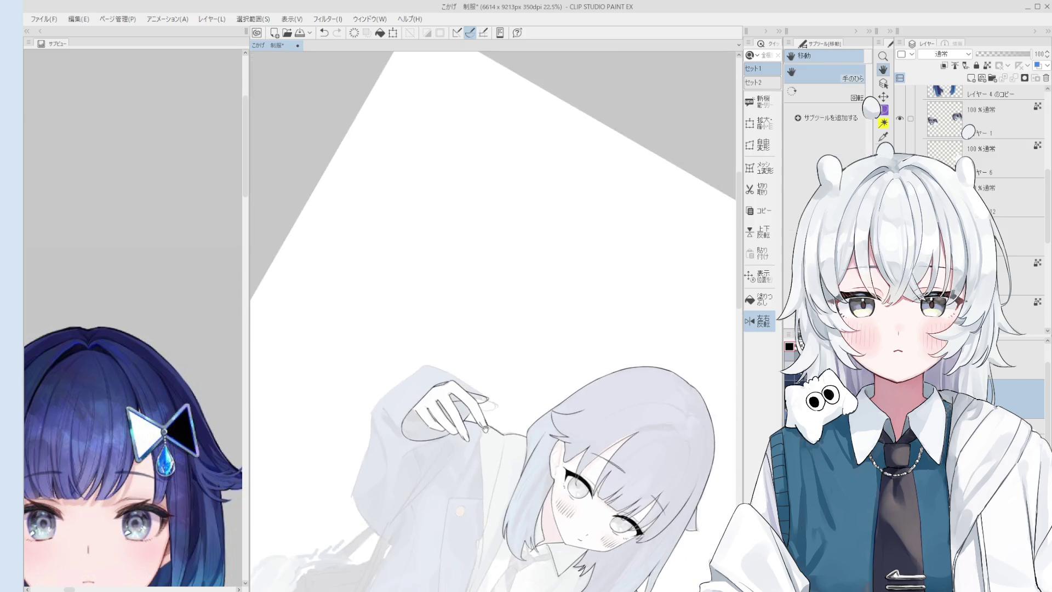
scroll(535, 452, up, 2)
scroll(488, 454, up, 1)
key(p)
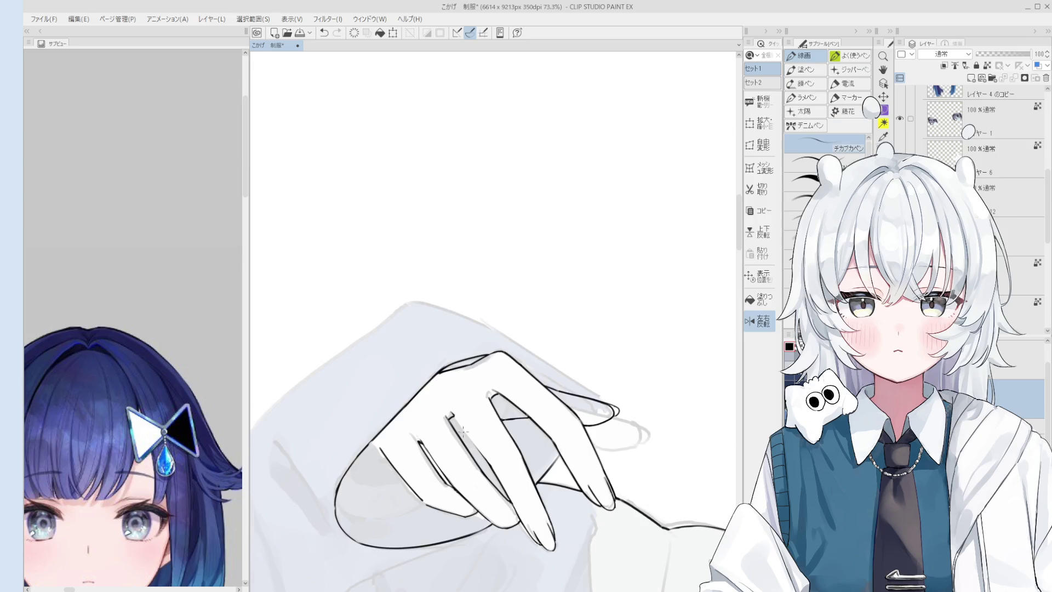
scroll(487, 460, up, 1)
key(e)
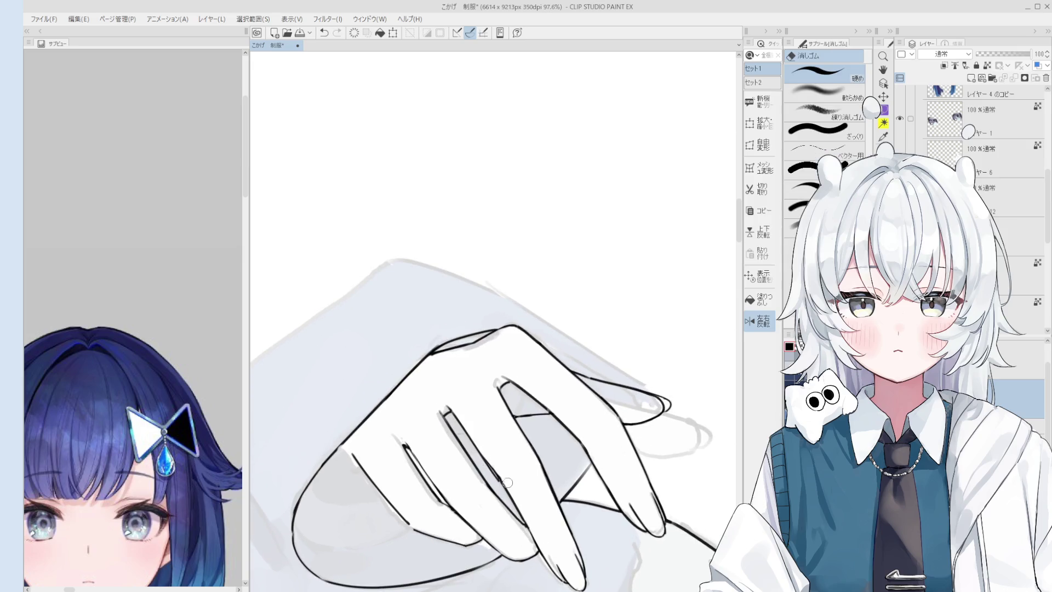
key(p)
drag(502, 485, 526, 534)
key(e)
mouse_move(514, 497)
mouse_down()
mouse_move(528, 519)
mouse_move(625, 575)
mouse_up()
scroll(493, 370, down, 5)
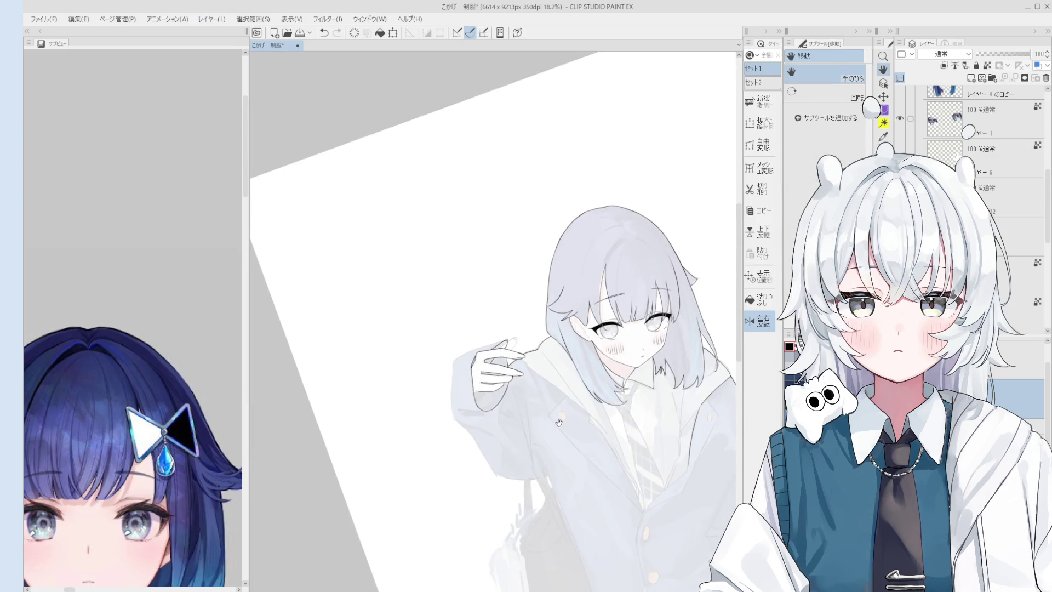
Step: Ink the lapel line from the collar corner down the jacket, redoing it until the long stroke holds
drag(618, 448, 576, 428)
scroll(553, 416, up, 3)
scroll(554, 416, up, 2)
key(p)
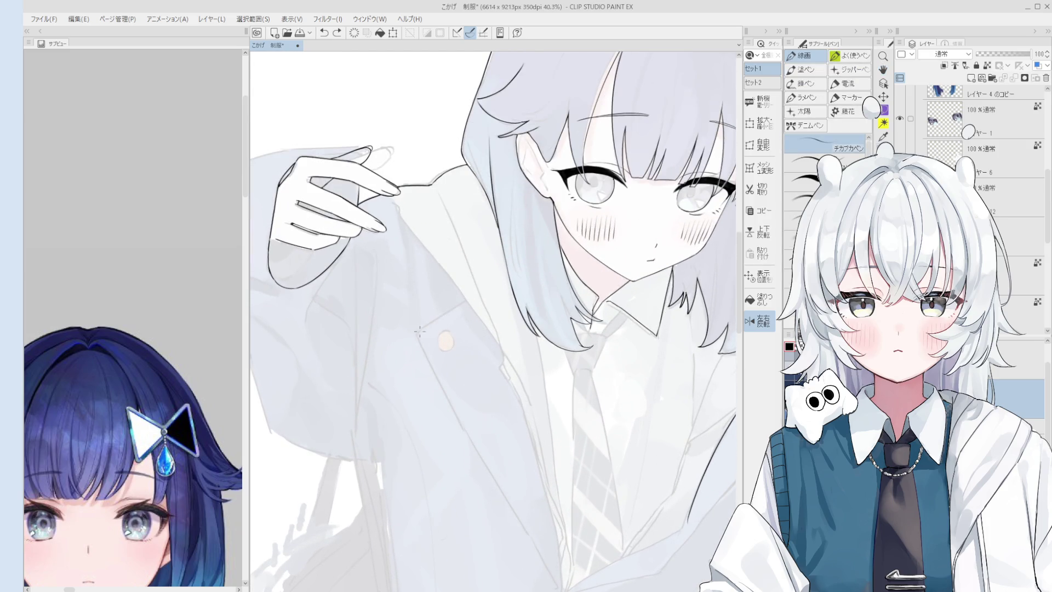
key(e)
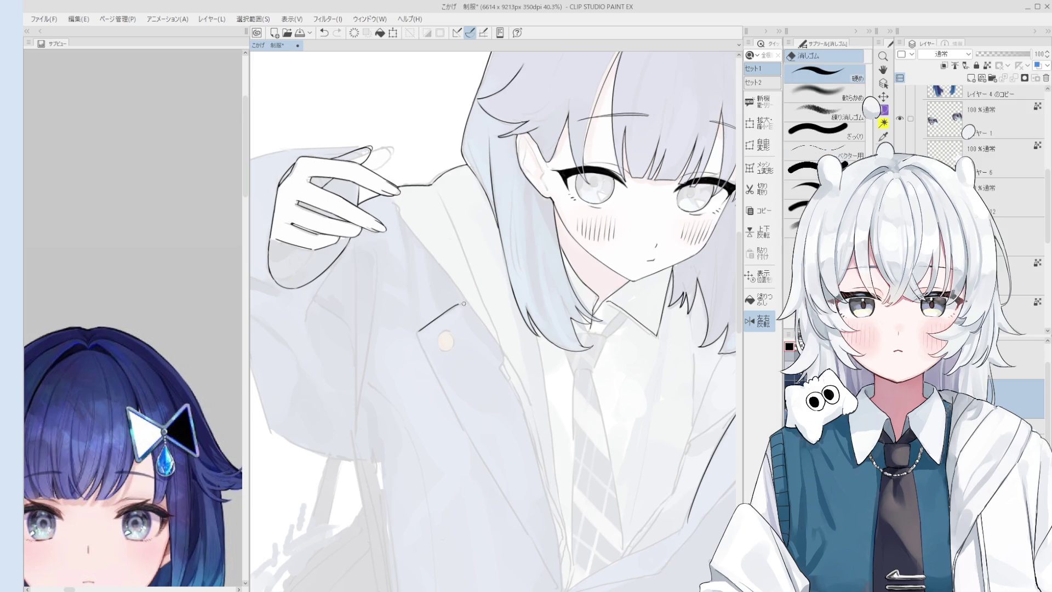
key(p)
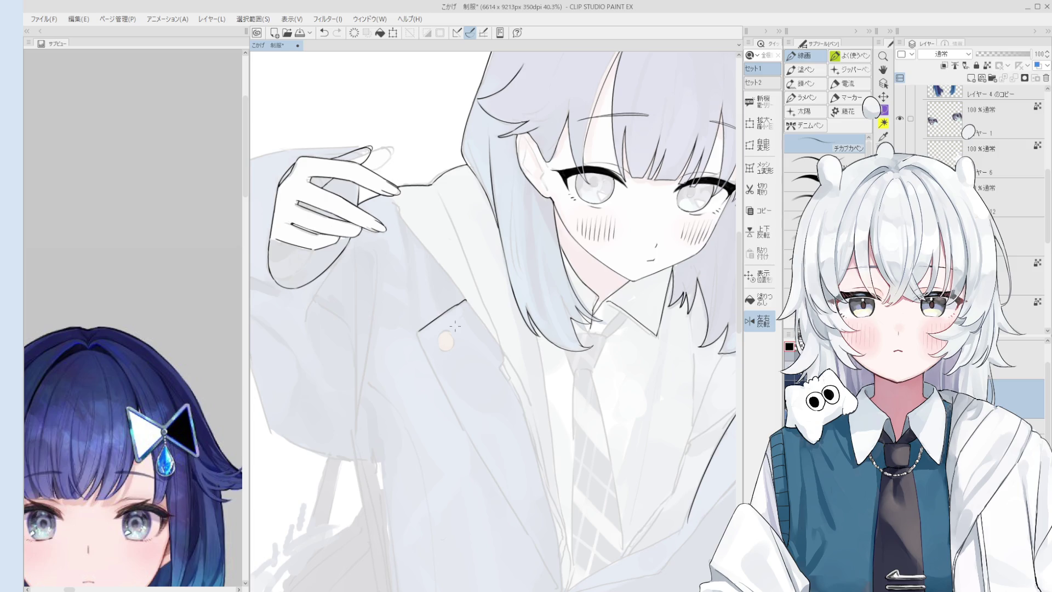
scroll(465, 322, up, 2)
scroll(450, 302, up, 2)
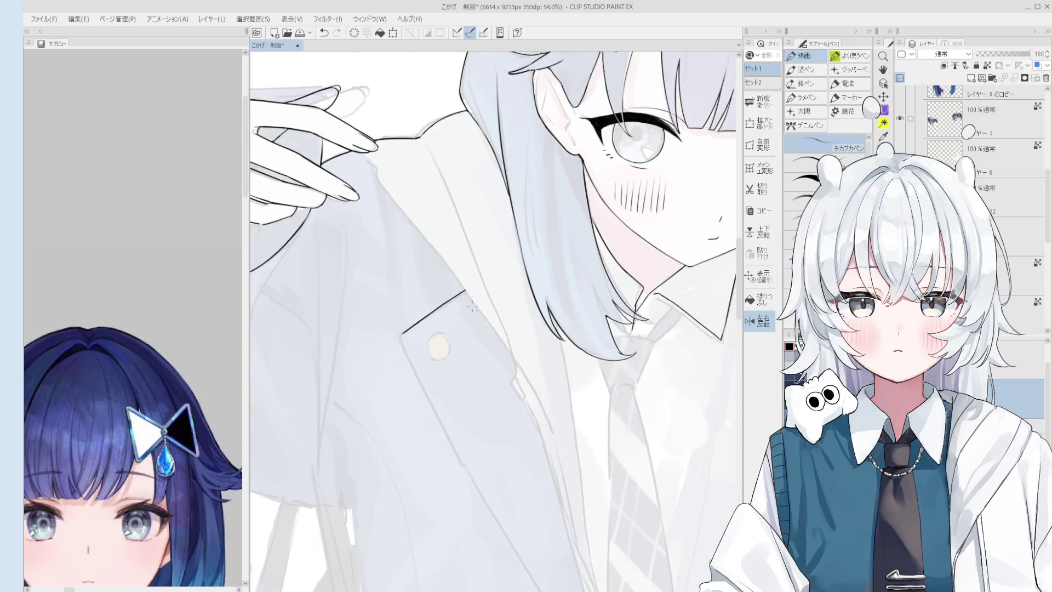
scroll(458, 294, down, 4)
scroll(451, 290, up, 3)
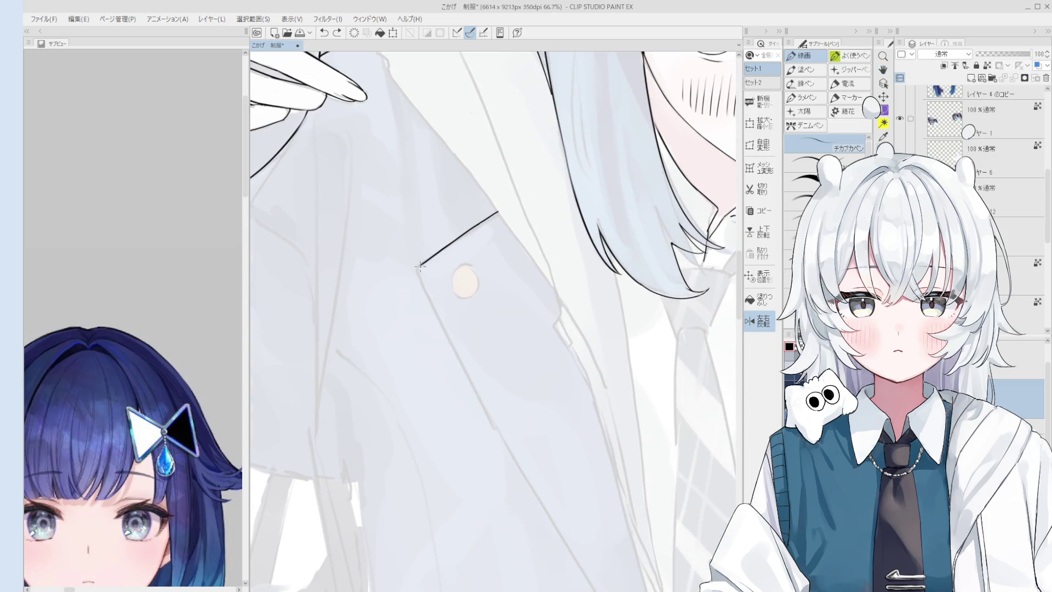
scroll(419, 266, down, 2)
drag(419, 266, 462, 350)
key(ctrl+z)
key(ctrl+z)
drag(419, 265, 465, 351)
key(ctrl+z)
key(ctrl+z)
drag(419, 270, 463, 347)
key(ctrl+z)
scroll(434, 298, up, 1)
key(ctrl+z)
drag(419, 265, 512, 431)
Step: Erase and redraw the lower lapel segment, extending it down toward the buttons
key(ctrl+z)
drag(456, 341, 501, 421)
key(ctrl+z)
key(ctrl+z)
drag(458, 341, 511, 431)
key(ctrl+z)
drag(458, 340, 505, 424)
key(ctrl+z)
drag(458, 341, 555, 503)
scroll(531, 468, up, 1)
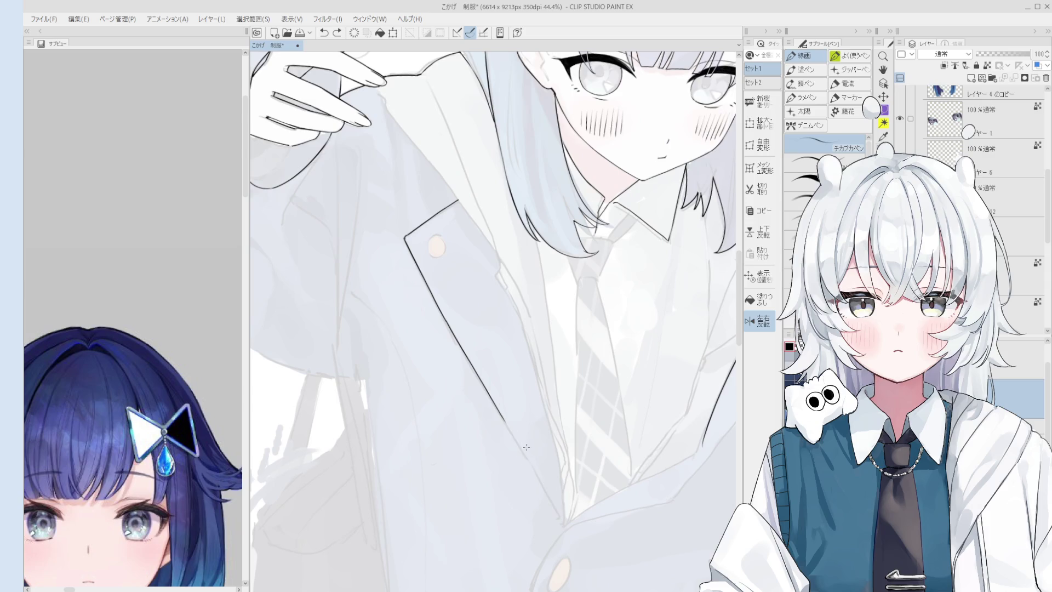
key(ctrl+z)
key(ctrl+y)
scroll(523, 453, down, 3)
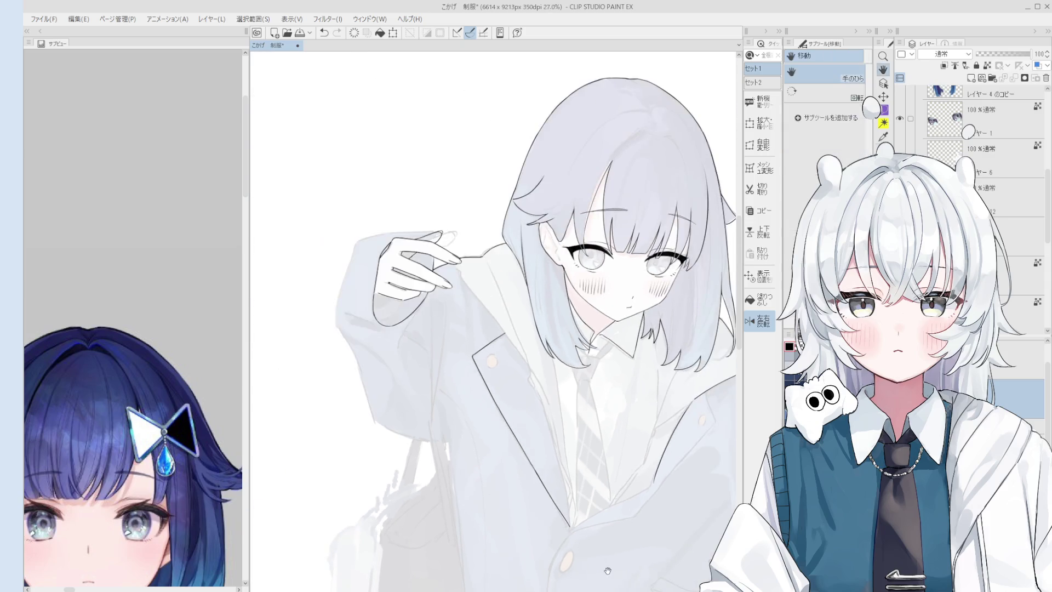
scroll(510, 343, up, 1)
scroll(510, 343, up, 1)
key(asciicircum)
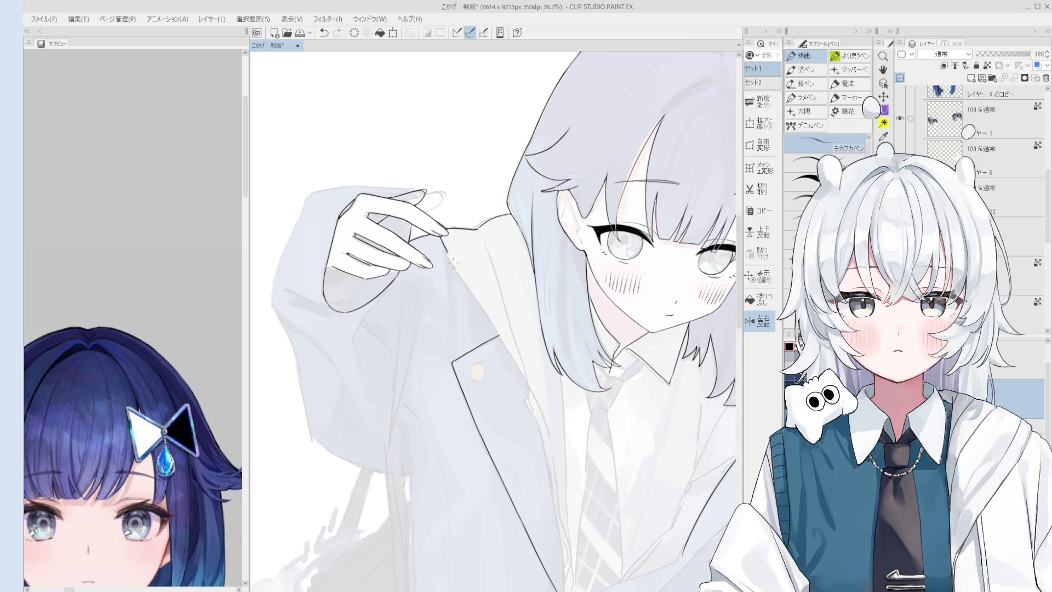
scroll(455, 263, up, 3)
key(space)
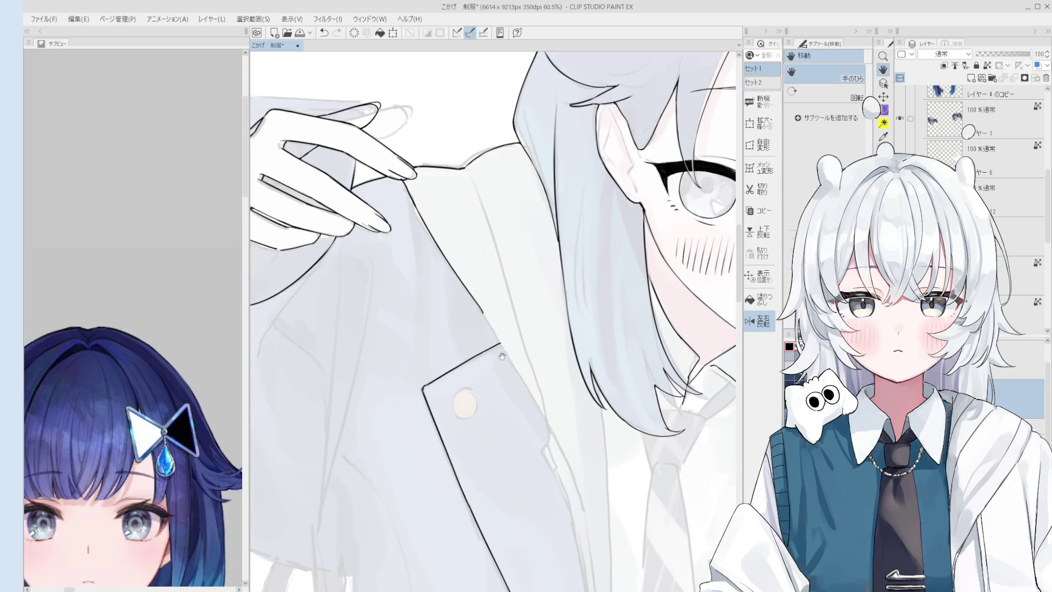
drag(502, 355, 495, 316)
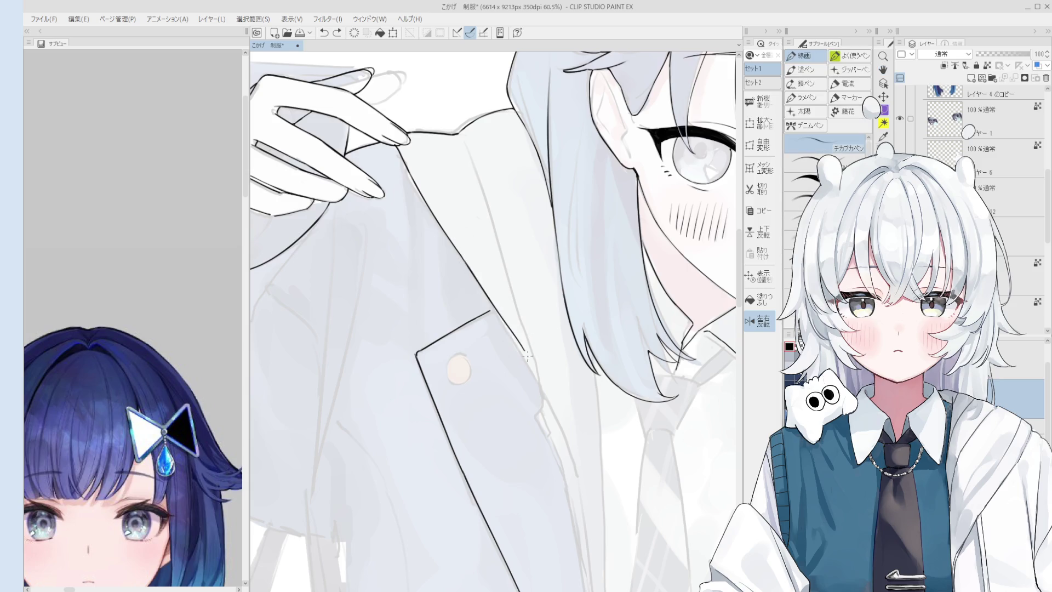
scroll(505, 326, down, 2)
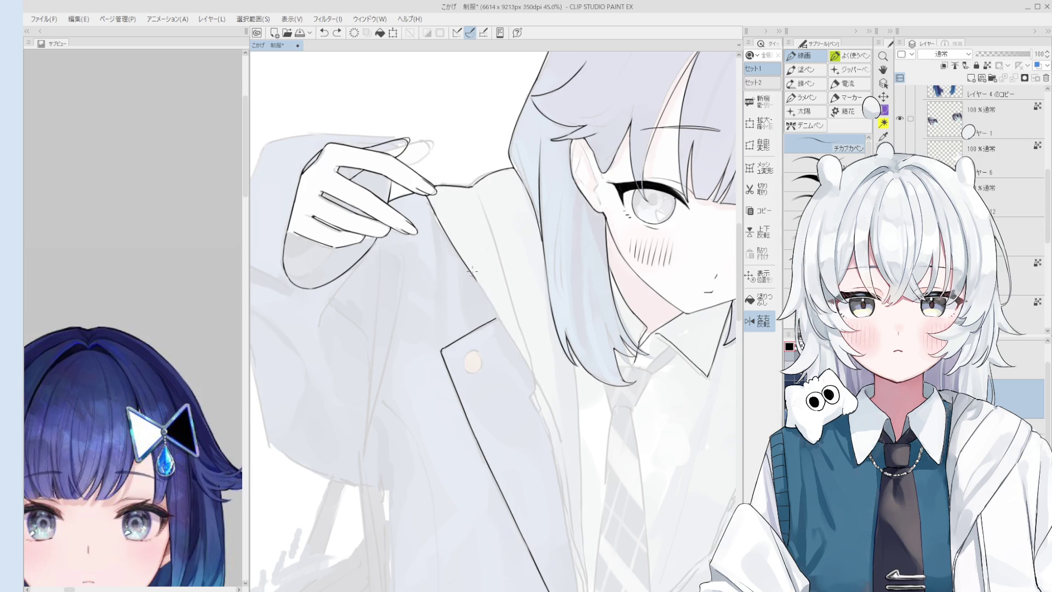
scroll(480, 287, up, 1)
scroll(495, 315, up, 2)
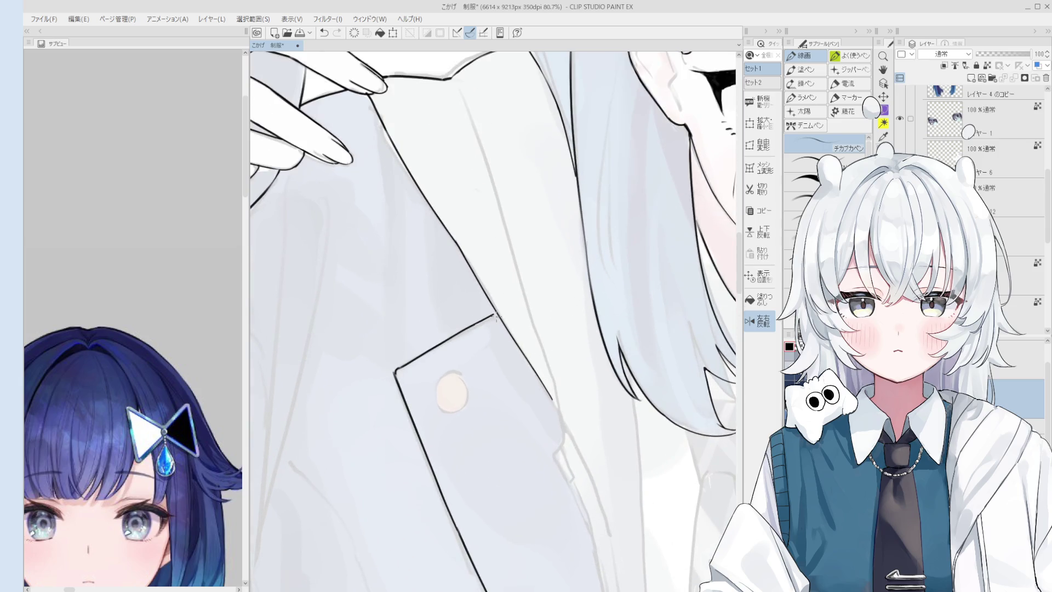
scroll(494, 314, down, 1)
scroll(495, 315, down, 1)
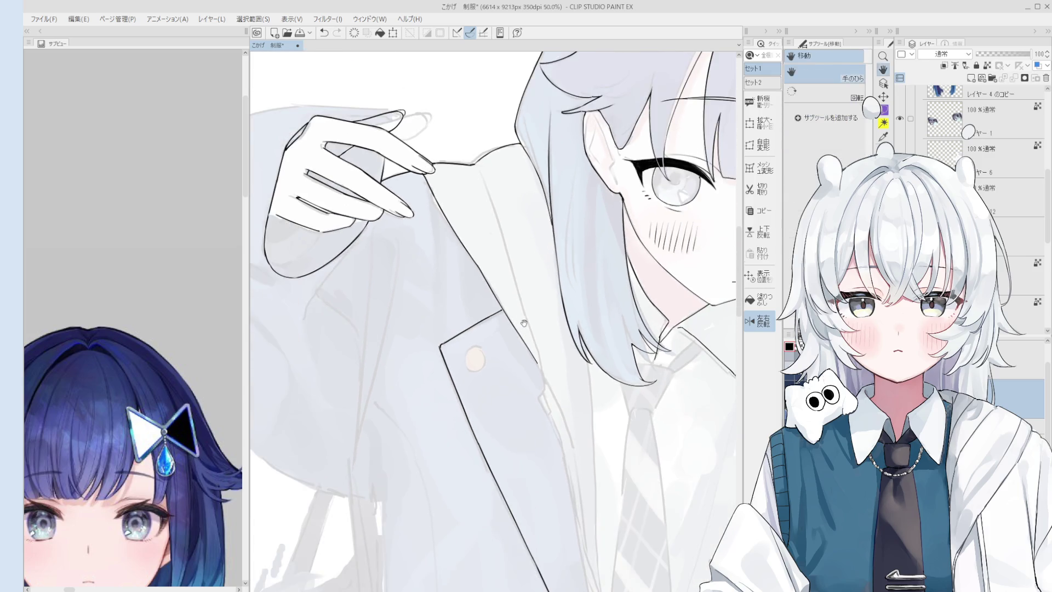
key(e)
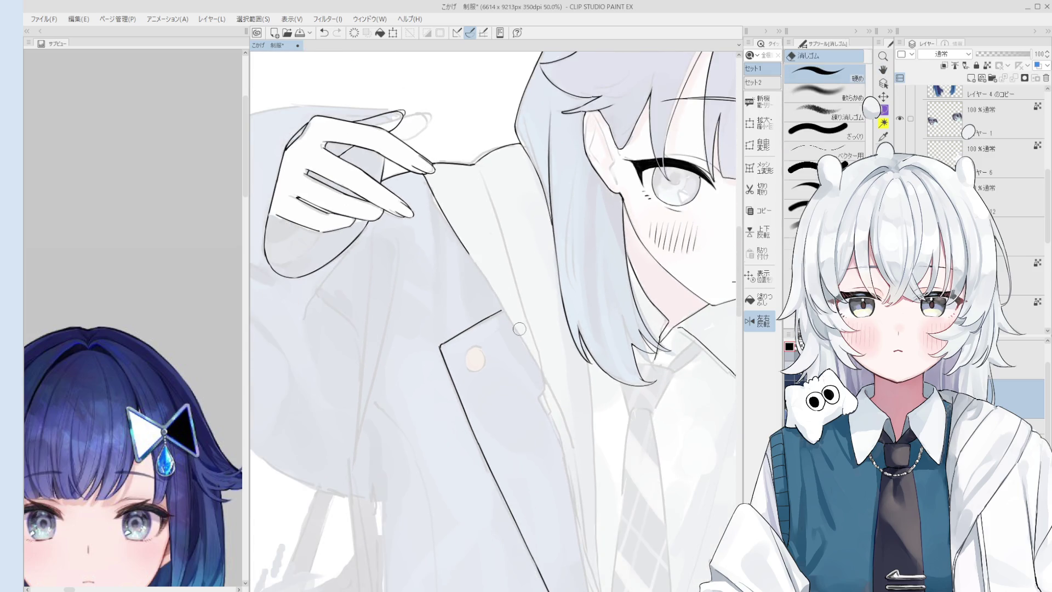
key(p)
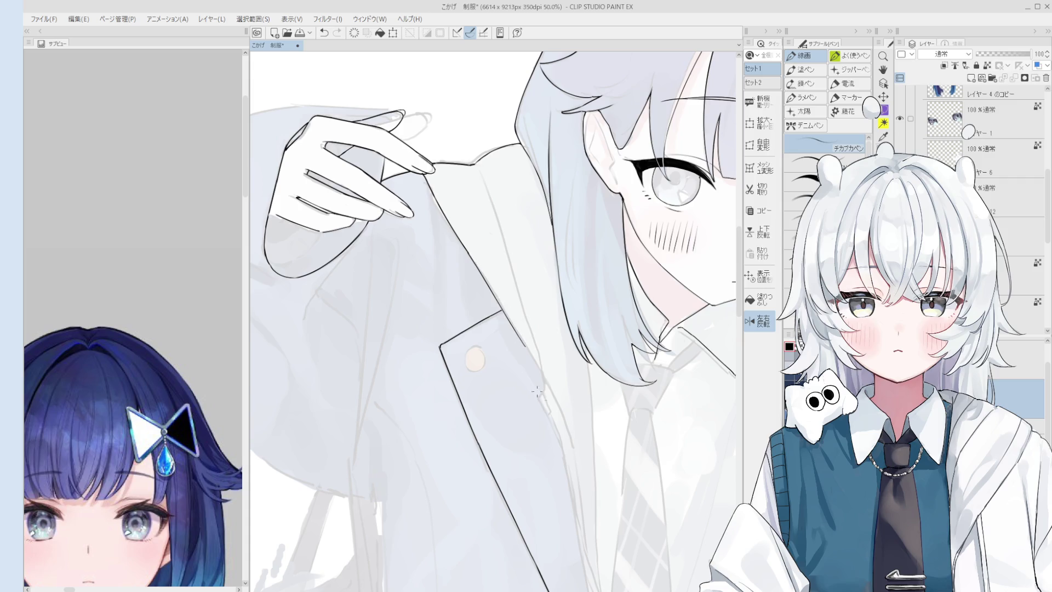
scroll(537, 392, up, 1)
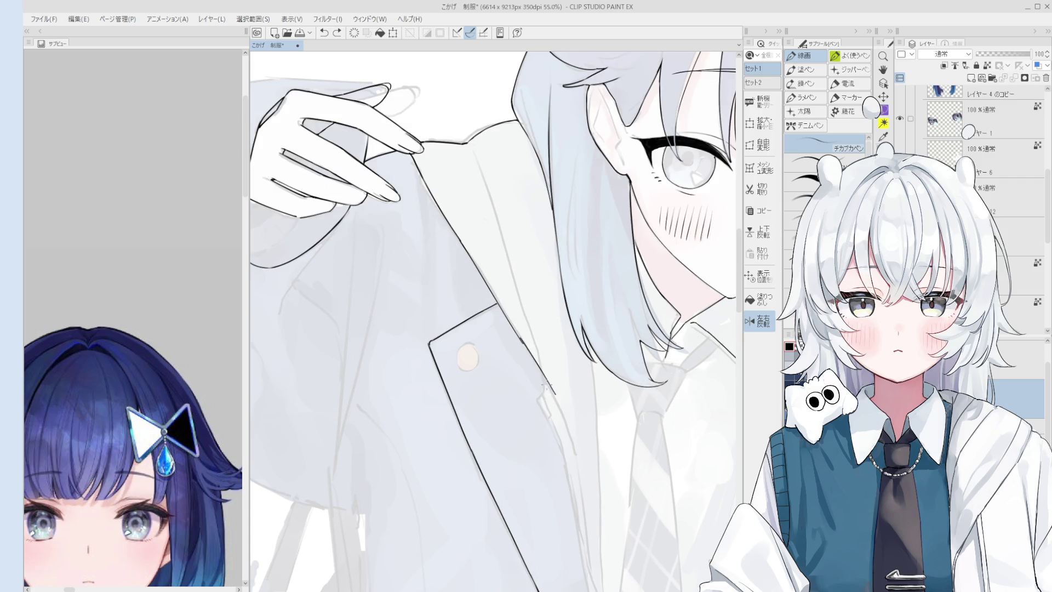
scroll(547, 388, down, 4)
key(e)
scroll(558, 382, up, 1)
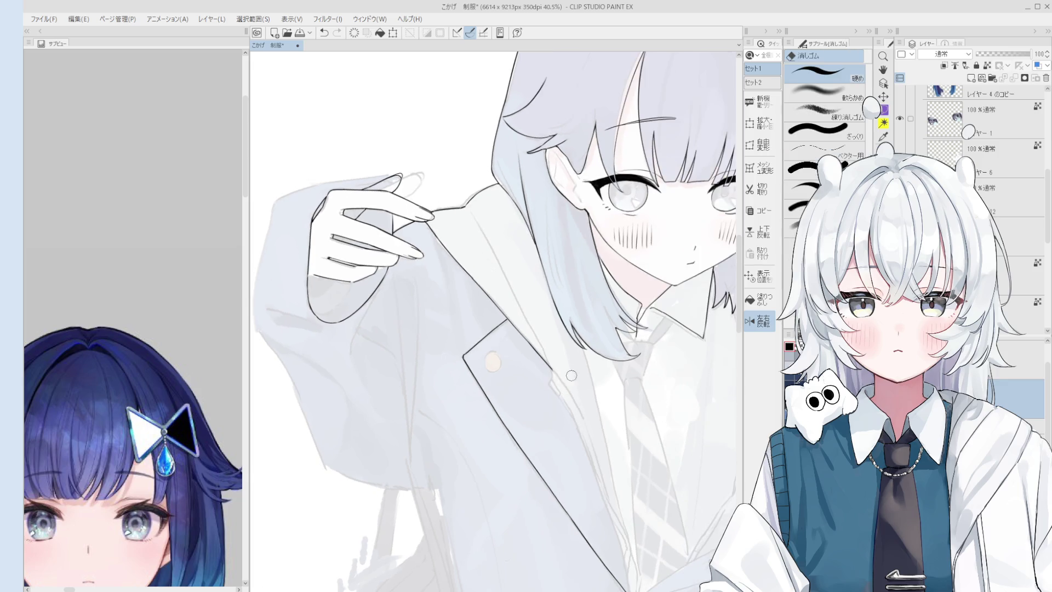
key(p)
scroll(567, 373, down, 1)
scroll(553, 373, down, 1)
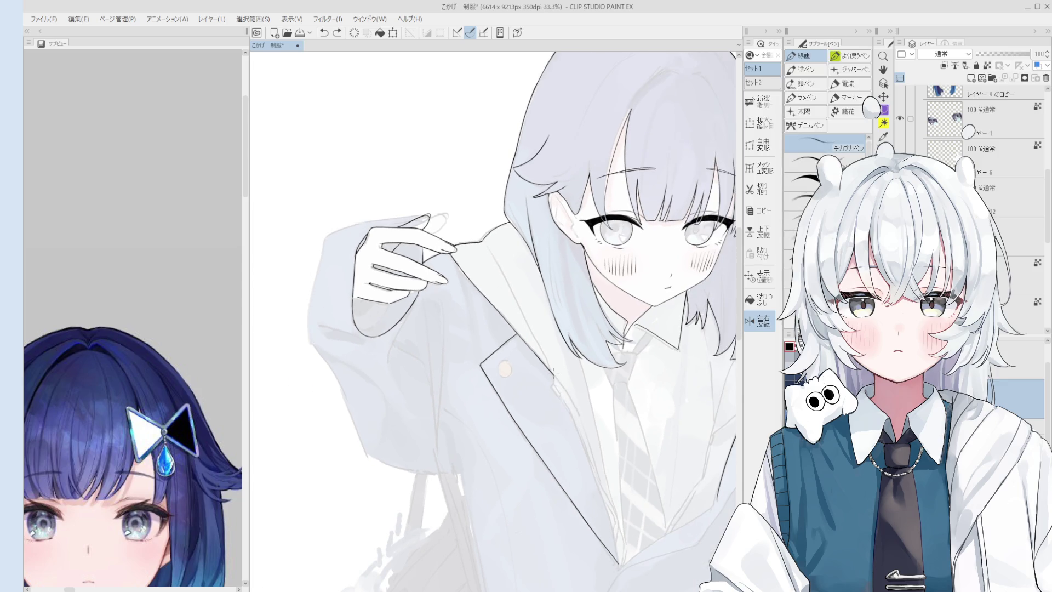
scroll(554, 374, down, 1)
scroll(576, 428, down, 1)
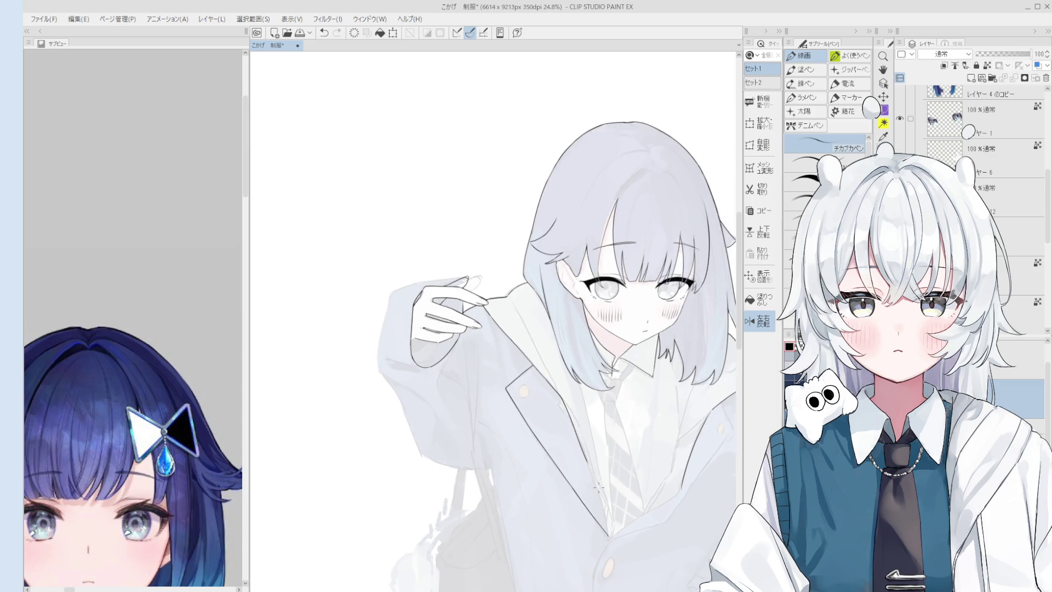
drag(630, 544, 585, 429)
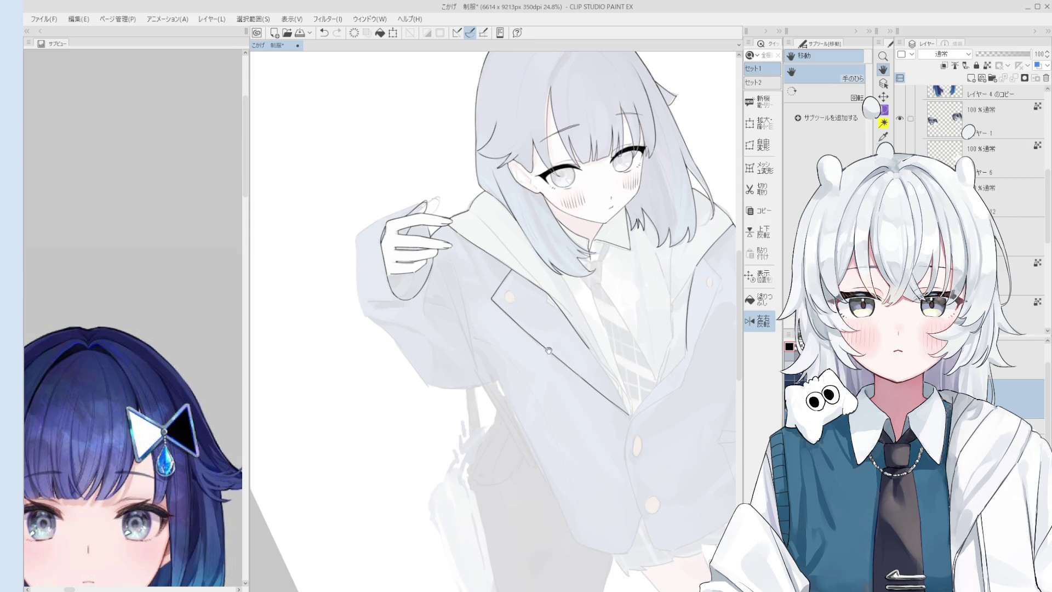
Step: Ink the left lapel edge down to its bottom point after clearing the overshoot
drag(549, 351, 538, 301)
scroll(576, 270, up, 1)
key(e)
key(p)
scroll(574, 281, up, 2)
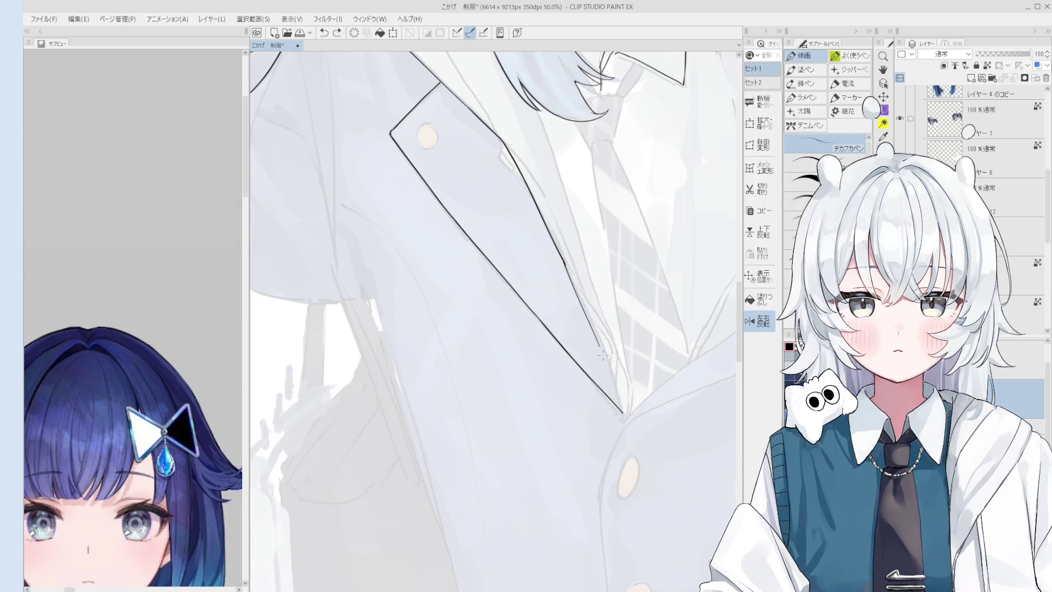
drag(566, 266, 612, 378)
scroll(603, 362, down, 1)
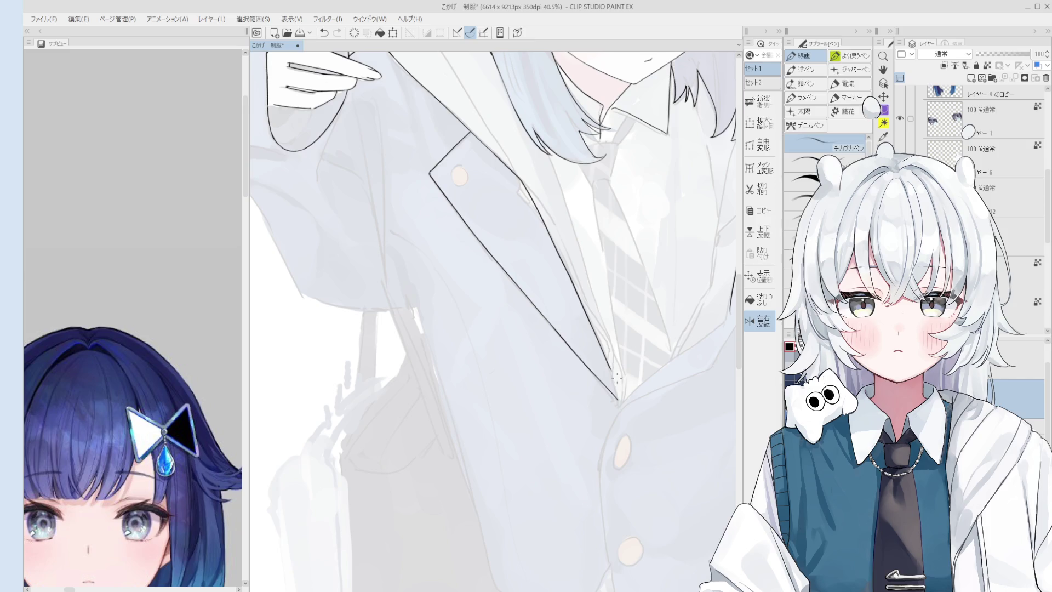
key(space)
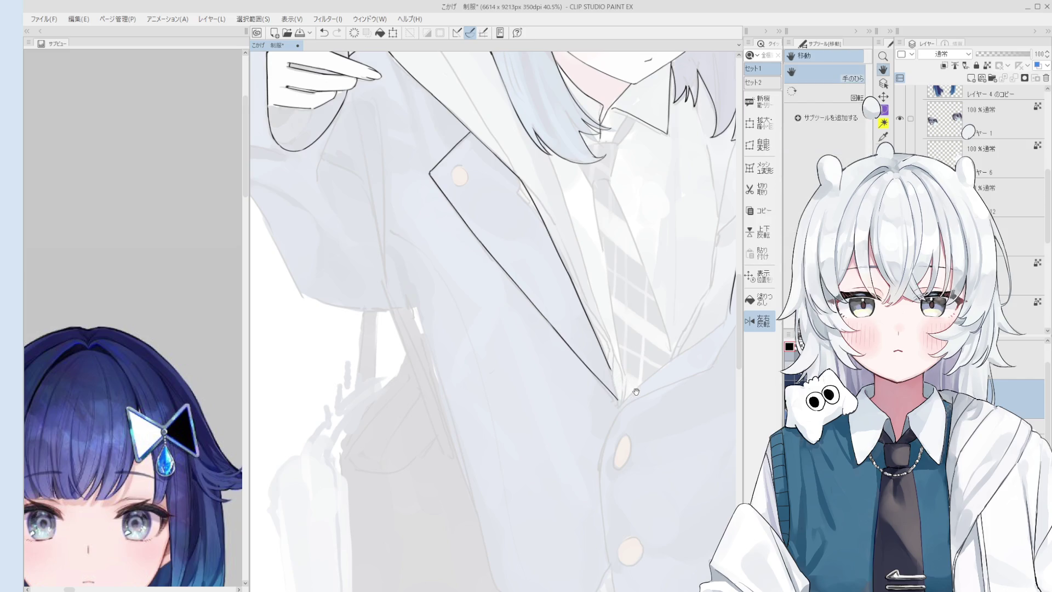
drag(635, 394, 632, 408)
scroll(620, 367, up, 3)
scroll(616, 374, down, 2)
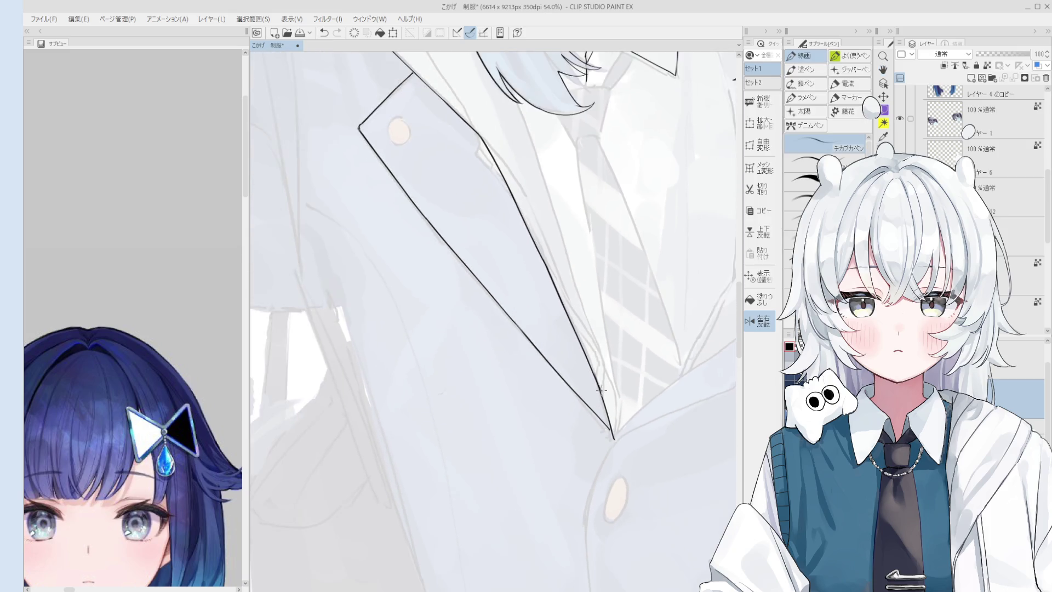
scroll(615, 374, up, 2)
Step: Erase the ragged lapel line end and redraw its tip cleanly
key(e)
drag(591, 371, 625, 454)
key(p)
drag(588, 373, 616, 448)
key(ctrl+z)
key(ctrl+z)
key(ctrl+z)
drag(581, 350, 616, 449)
key(ctrl+z)
scroll(615, 448, down, 2)
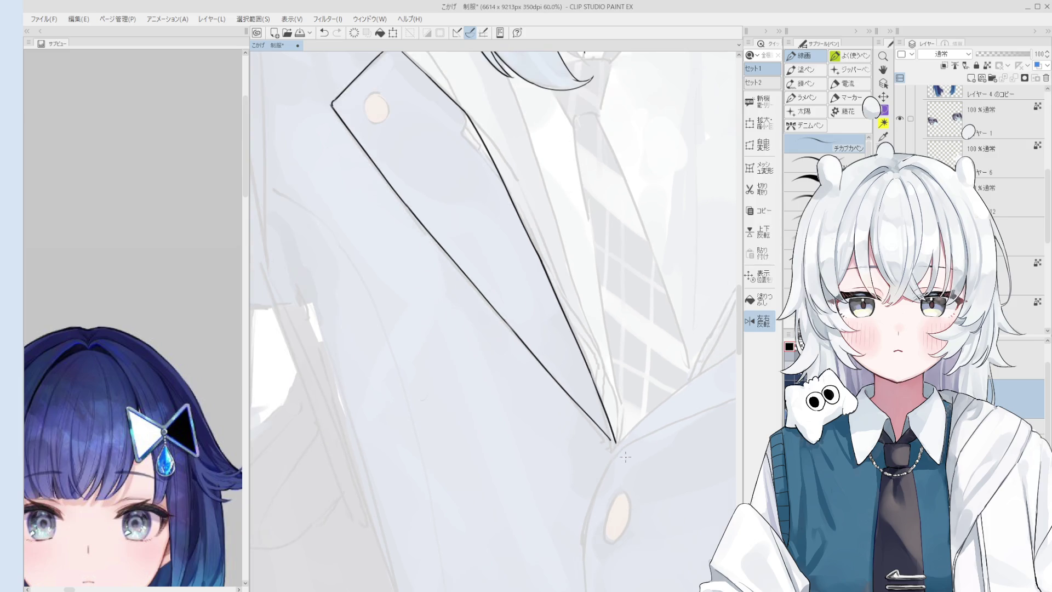
scroll(624, 457, down, 3)
Step: Retry the long stroke along the lapel edge until it lies cleanly
mouse_move(599, 411)
mouse_down()
mouse_move(574, 365)
mouse_move(617, 421)
mouse_up()
key(ctrl+z)
key(ctrl+z)
drag(589, 340, 631, 432)
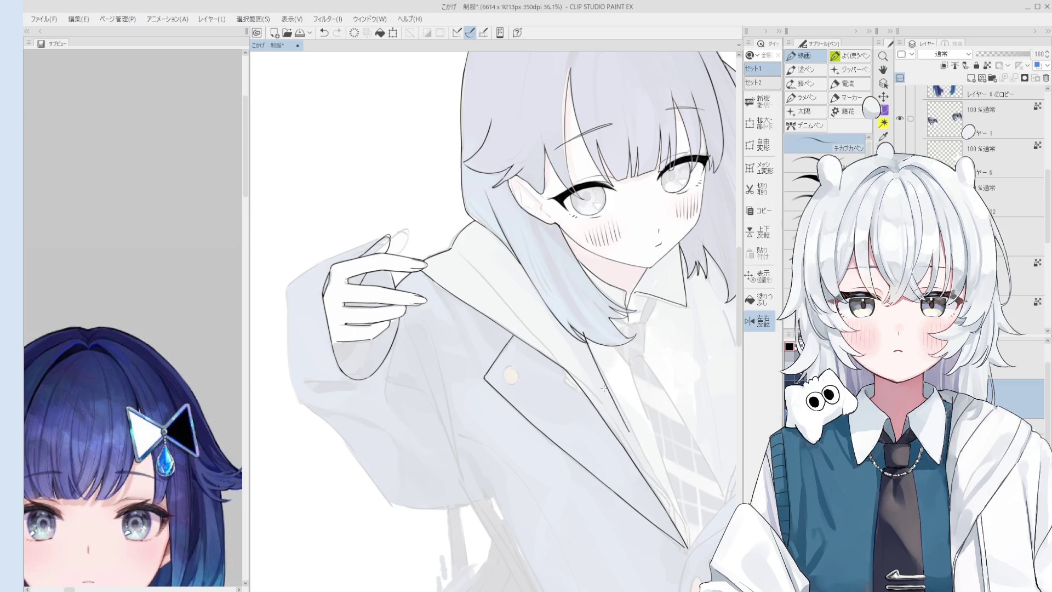
key(ctrl+z)
scroll(608, 394, down, 1)
drag(592, 350, 646, 458)
key(space)
scroll(657, 474, up, 3)
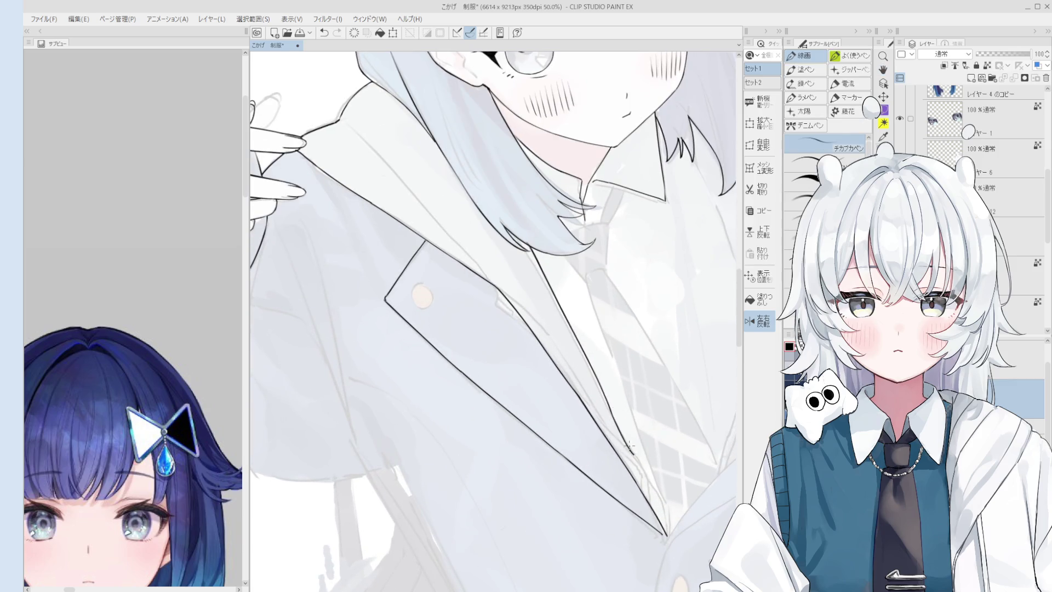
key(space)
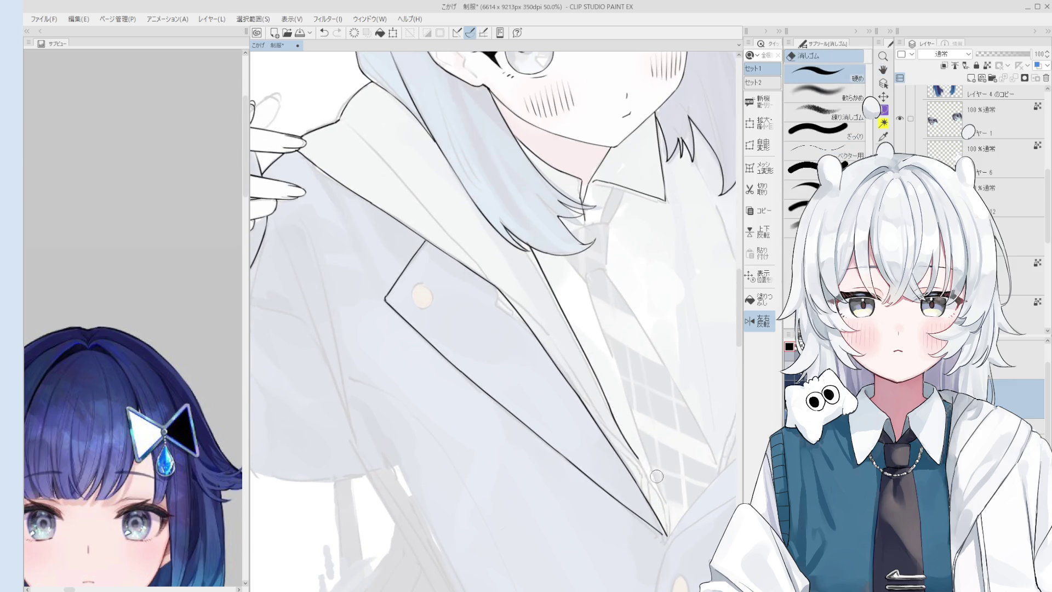
drag(656, 485, 649, 452)
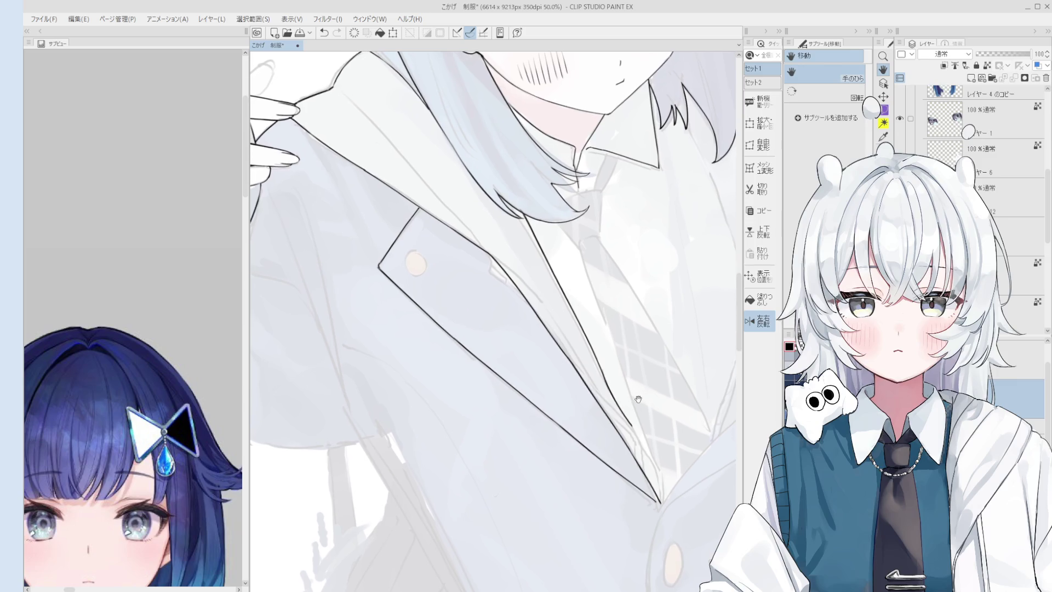
scroll(633, 399, up, 2)
Step: Trim and extend the lapel line's lower end so both edges meet at the point
key(e)
key(p)
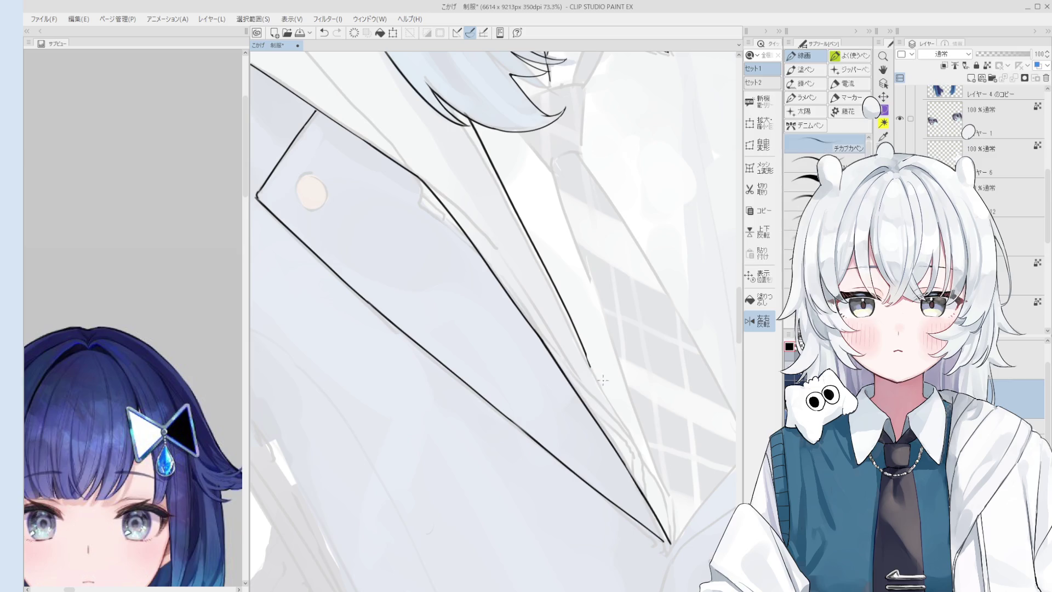
scroll(604, 399, up, 1)
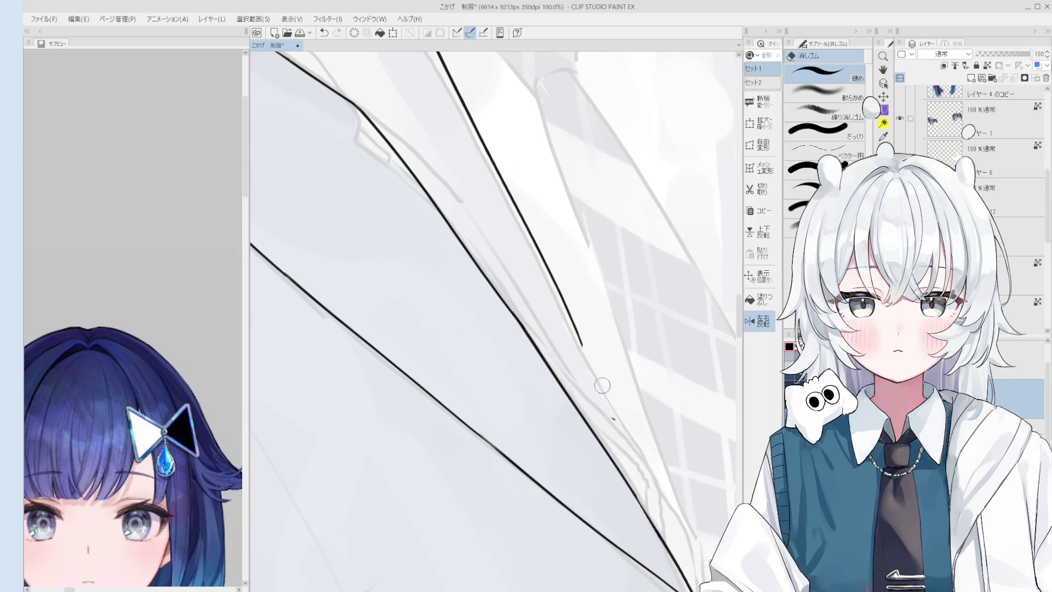
scroll(588, 371, down, 1)
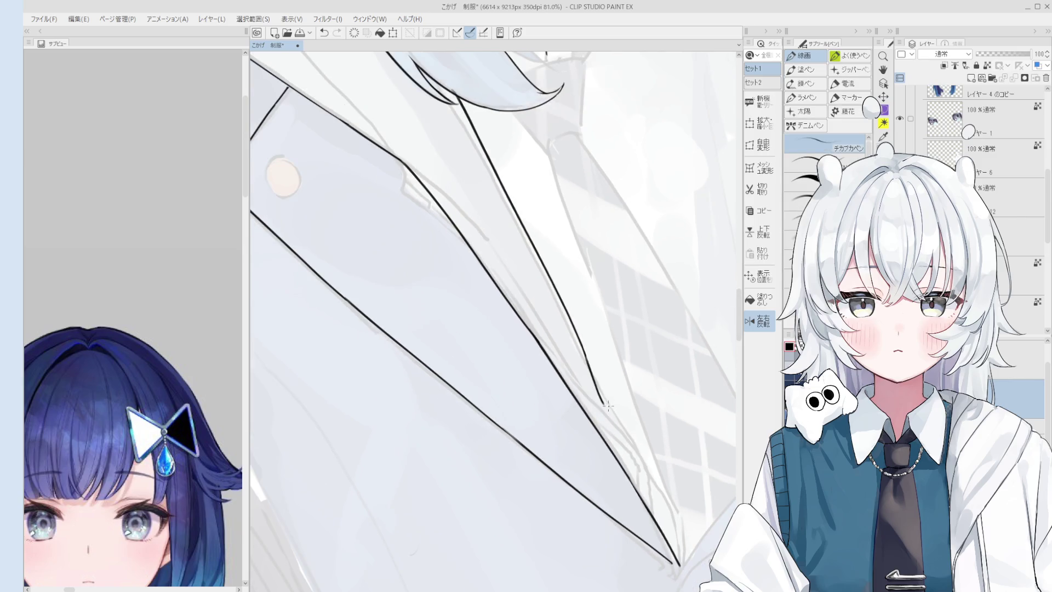
key(ctrl+z)
scroll(642, 455, down, 1)
scroll(643, 457, down, 1)
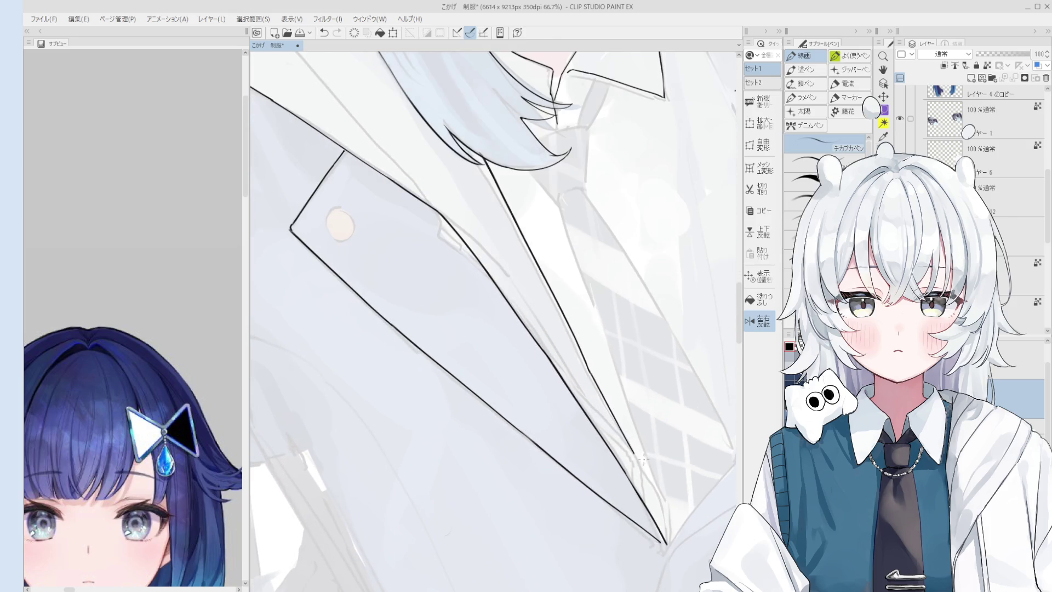
drag(631, 452, 638, 471)
scroll(665, 525, down, 1)
scroll(665, 525, up, 1)
scroll(657, 510, up, 1)
key(e)
drag(622, 433, 639, 484)
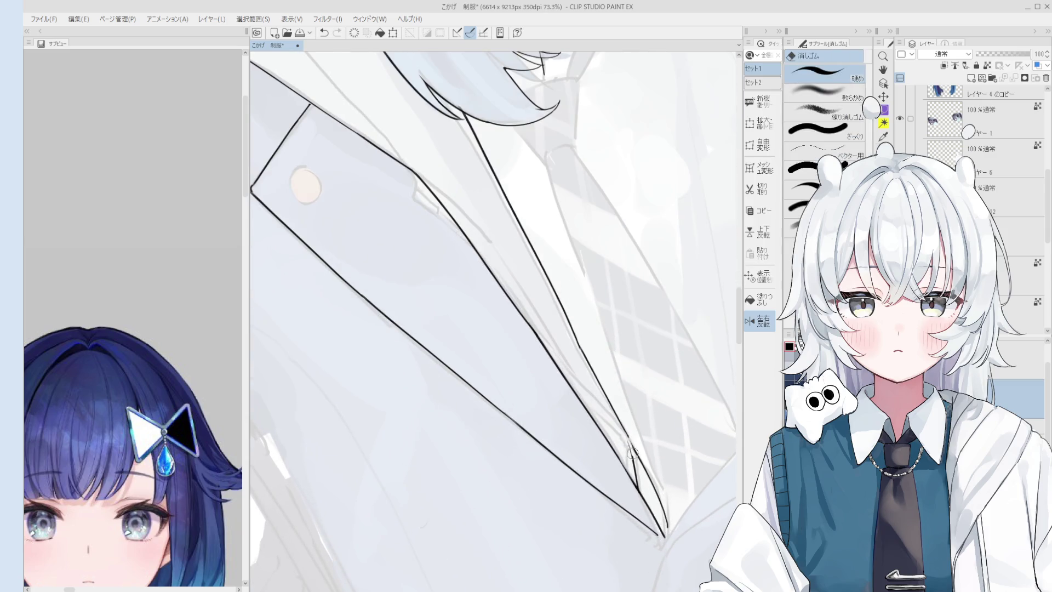
key(p)
drag(624, 429, 645, 490)
key(ctrl+z)
drag(626, 434, 649, 501)
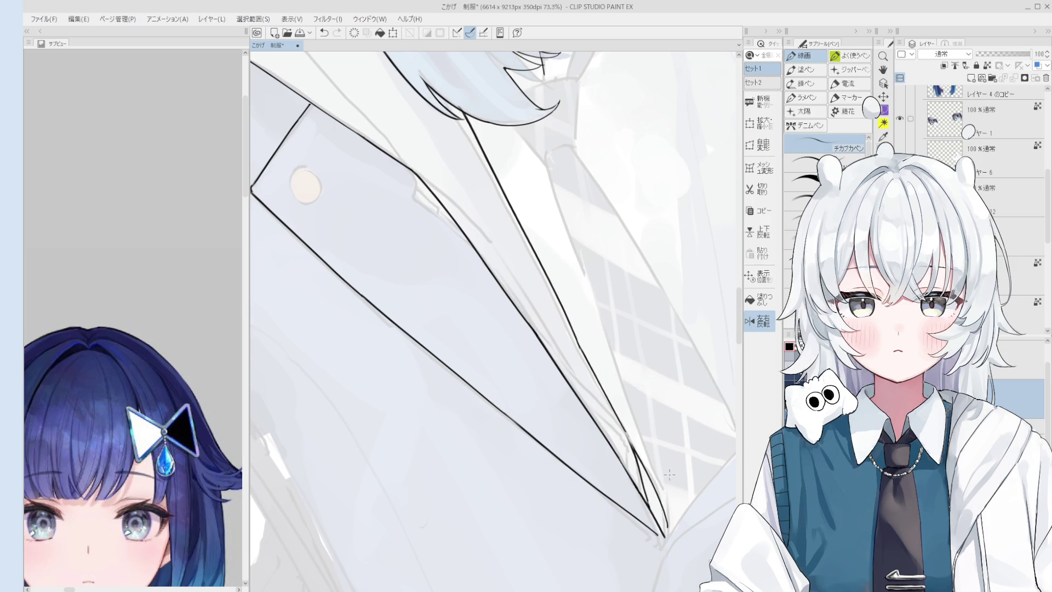
scroll(655, 369, down, 2)
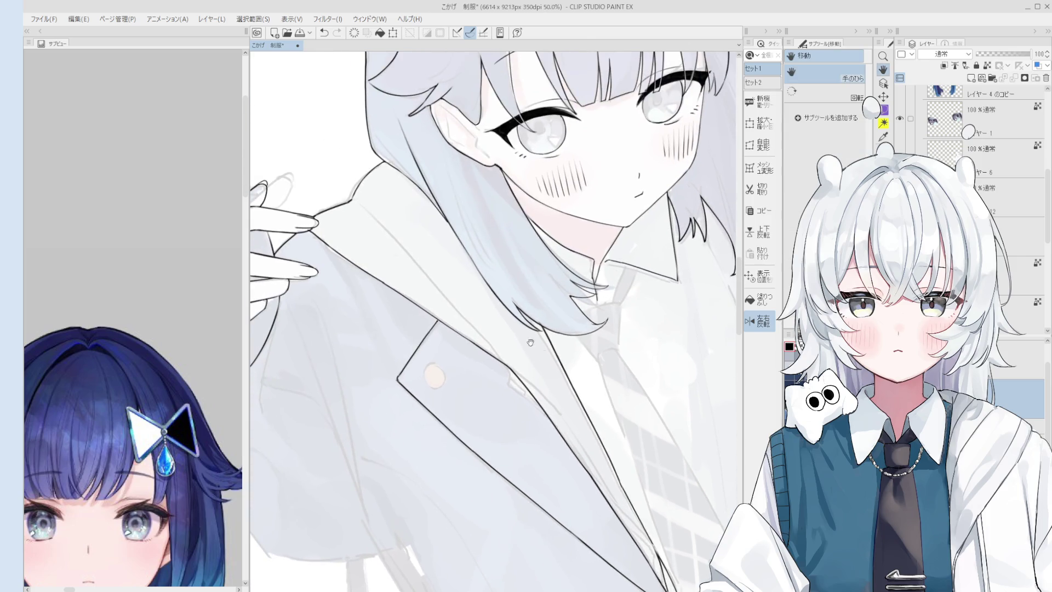
drag(329, 205, 422, 352)
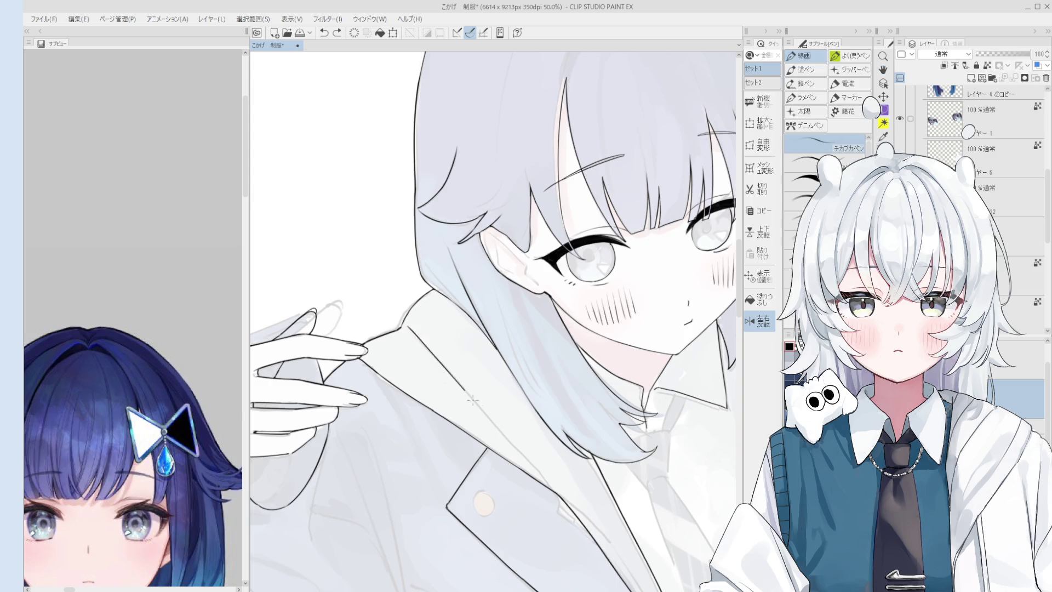
scroll(500, 421, down, 2)
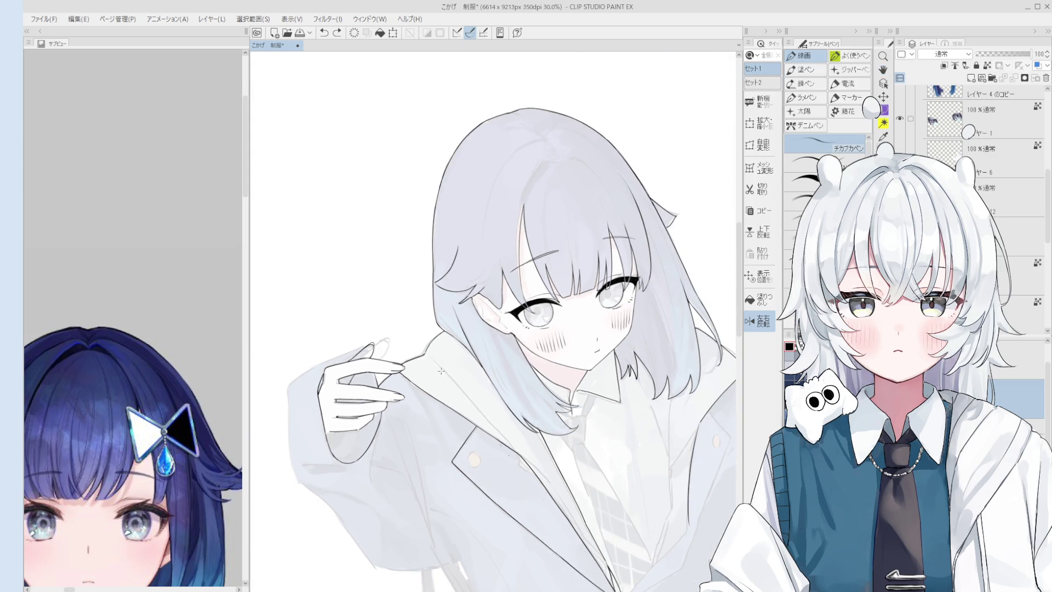
scroll(484, 417, up, 2)
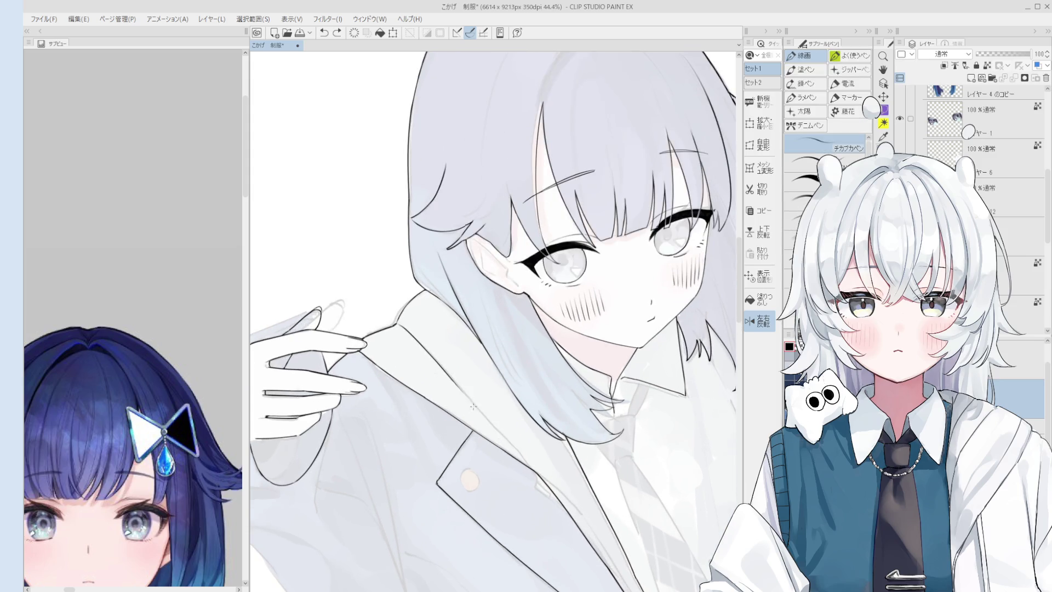
scroll(513, 441, up, 1)
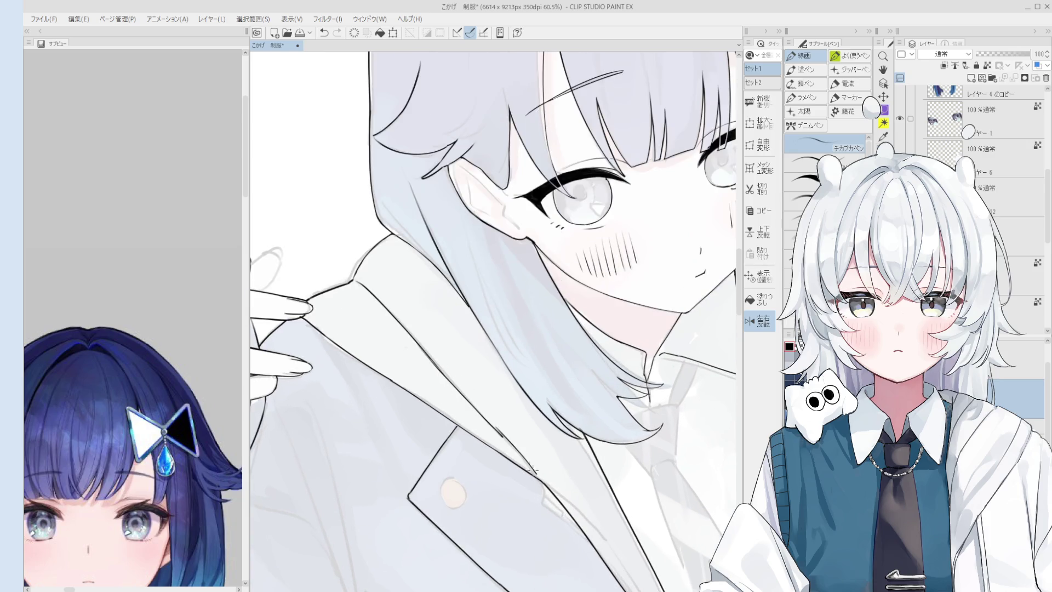
scroll(514, 442, up, 1)
key(space)
mouse_move(570, 508)
mouse_down()
mouse_move(570, 435)
mouse_move(510, 330)
mouse_up()
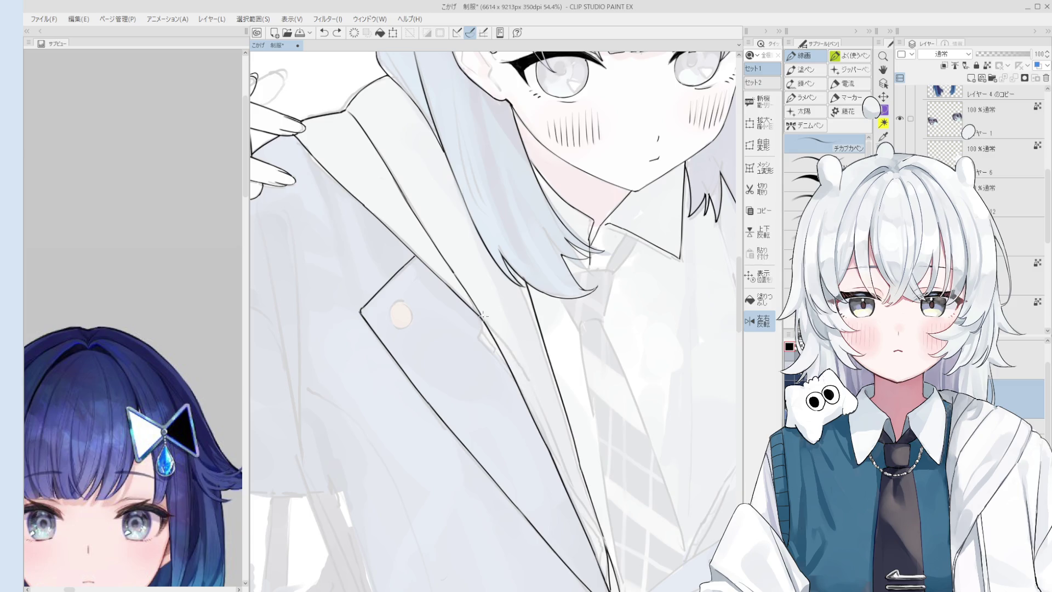
scroll(510, 353, down, 1)
scroll(562, 411, down, 1)
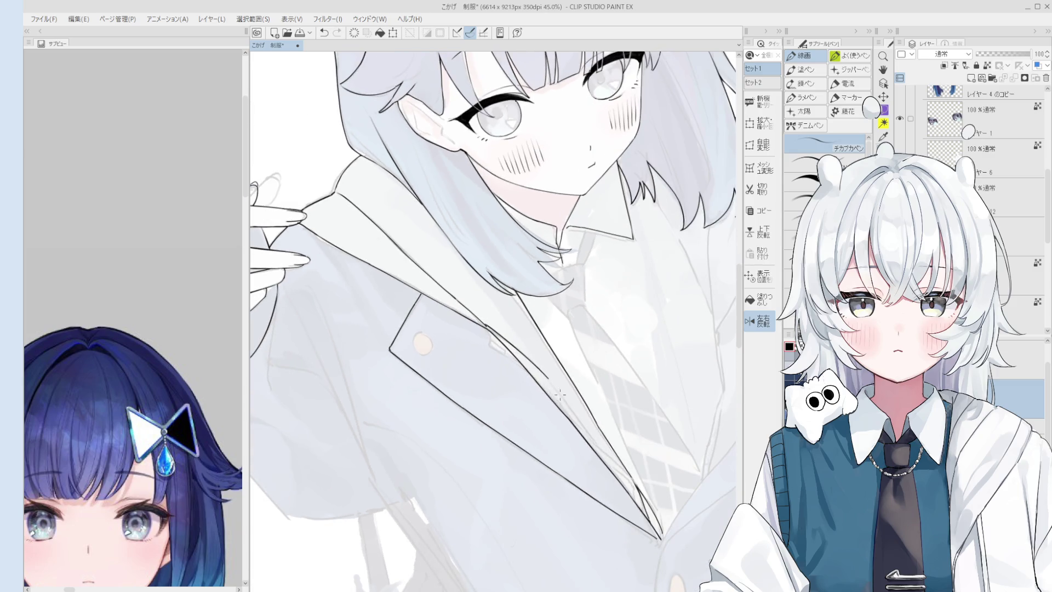
key(space)
drag(559, 395, 604, 406)
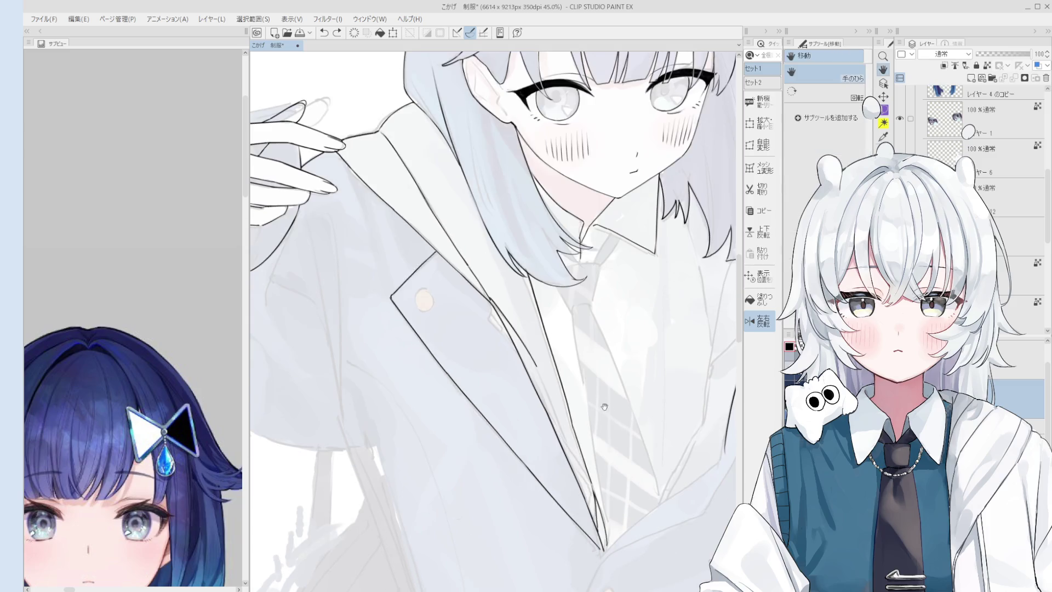
scroll(553, 382, up, 3)
Step: Ink the inner lapel edge with a long stroke, retrying the short end strokes
drag(537, 367, 592, 501)
key(ctrl+z)
key(ctrl+z)
drag(564, 454, 591, 499)
key(ctrl+z)
drag(566, 457, 605, 520)
key(ctrl+z)
mouse_move(565, 458)
mouse_down()
mouse_move(604, 519)
mouse_move(604, 443)
mouse_up()
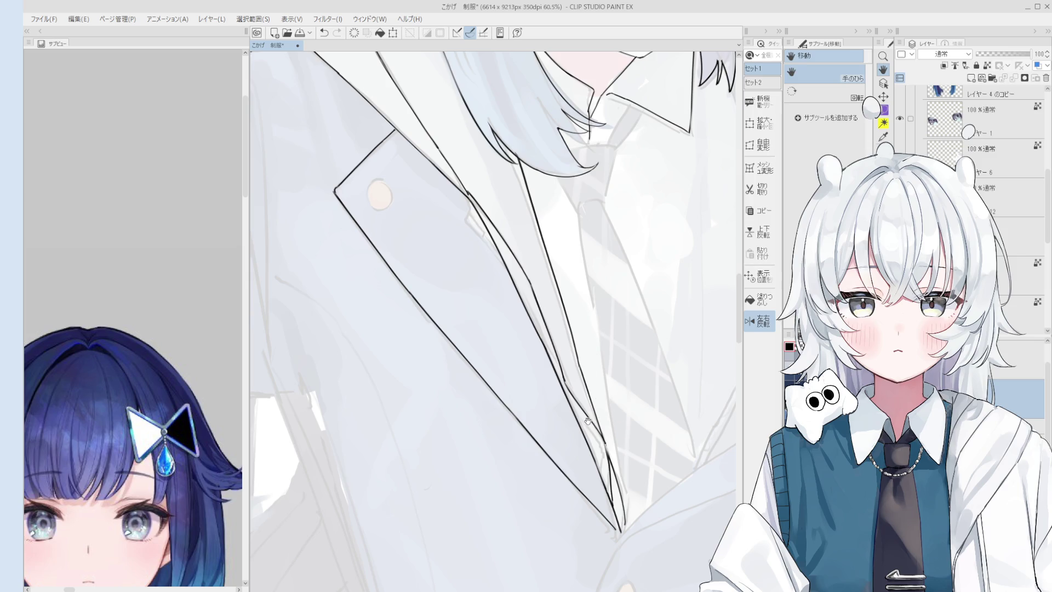
Step: Erase stray bits where the lapel lines overlap the shirt
key(minus)
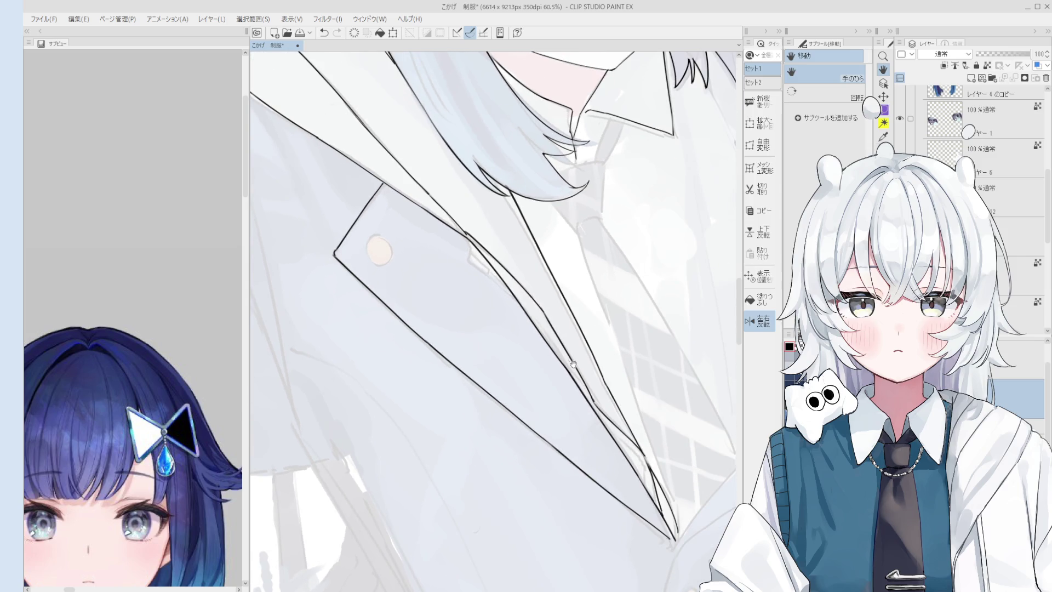
drag(568, 353, 566, 337)
key(p)
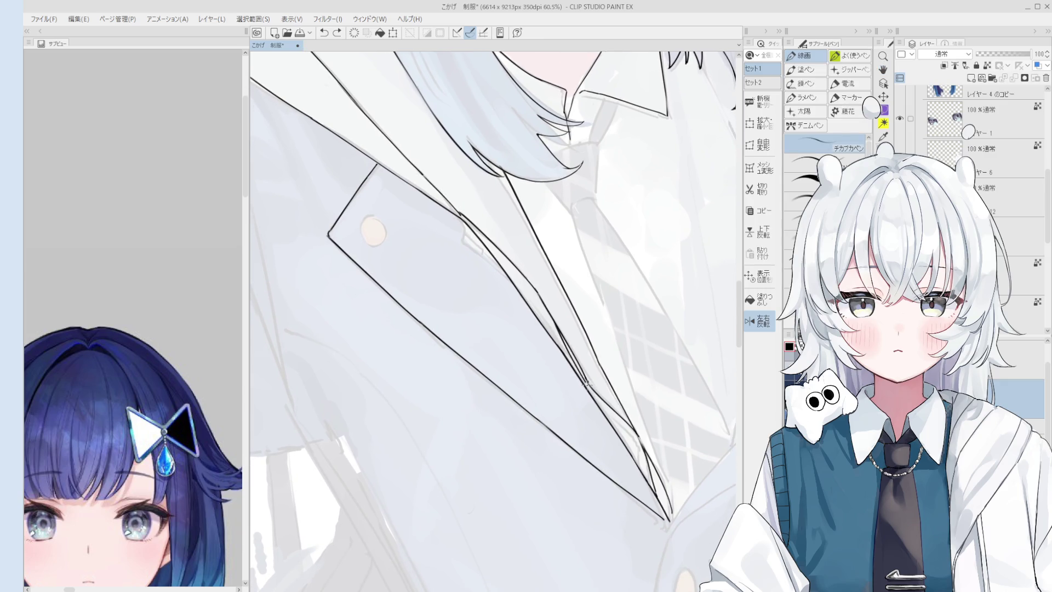
scroll(567, 335, up, 5)
key(e)
drag(582, 377, 567, 346)
key(p)
scroll(578, 376, down, 2)
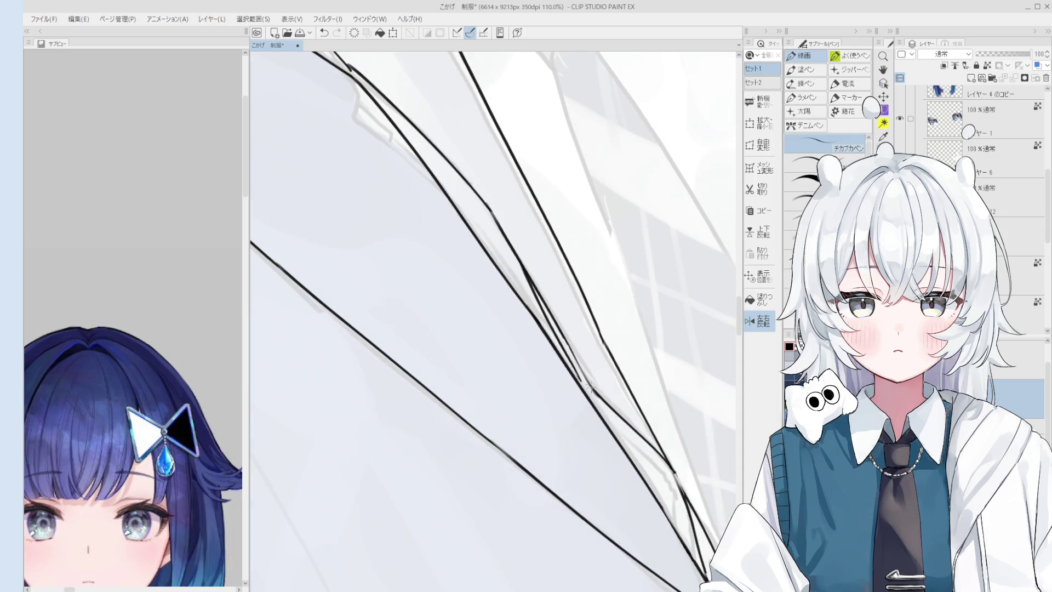
key(e)
key(p)
scroll(599, 401, down, 1)
scroll(602, 403, up, 1)
key(e)
scroll(592, 407, up, 1)
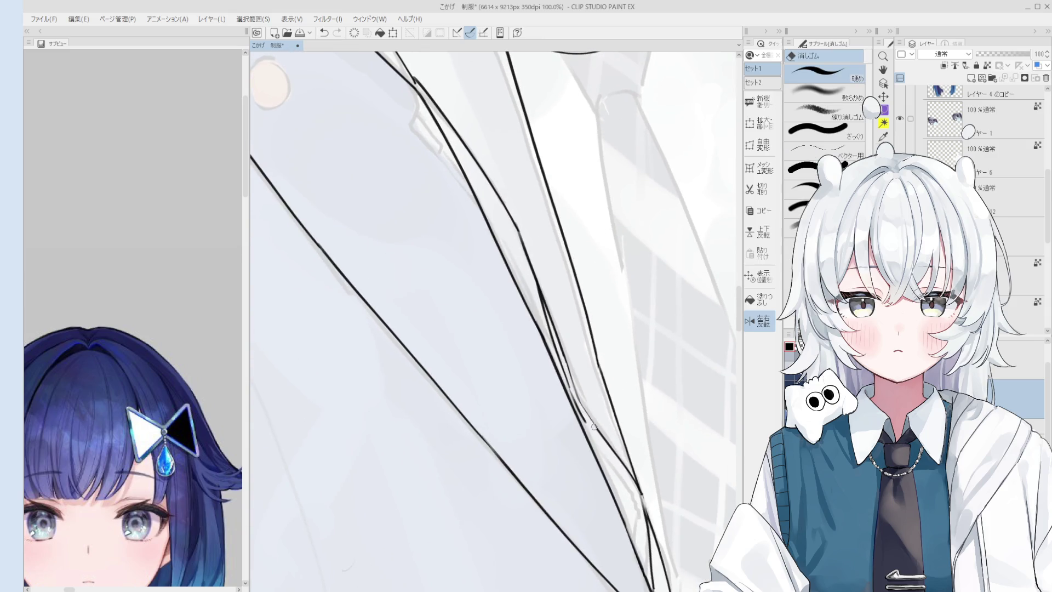
scroll(580, 411, up, 1)
key(p)
key(e)
key(p)
Step: Draw a parallel line beside the lapel edge, redrawing it until it converges at the tip
mouse_move(578, 411)
mouse_down()
mouse_move(629, 479)
mouse_move(613, 457)
mouse_up()
key(ctrl+z)
key(ctrl+z)
mouse_move(580, 417)
mouse_down()
mouse_move(645, 506)
mouse_move(631, 488)
mouse_up()
key(ctrl+z)
key(ctrl+z)
drag(579, 417, 627, 483)
key(ctrl+z)
drag(580, 416, 641, 500)
key(ctrl+z)
scroll(644, 509, down, 2)
key(ctrl+z)
mouse_move(612, 460)
mouse_down()
mouse_move(659, 536)
mouse_move(672, 424)
mouse_up()
key(ctrl+z)
key(ctrl+z)
key(ctrl+z)
scroll(645, 509, down, 4)
scroll(673, 424, up, 4)
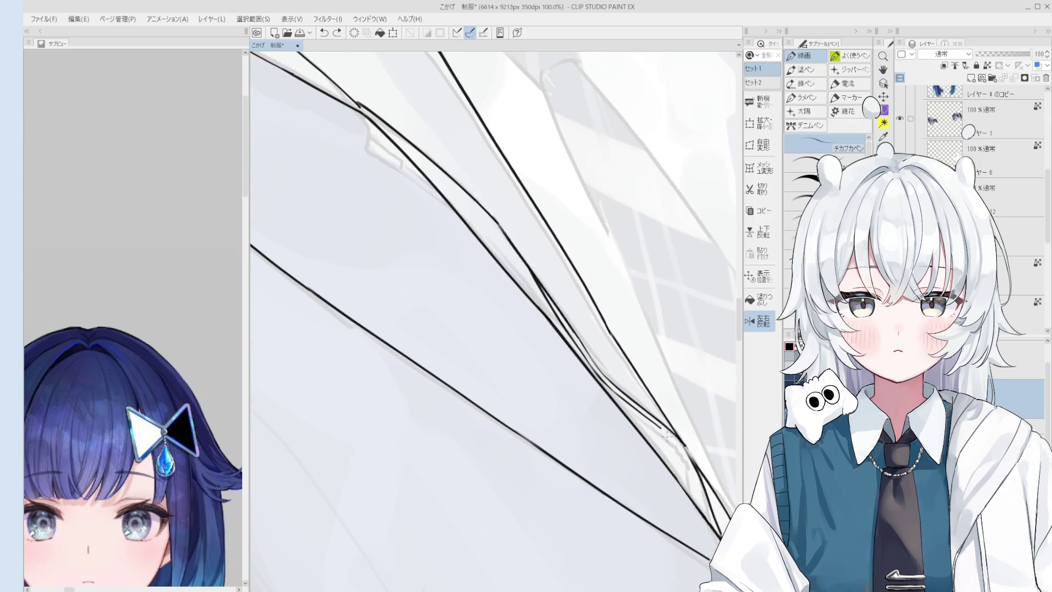
Step: Clean stray ink around the lapel tip so the parallel lines end neatly
key(ctrl+z)
key(e)
drag(688, 453, 692, 472)
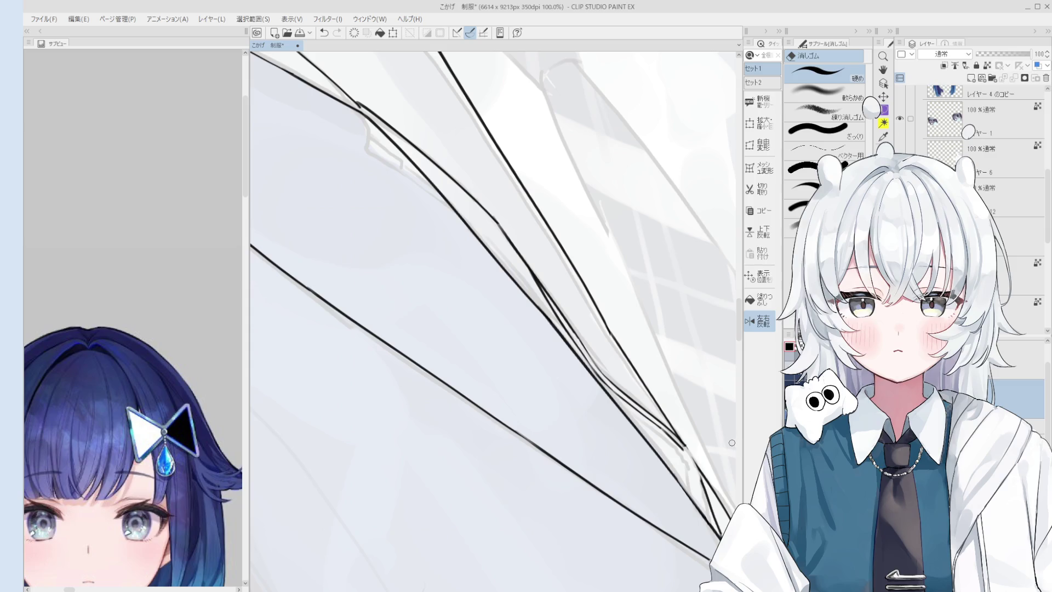
key(p)
scroll(722, 481, up, 2)
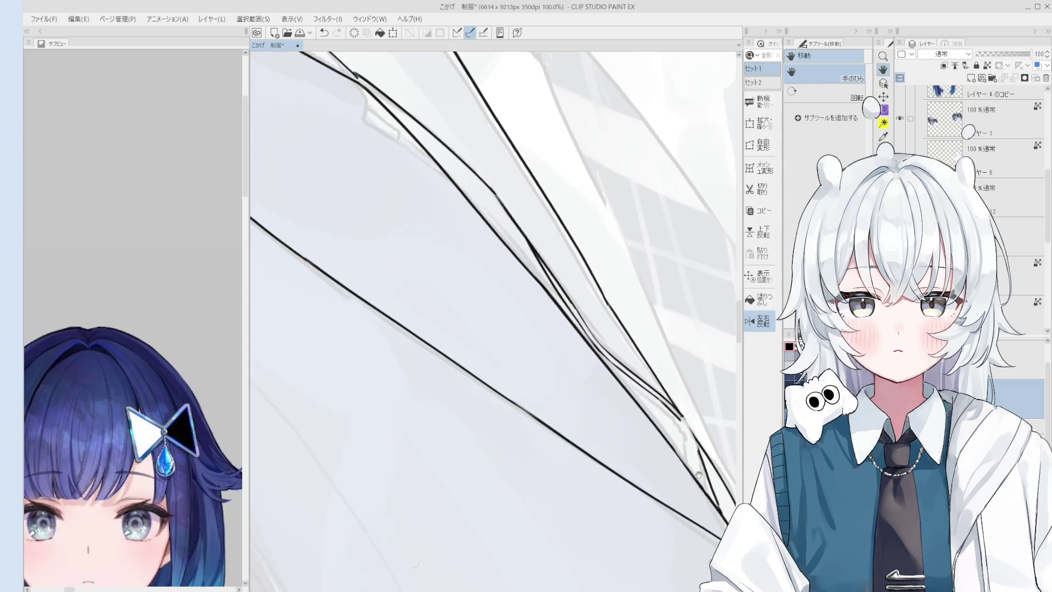
scroll(696, 436, down, 1)
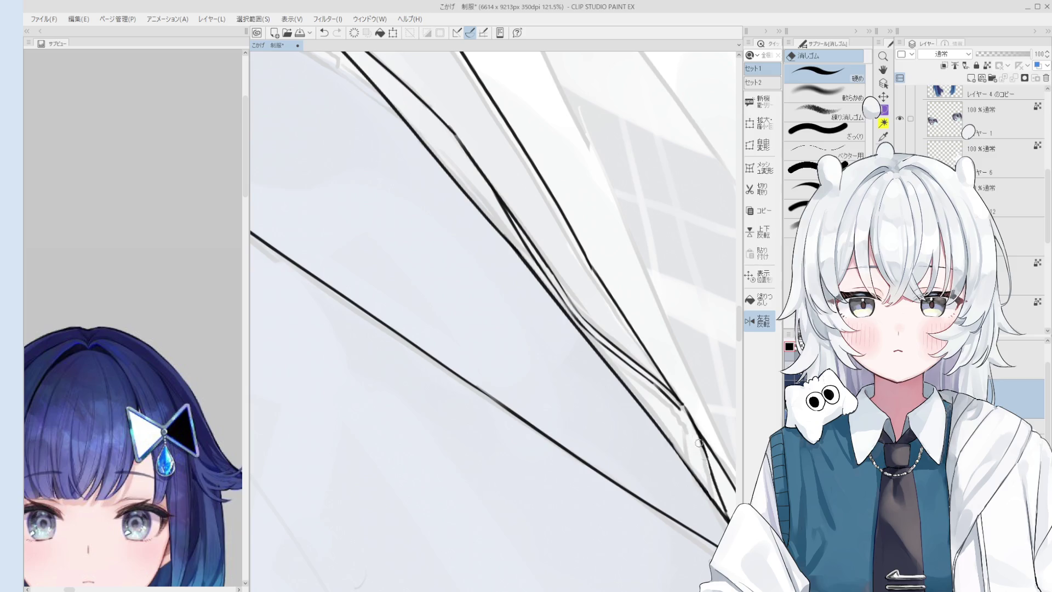
key(e)
scroll(716, 481, up, 2)
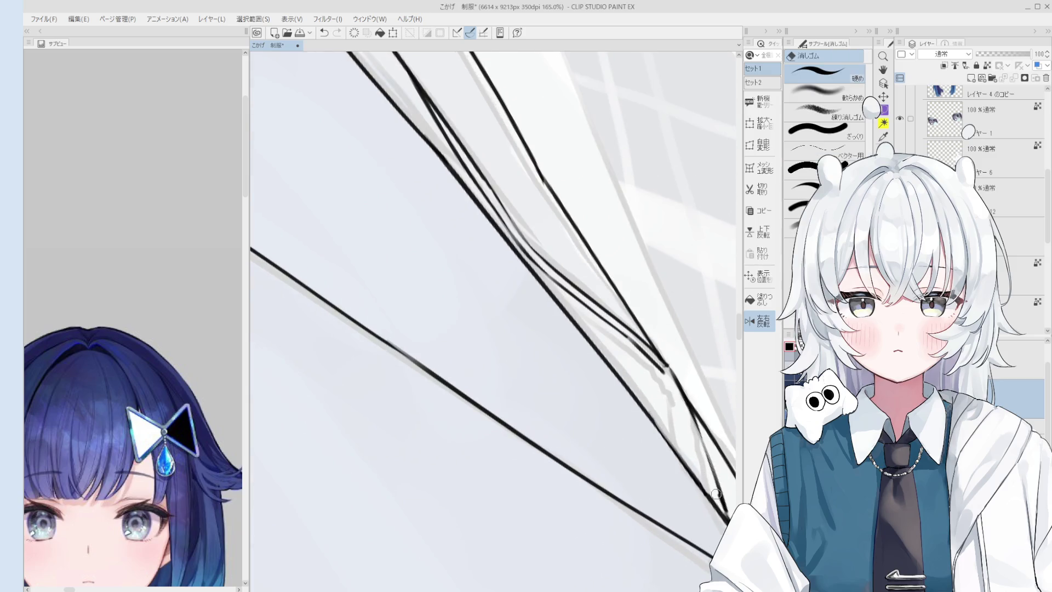
key(p)
scroll(724, 511, down, 2)
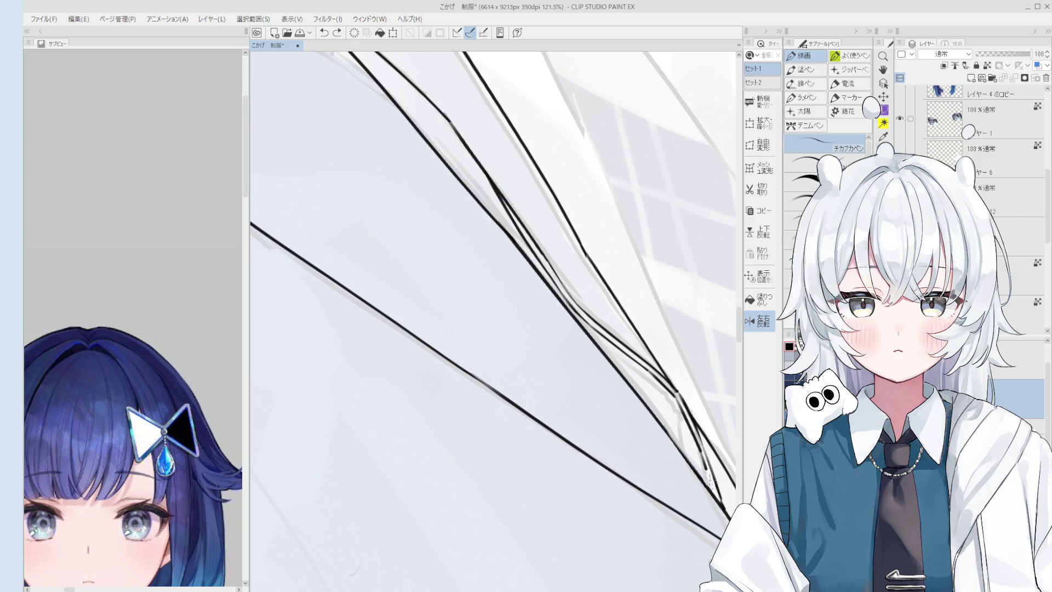
key(e)
scroll(699, 461, down, 2)
drag(699, 461, 744, 493)
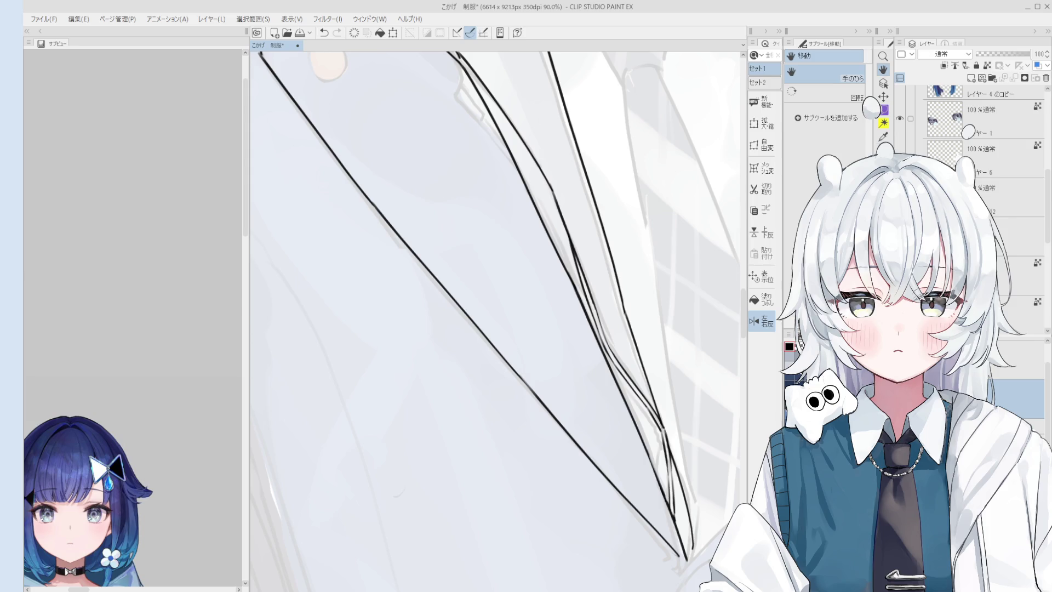
Step: Move the view over to the hand gripping the blazer shoulder, ready to erase
key(space)
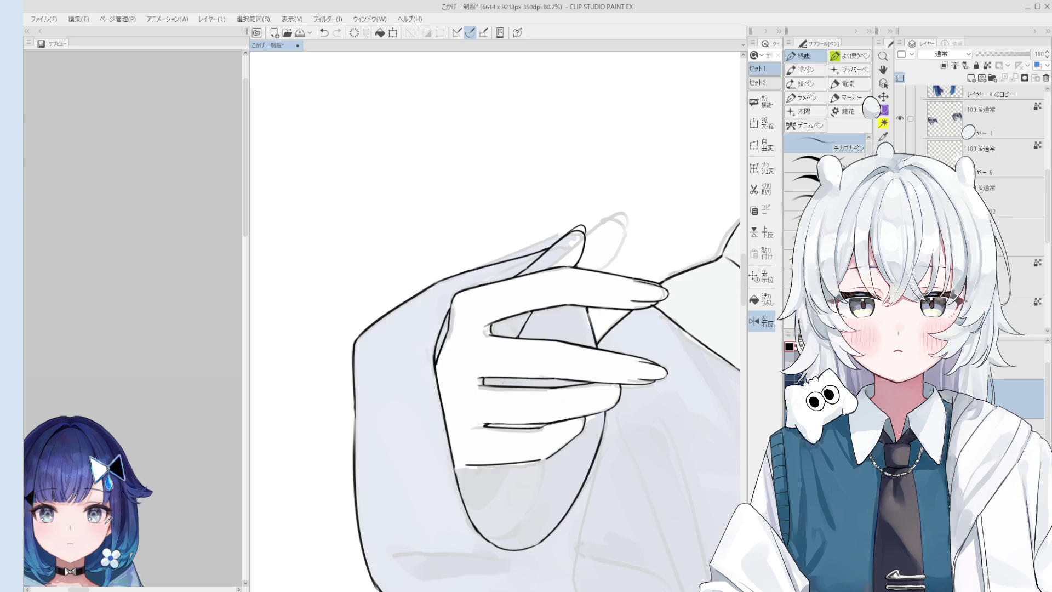
key(e)
scroll(513, 353, up, 2)
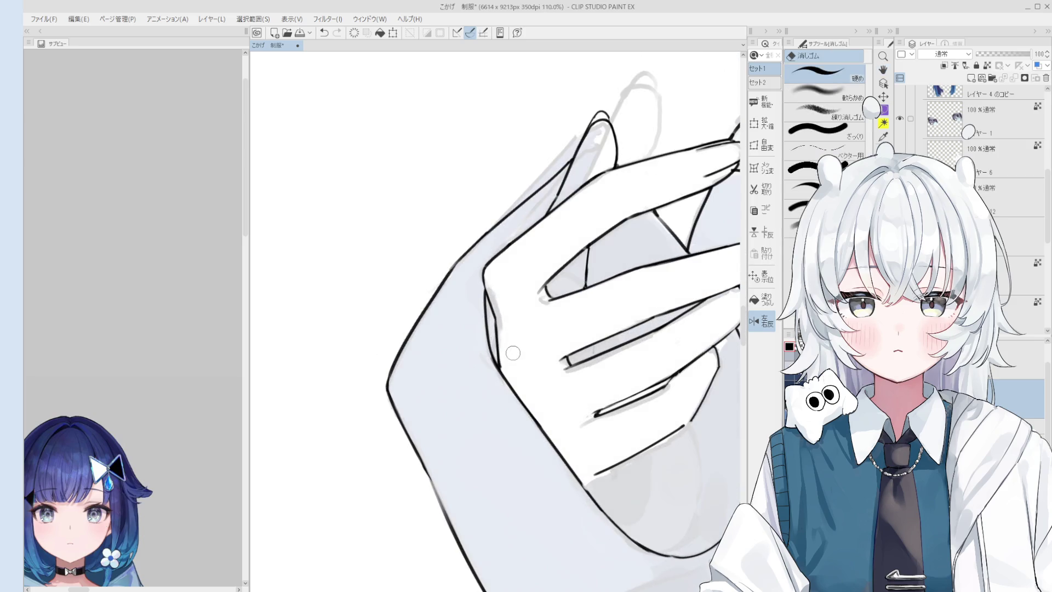
Step: Alternate inking and erasing to firm up the finger outlines of the raised hand
key(p)
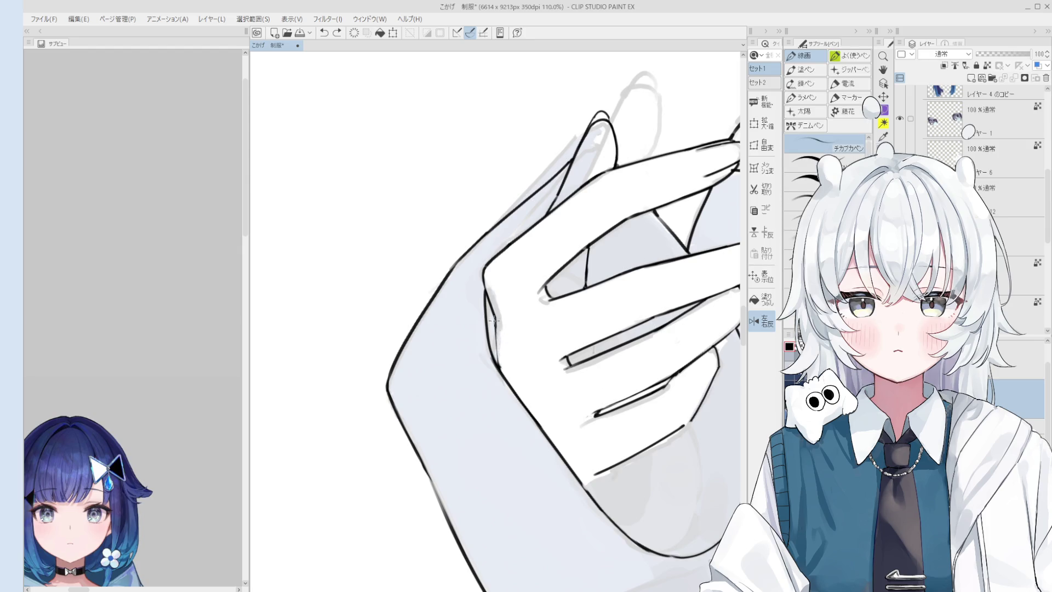
scroll(506, 365, down, 2)
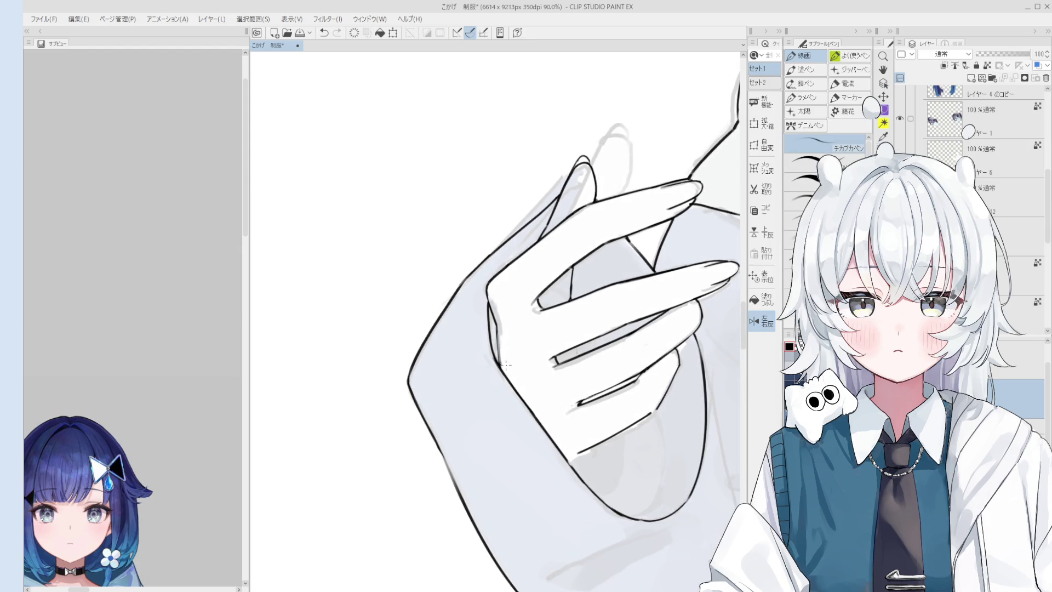
scroll(504, 370, up, 2)
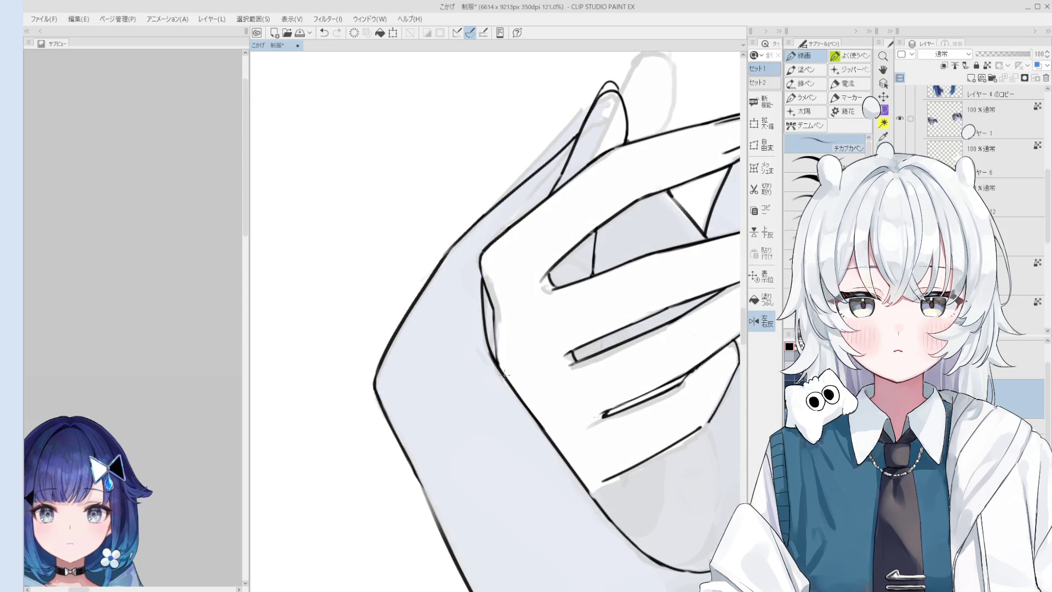
key(e)
key(p)
scroll(509, 384, down, 2)
scroll(509, 383, down, 2)
key(e)
scroll(512, 387, up, 2)
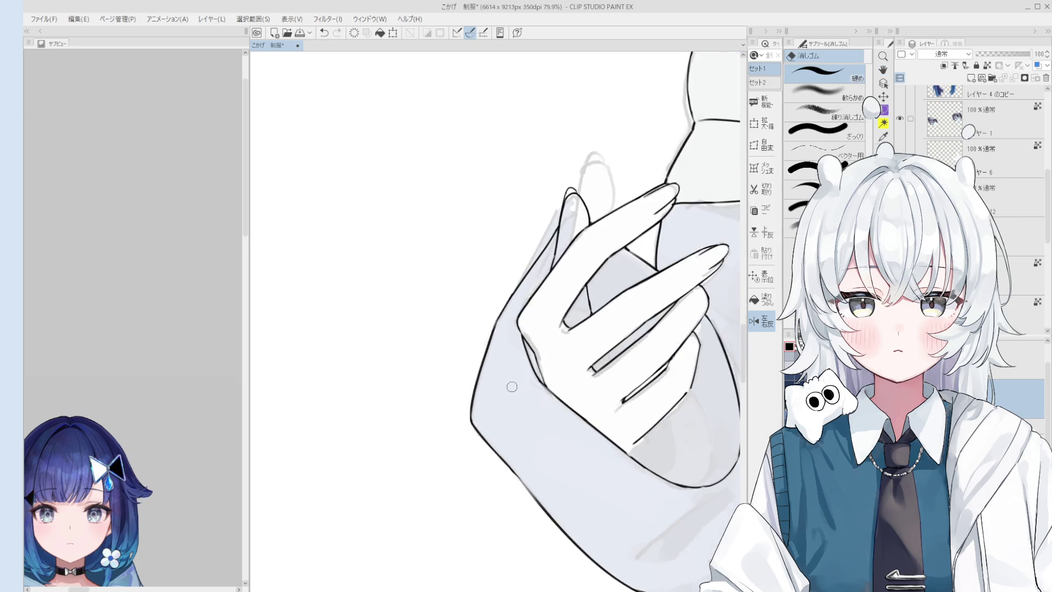
scroll(511, 387, up, 2)
key(p)
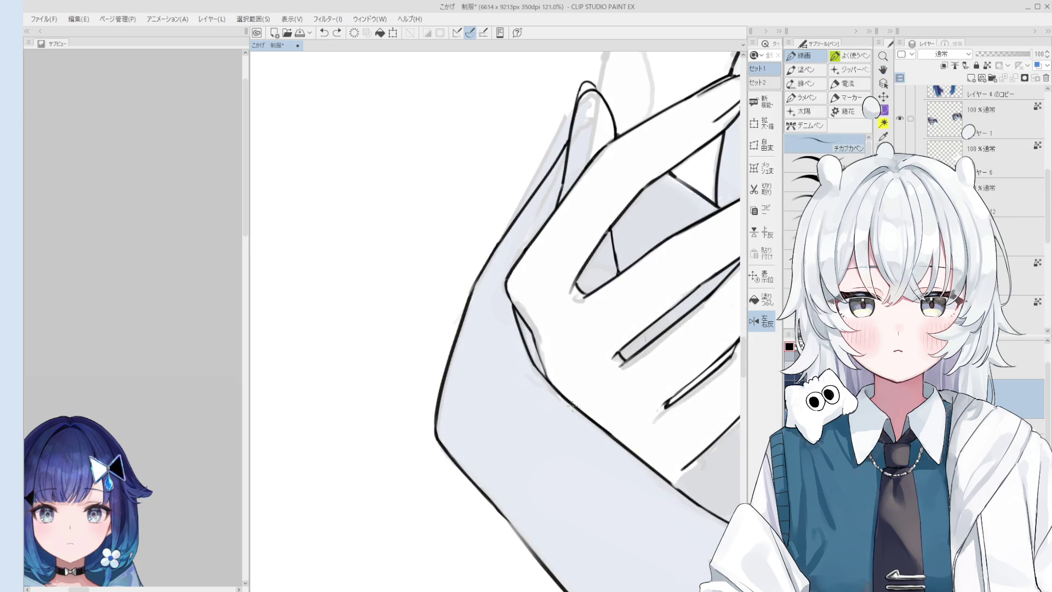
scroll(573, 406, down, 2)
key(e)
scroll(558, 419, up, 1)
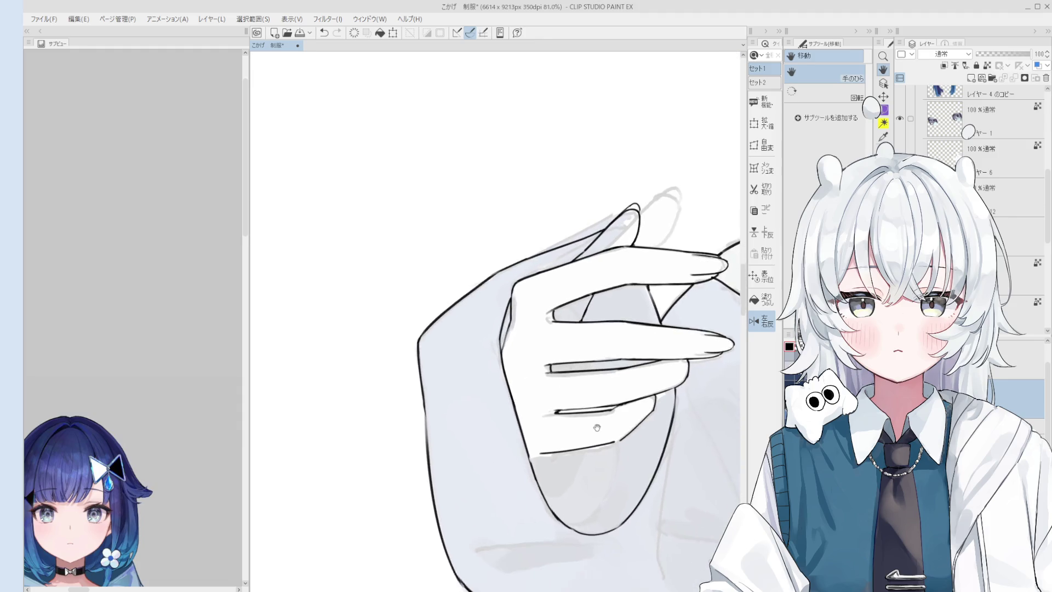
scroll(542, 419, up, 1)
scroll(526, 418, up, 1)
scroll(517, 419, up, 1)
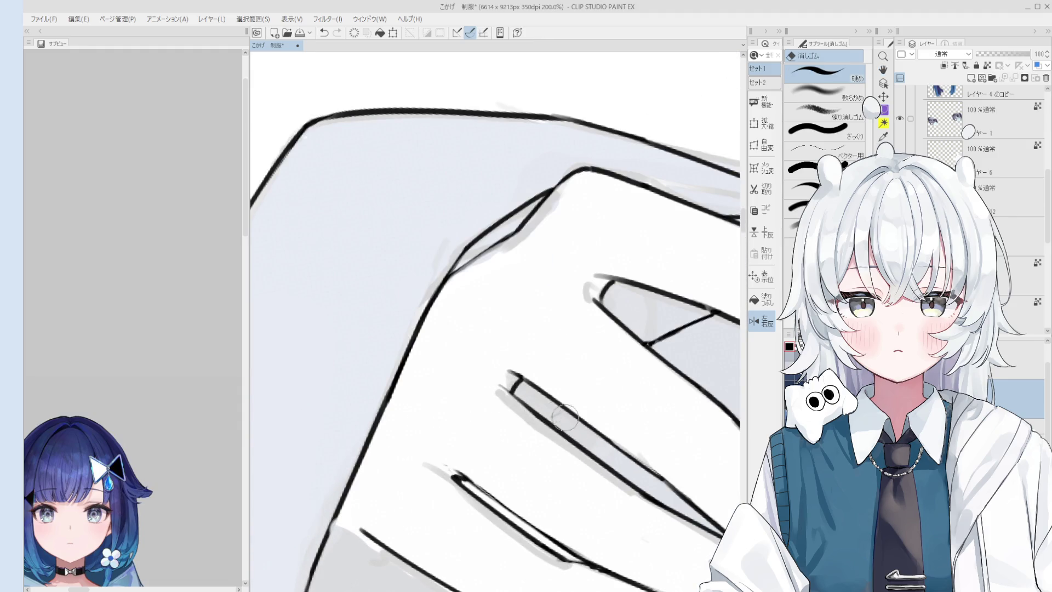
scroll(567, 415, down, 2)
scroll(569, 414, up, 1)
scroll(567, 414, down, 2)
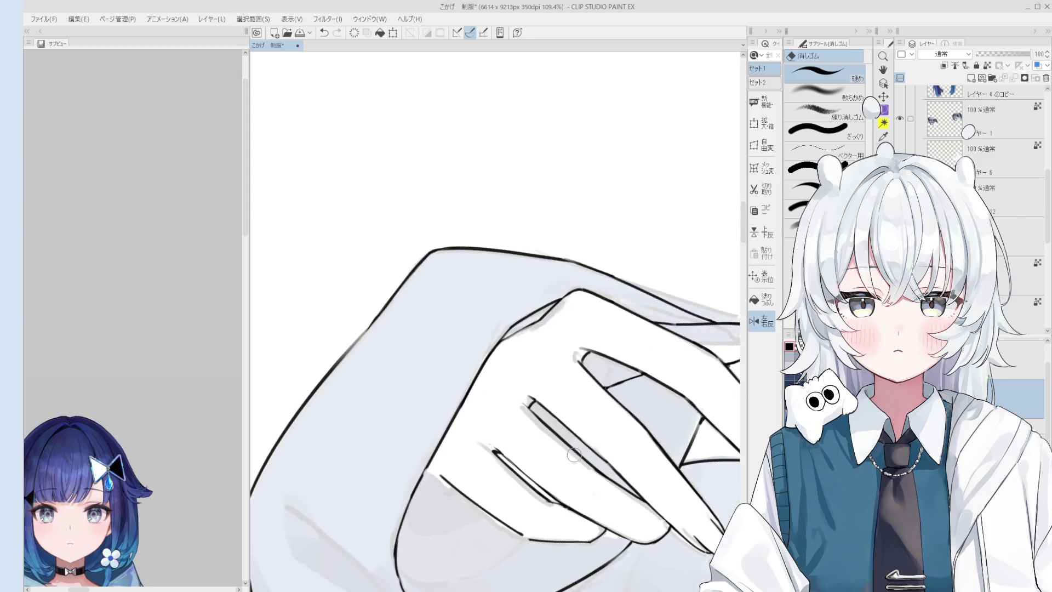
scroll(555, 441, up, 1)
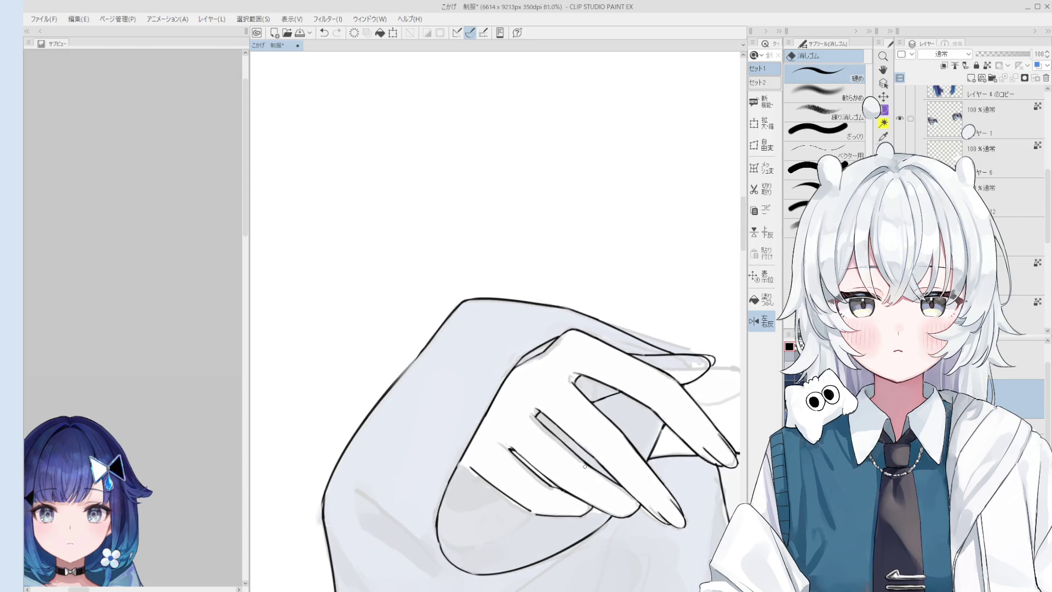
key(p)
scroll(576, 452, down, 1)
Step: Undo the last hand stroke and reposition the view around the hand toward the face
drag(598, 474, 606, 413)
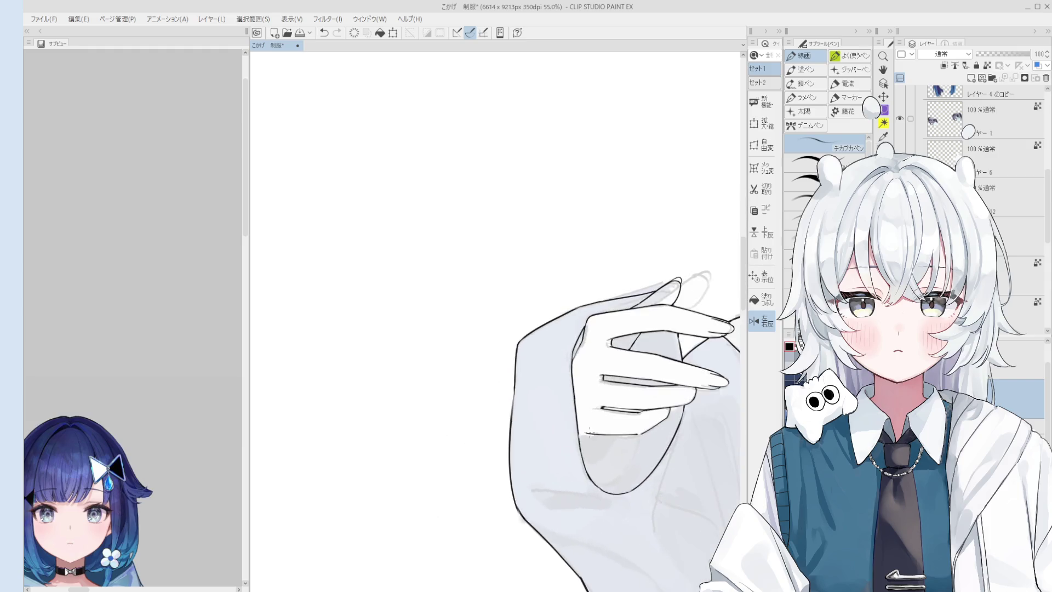
scroll(606, 412, down, 1)
key(ctrl+z)
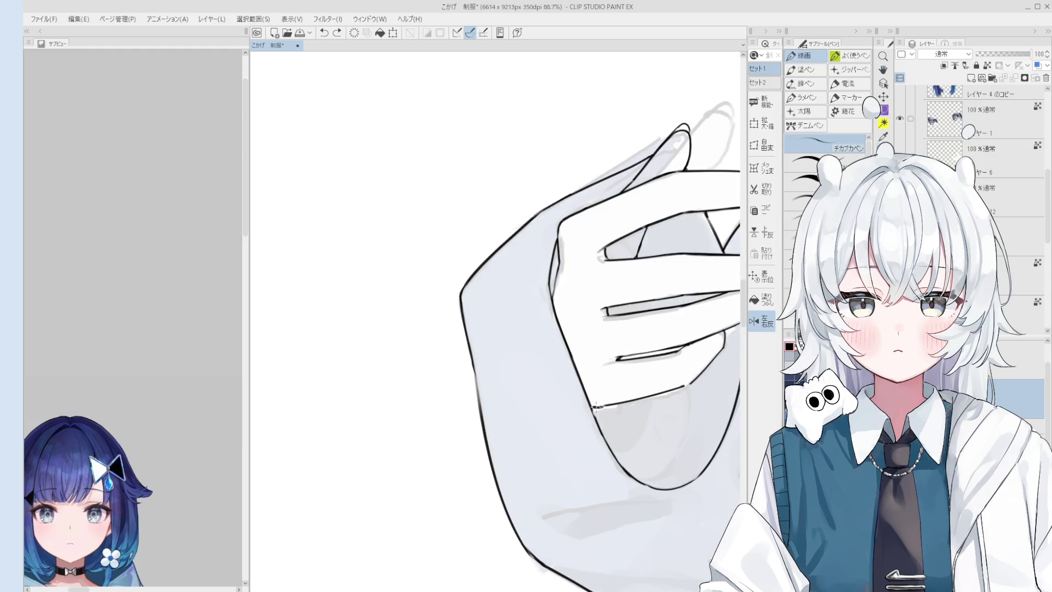
drag(593, 406, 617, 435)
scroll(620, 443, down, 1)
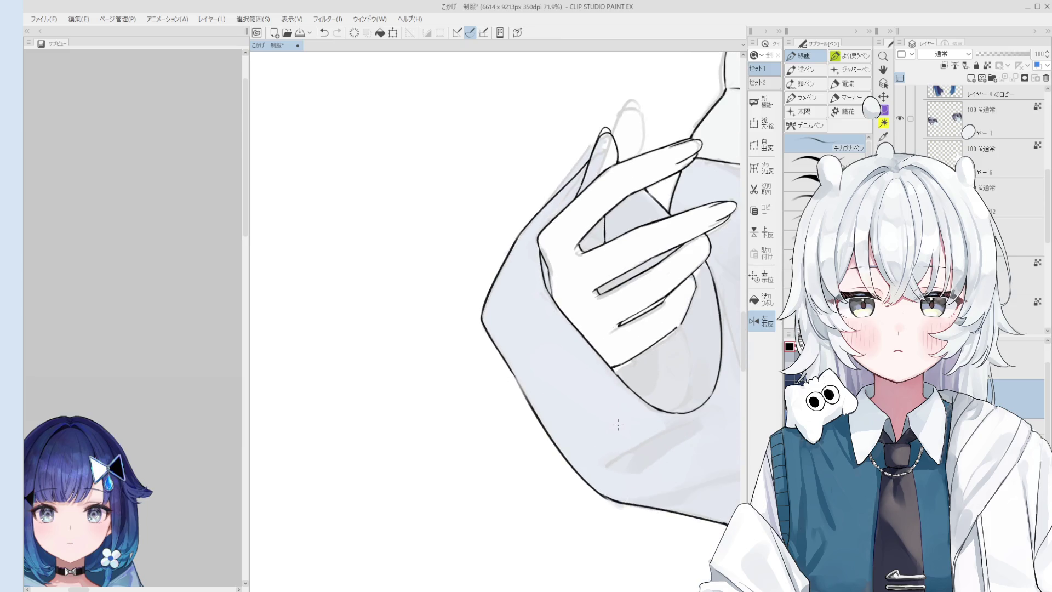
mouse_move(616, 422)
mouse_down()
mouse_move(613, 382)
mouse_move(595, 416)
mouse_up()
scroll(612, 382, up, 1)
scroll(612, 382, up, 4)
scroll(595, 417, down, 3)
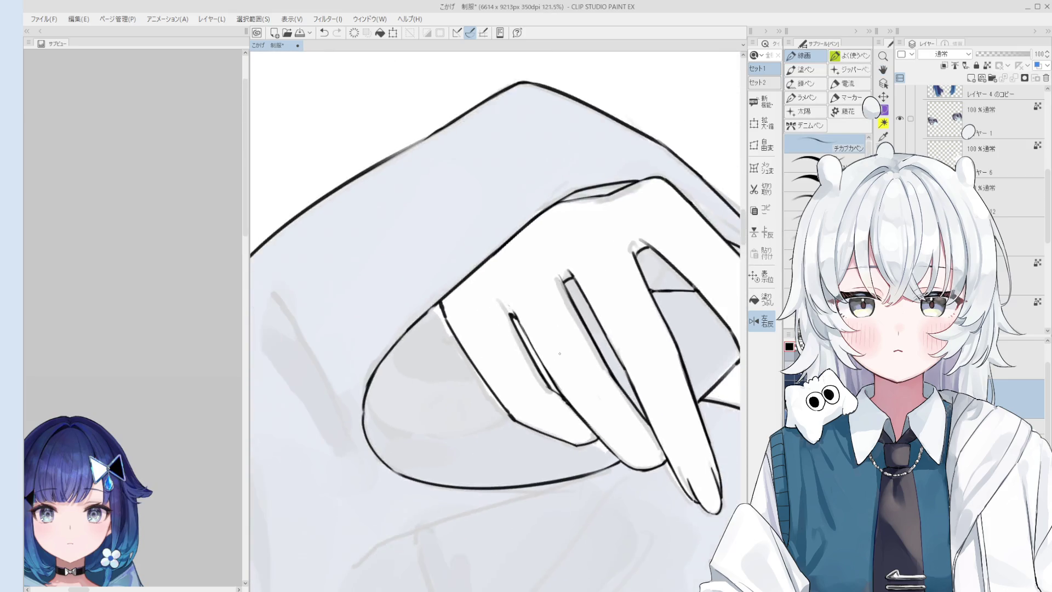
scroll(512, 312, up, 3)
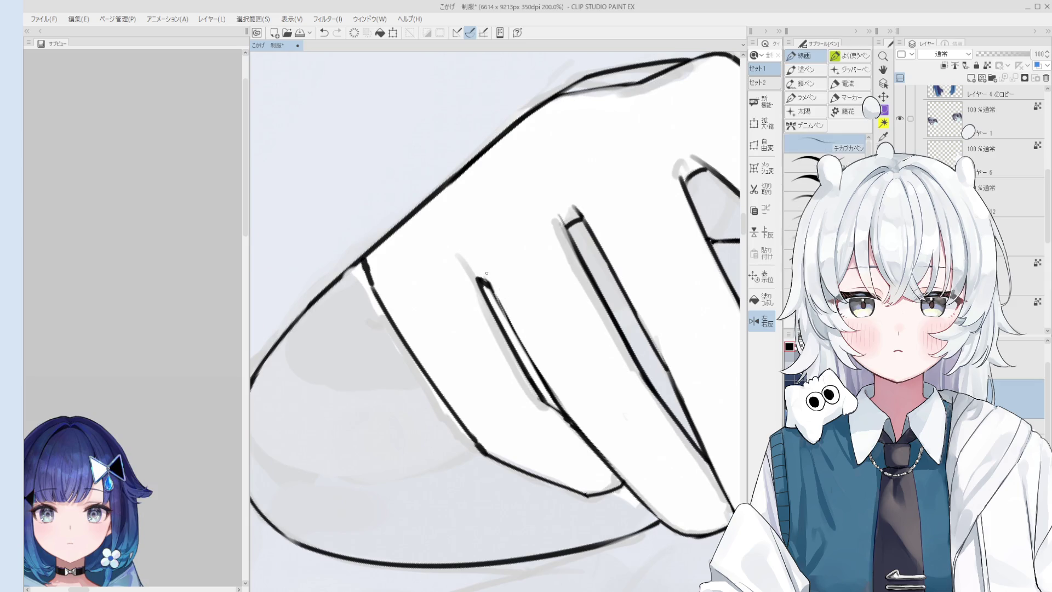
scroll(484, 280, down, 1)
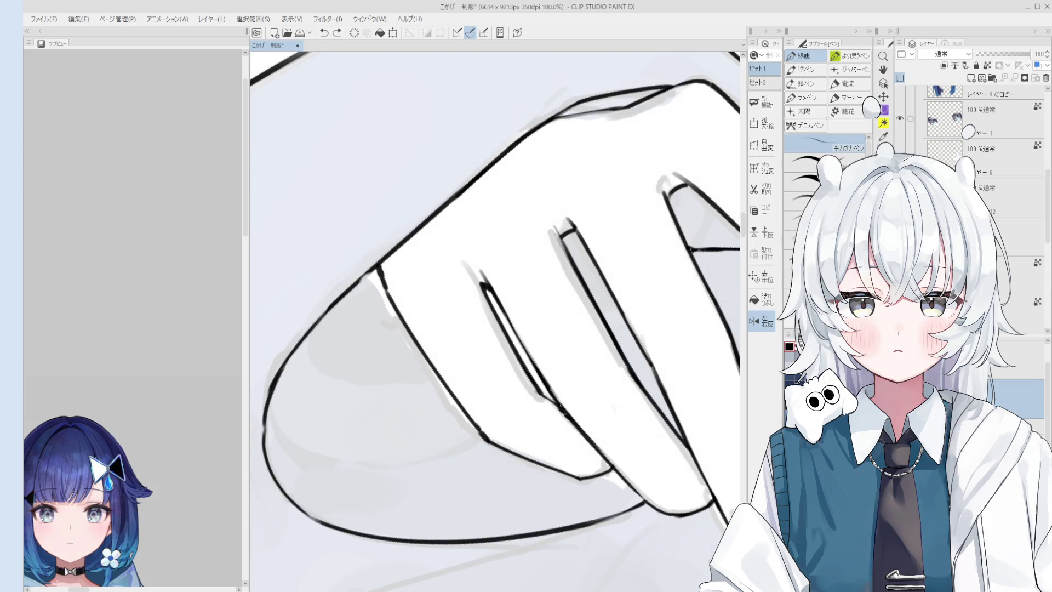
scroll(526, 345, down, 2)
key(e)
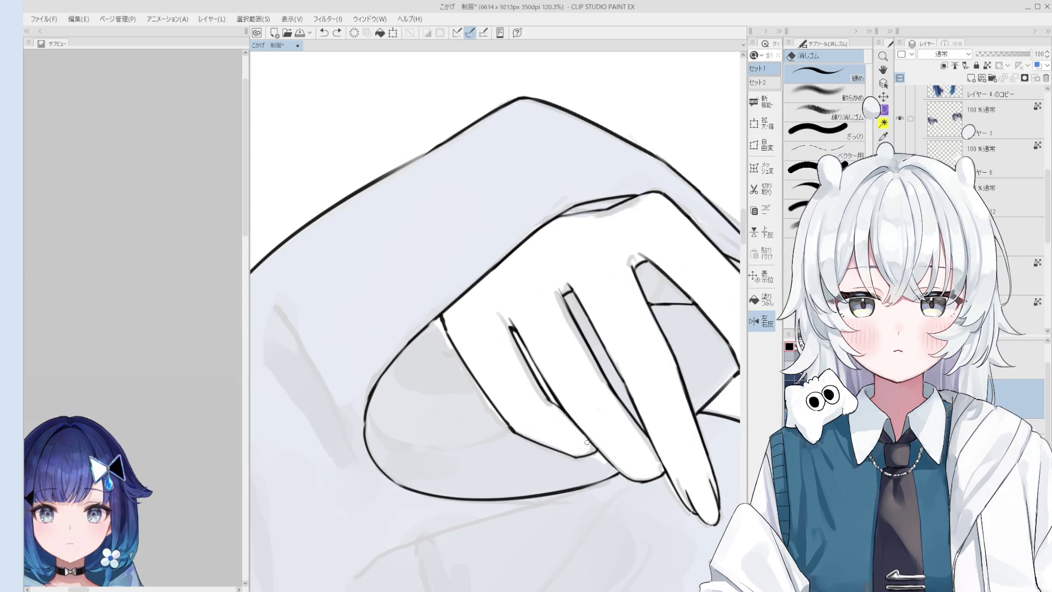
scroll(552, 405, down, 3)
drag(521, 411, 537, 363)
scroll(539, 361, down, 1)
scroll(549, 321, down, 1)
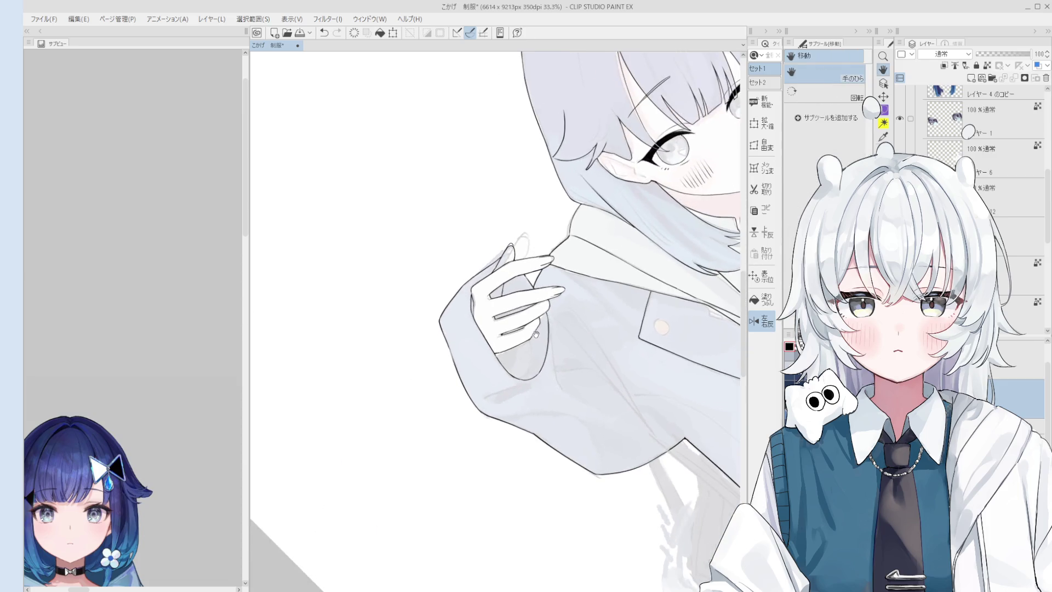
scroll(554, 300, up, 2)
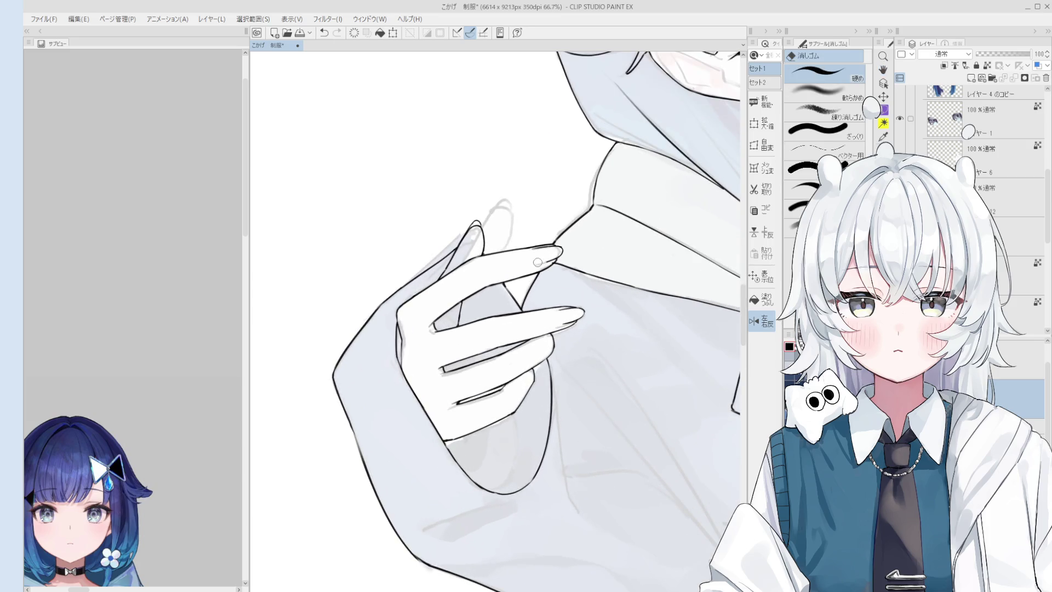
scroll(549, 256, up, 2)
key(p)
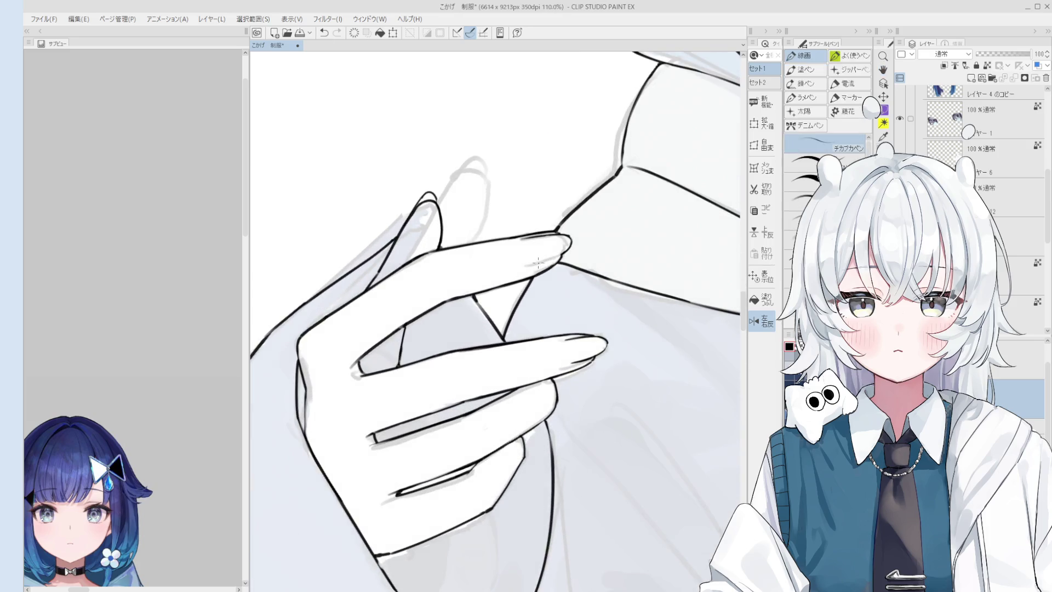
scroll(562, 252, down, 2)
scroll(576, 263, down, 1)
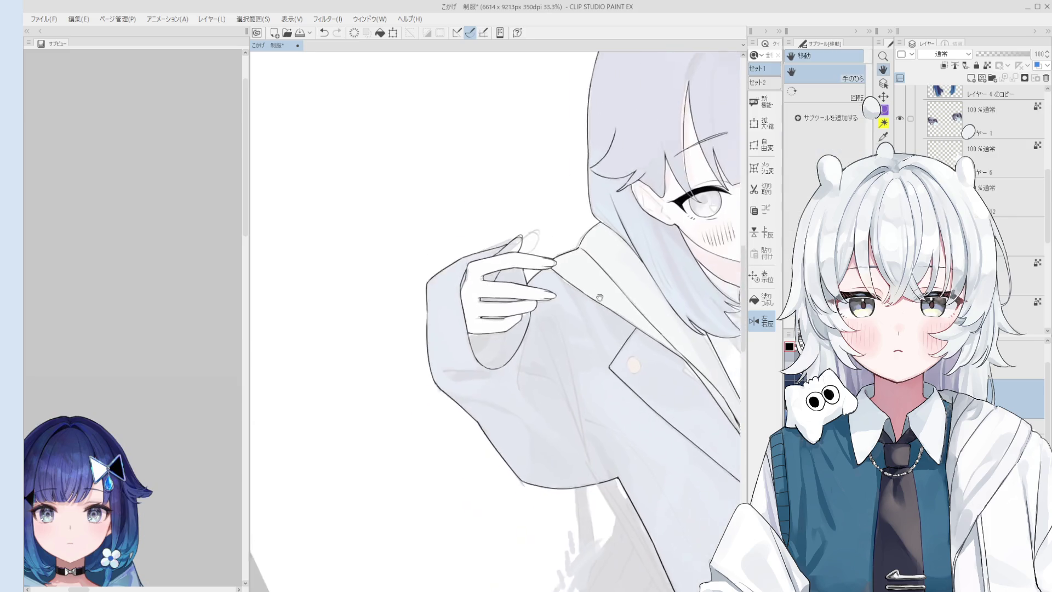
scroll(600, 284, down, 2)
scroll(628, 308, down, 1)
scroll(626, 309, up, 1)
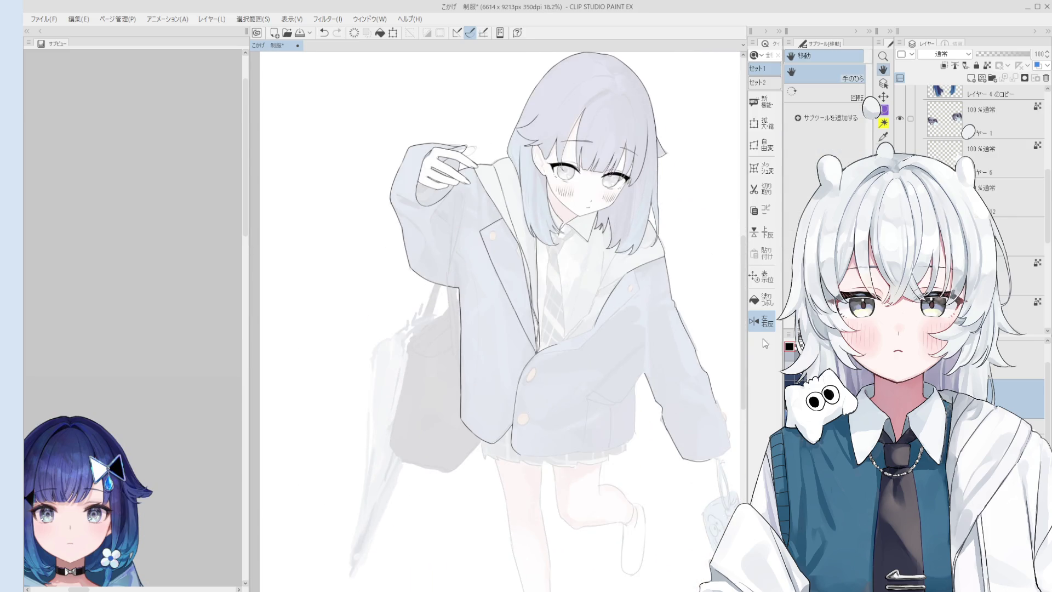
scroll(631, 252, up, 1)
Step: Level the canvas and ink the collar edges plus a line from the hair tip to the collar corner
key(ctrl+shift+r)
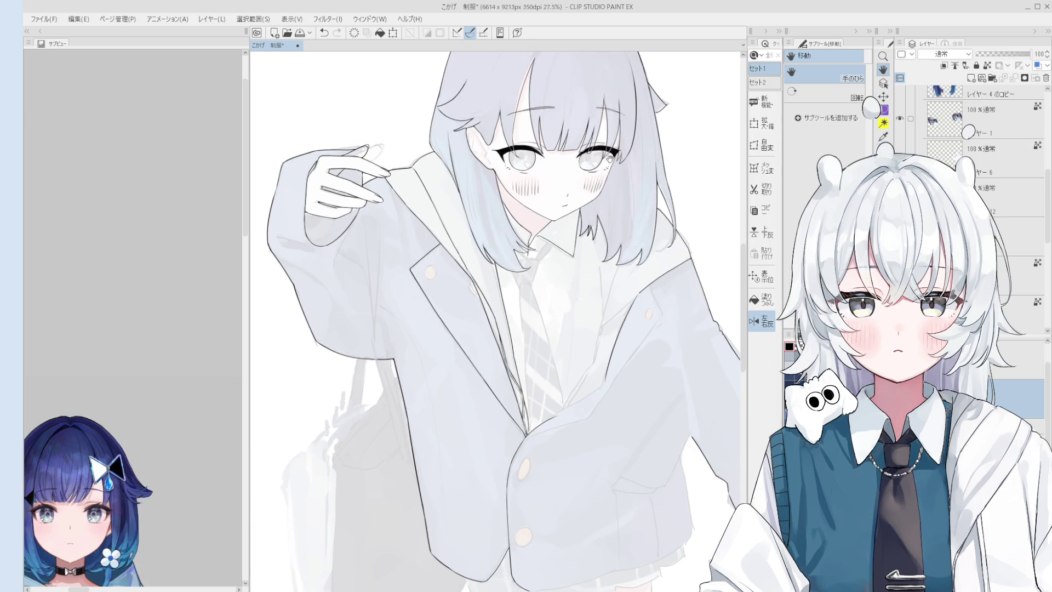
scroll(567, 246, up, 1)
scroll(567, 247, up, 2)
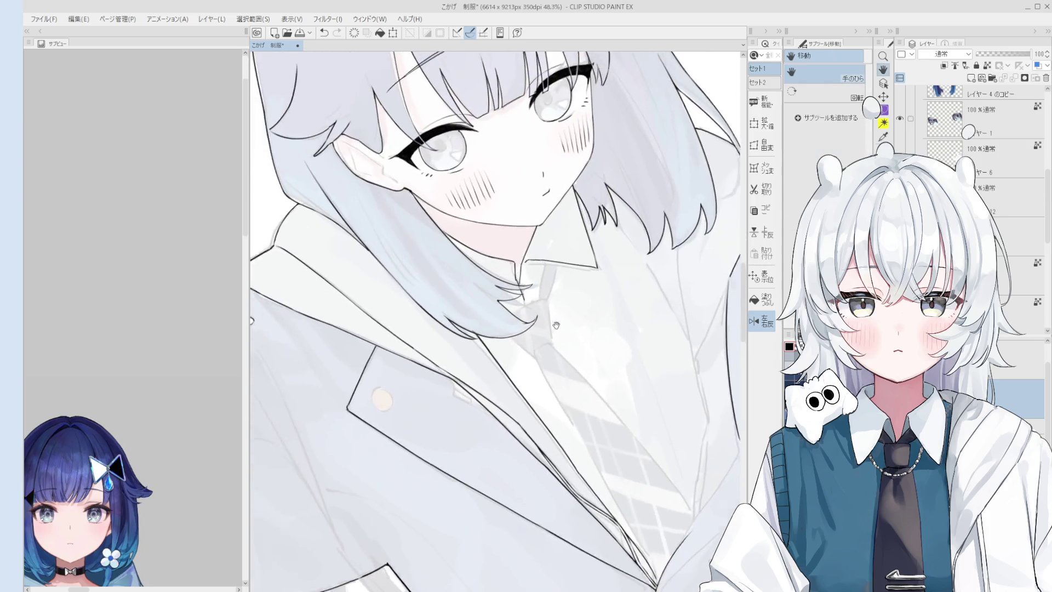
scroll(567, 247, up, 1)
scroll(567, 247, up, 2)
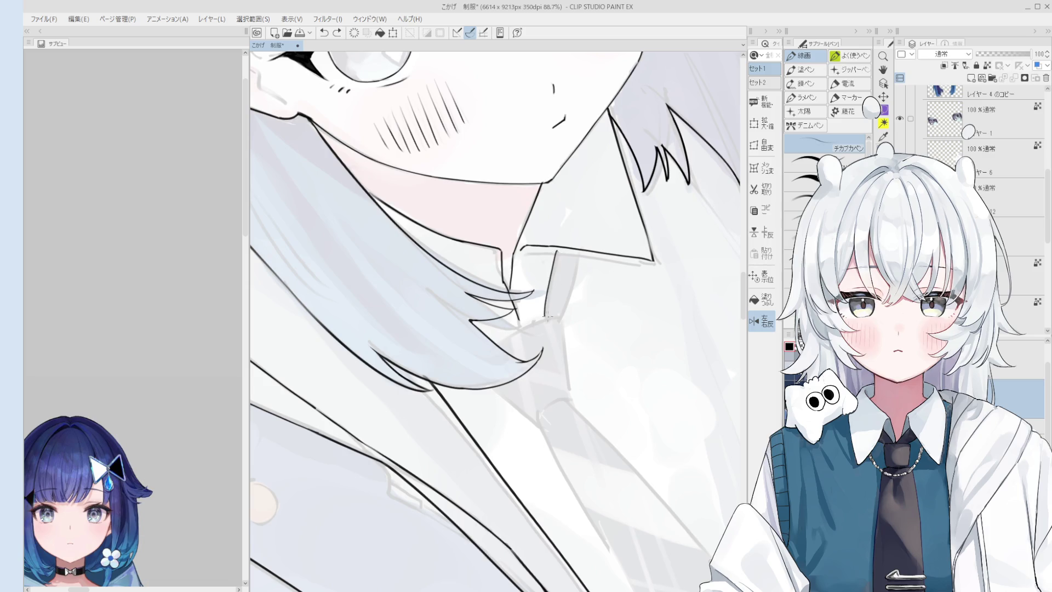
drag(556, 249, 544, 319)
mouse_move(582, 252)
mouse_down()
mouse_move(560, 325)
mouse_move(584, 367)
mouse_up()
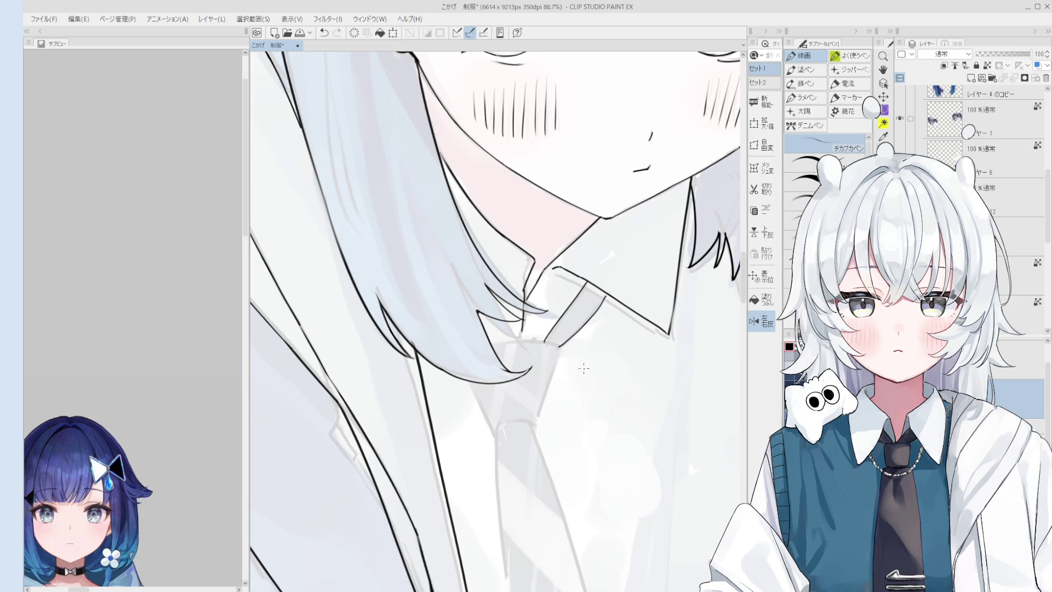
key(e)
scroll(584, 368, up, 1)
scroll(585, 371, up, 1)
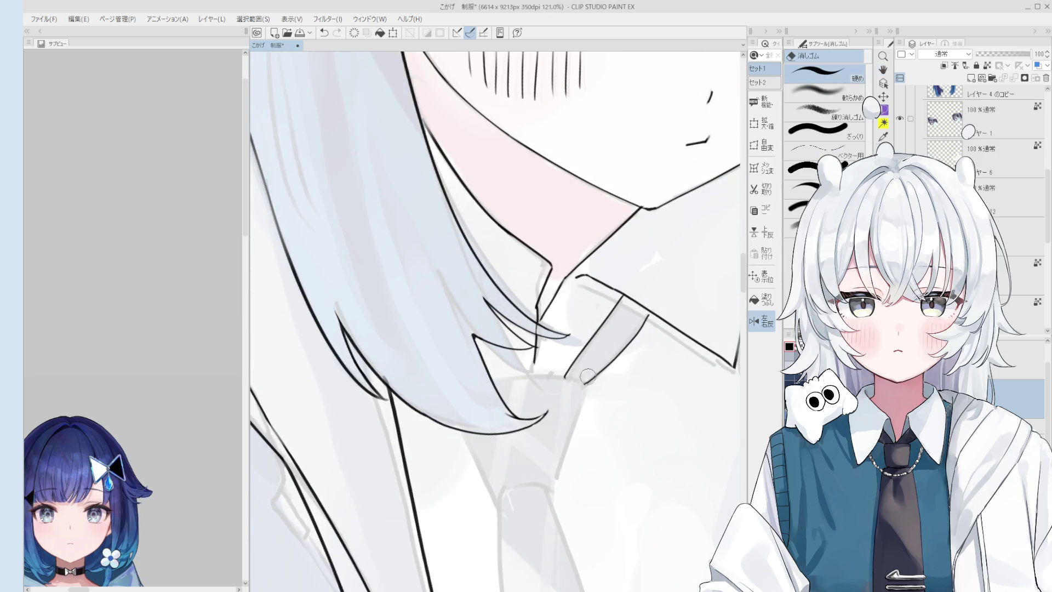
drag(590, 364, 593, 328)
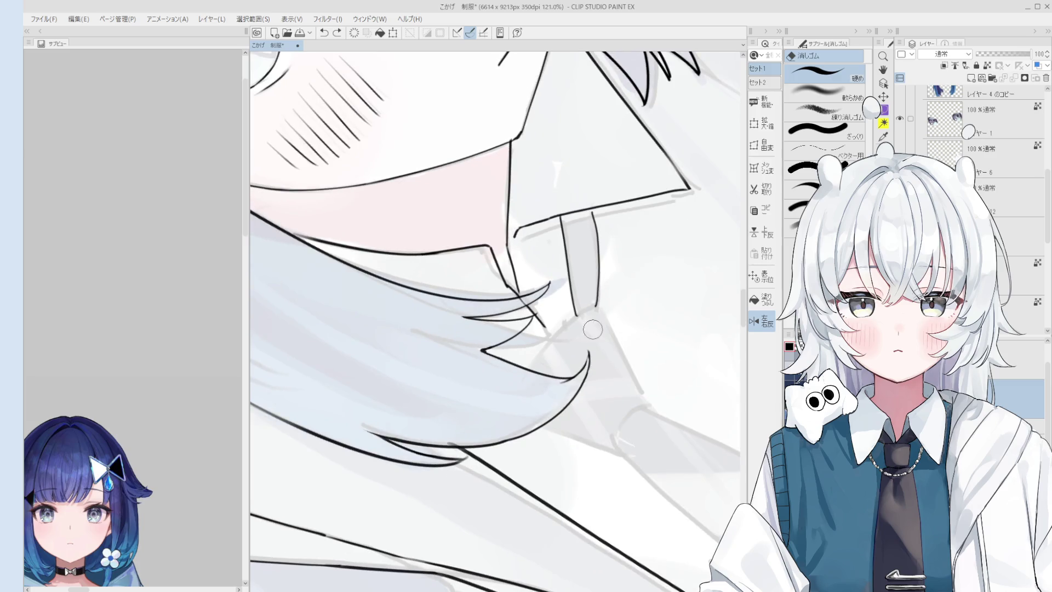
key(p)
drag(543, 346, 597, 306)
key(ctrl+z)
drag(530, 368, 596, 305)
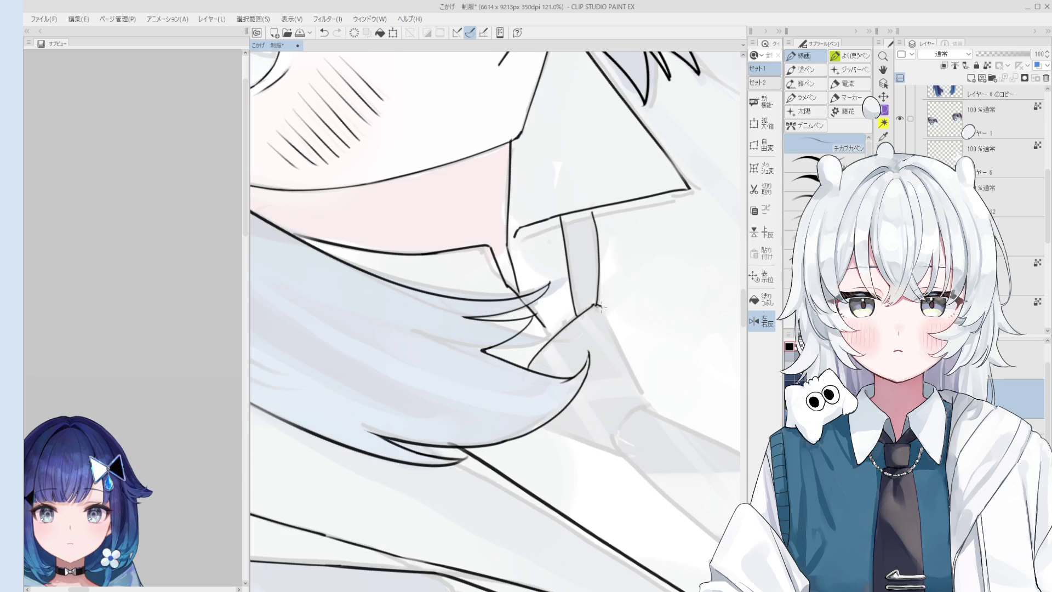
scroll(609, 316, down, 2)
scroll(614, 319, up, 2)
Step: Ink the line running down from the collar corner, redrawing it until clean
drag(603, 304, 644, 390)
key(ctrl+z)
drag(602, 304, 644, 391)
key(ctrl+z)
drag(602, 304, 644, 391)
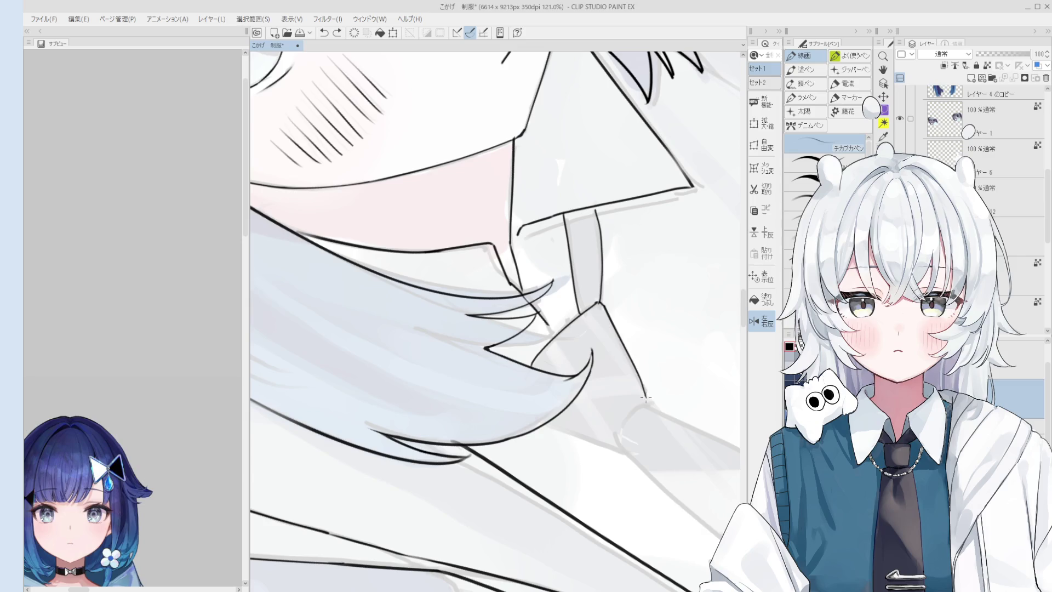
scroll(628, 392, down, 1)
key(asciicircum)
key(asciicircum)
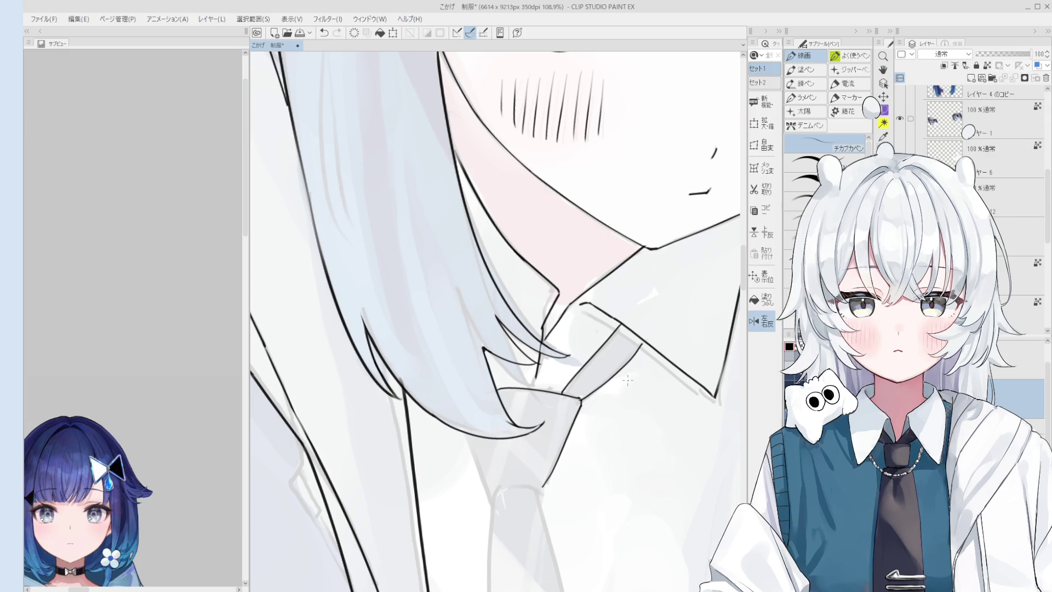
key(minus)
key(minus)
Step: Erase the stray vertical line by the collar and extend the collar line down to meet the hair
key(e)
scroll(556, 355, up, 1)
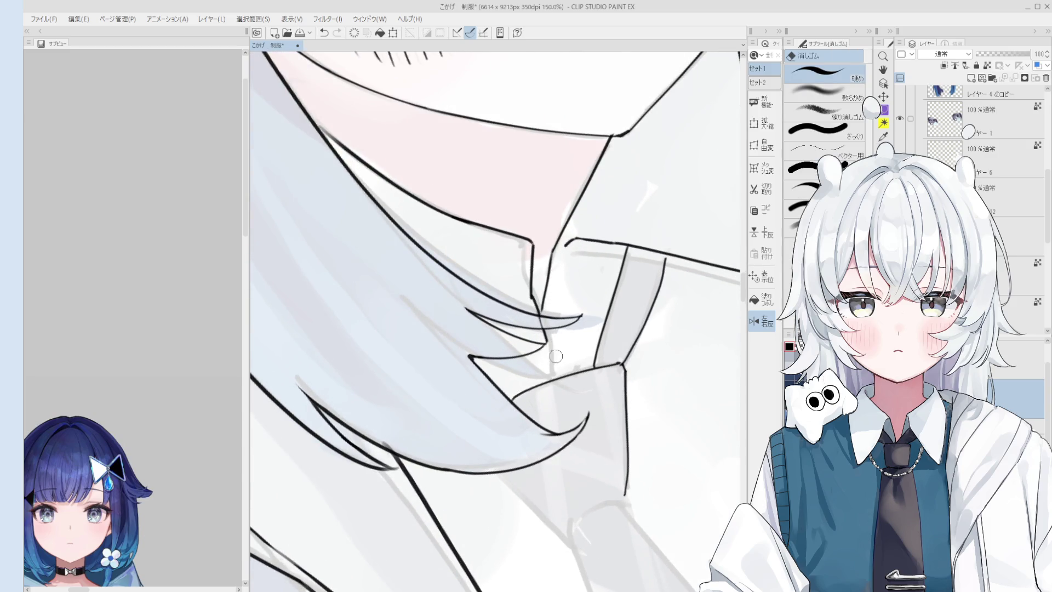
scroll(540, 323, up, 1)
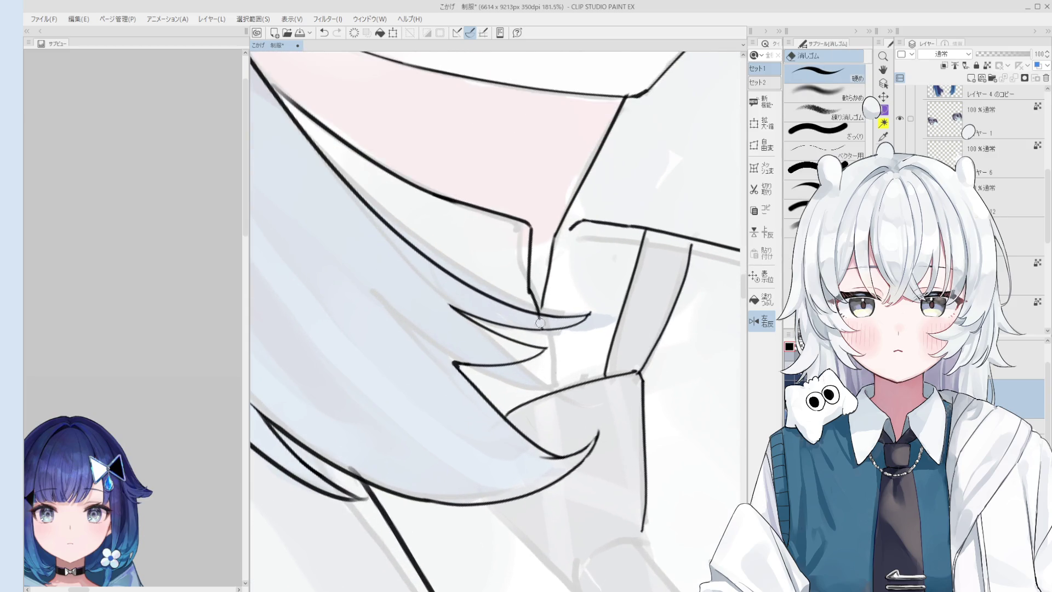
scroll(539, 323, up, 2)
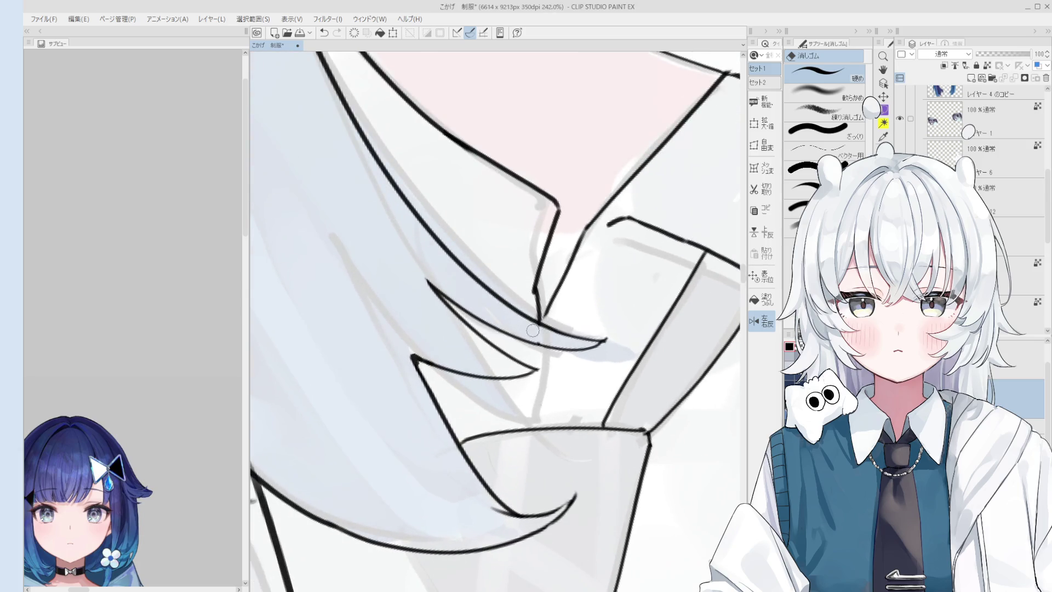
scroll(533, 330, down, 1)
key(p)
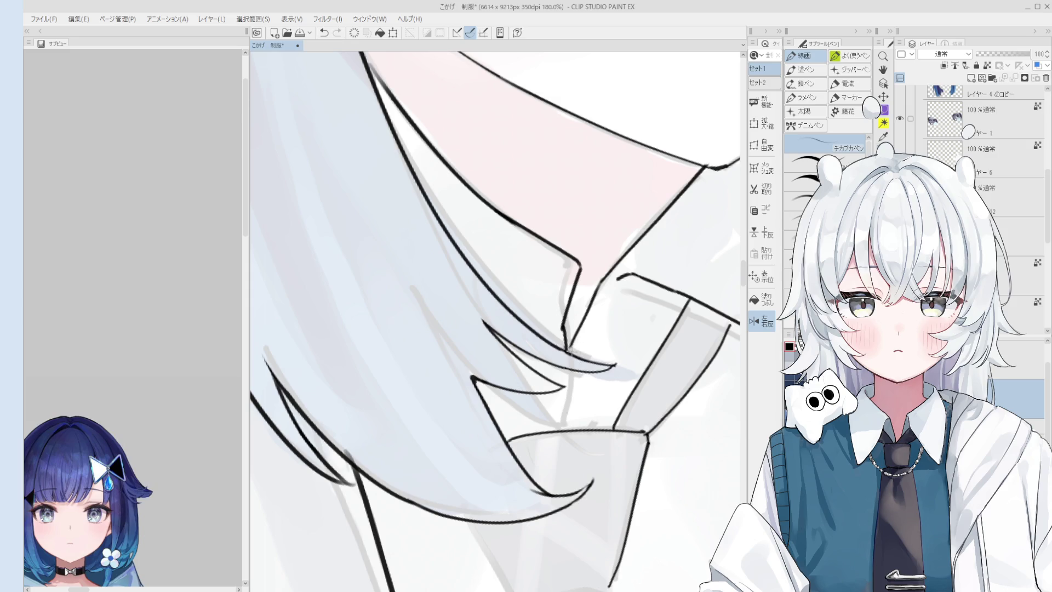
key(e)
scroll(570, 345, up, 1)
drag(559, 258, 575, 340)
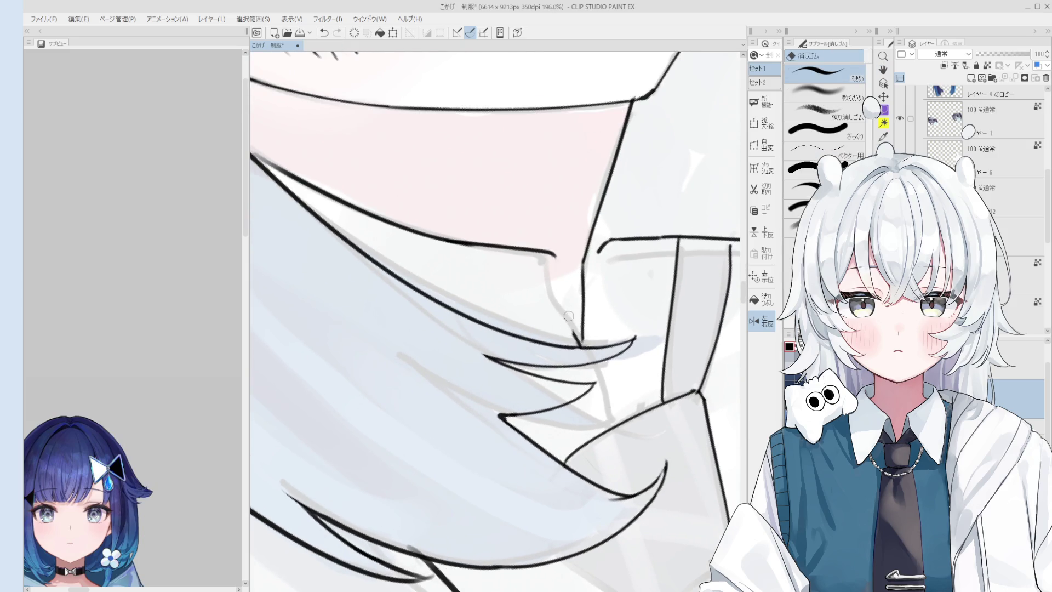
key(p)
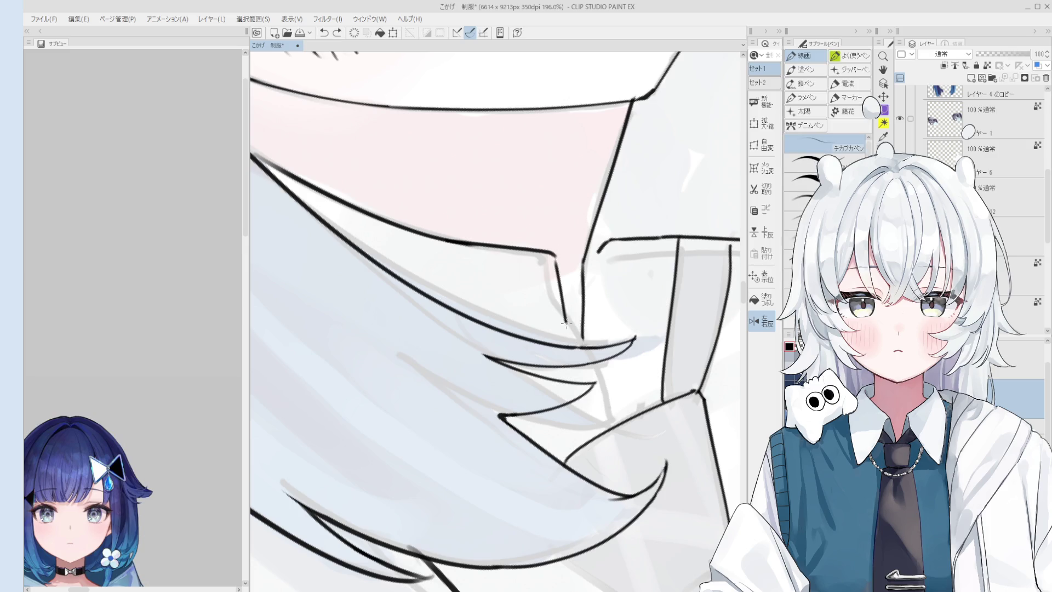
scroll(563, 302, down, 2)
drag(558, 282, 562, 304)
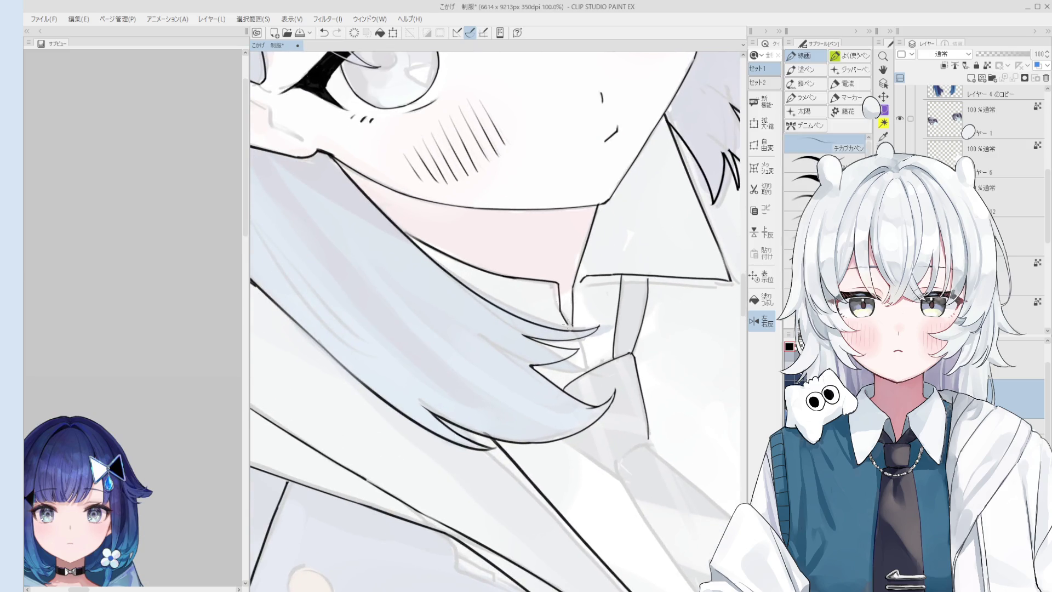
scroll(566, 326, up, 1)
scroll(564, 322, up, 1)
scroll(563, 320, up, 1)
drag(561, 320, 572, 333)
scroll(572, 325, down, 1)
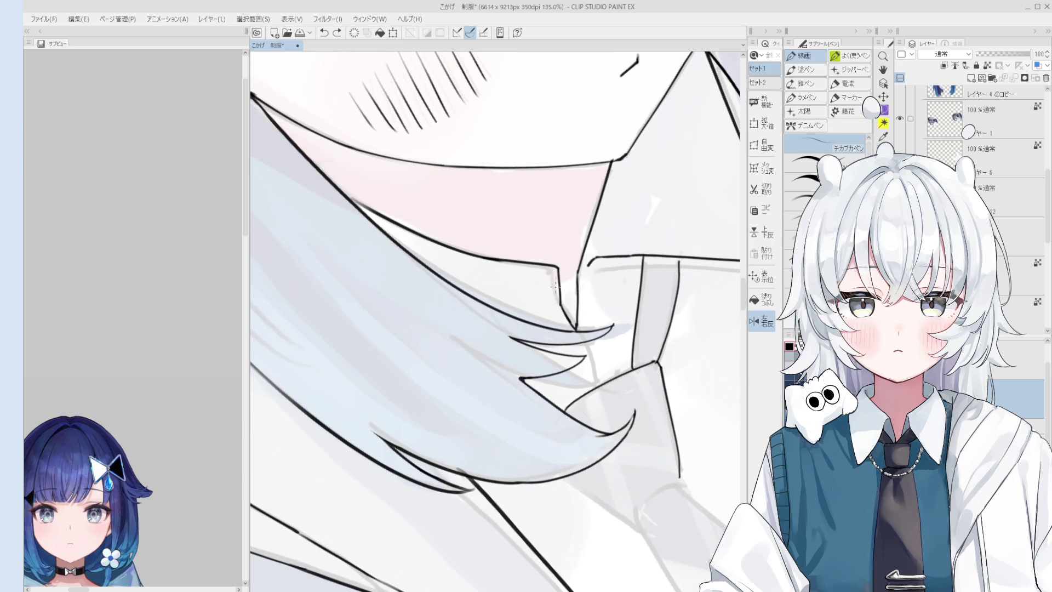
scroll(553, 283, down, 1)
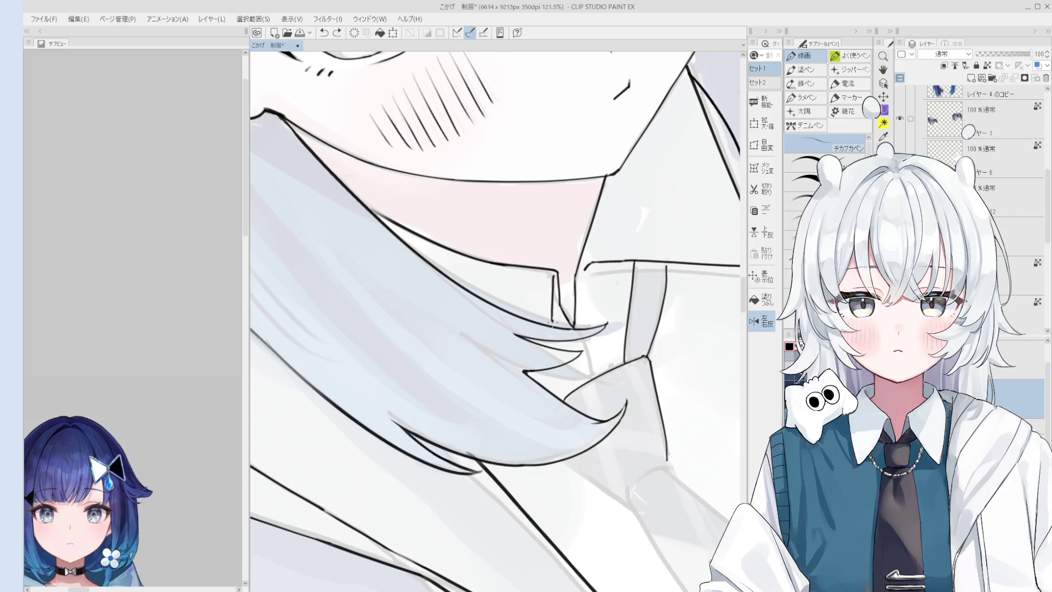
scroll(553, 321, down, 6)
drag(552, 320, 552, 453)
scroll(579, 411, down, 1)
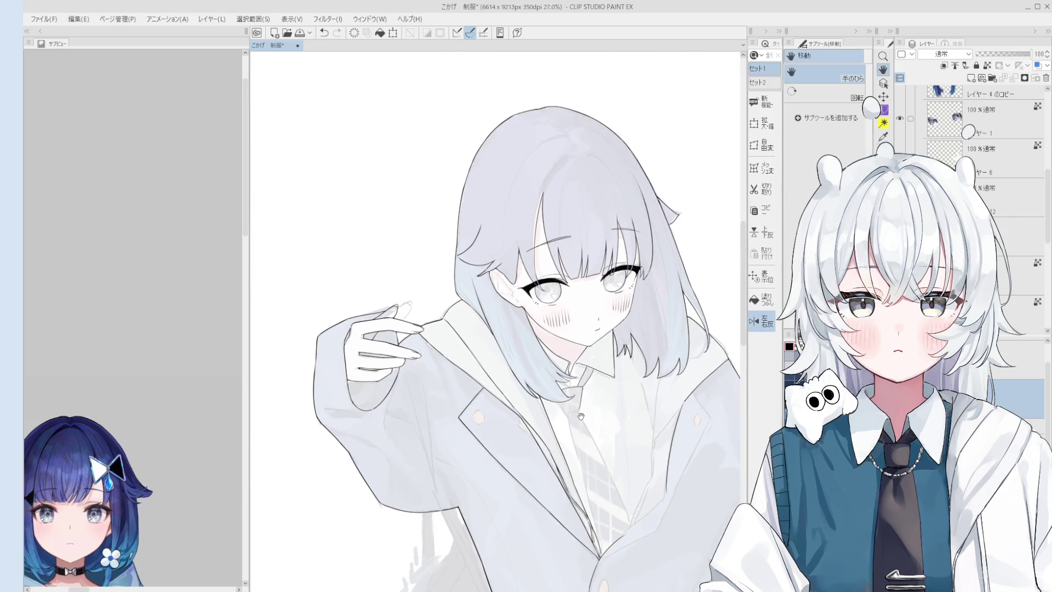
scroll(584, 420, up, 2)
scroll(567, 386, up, 1)
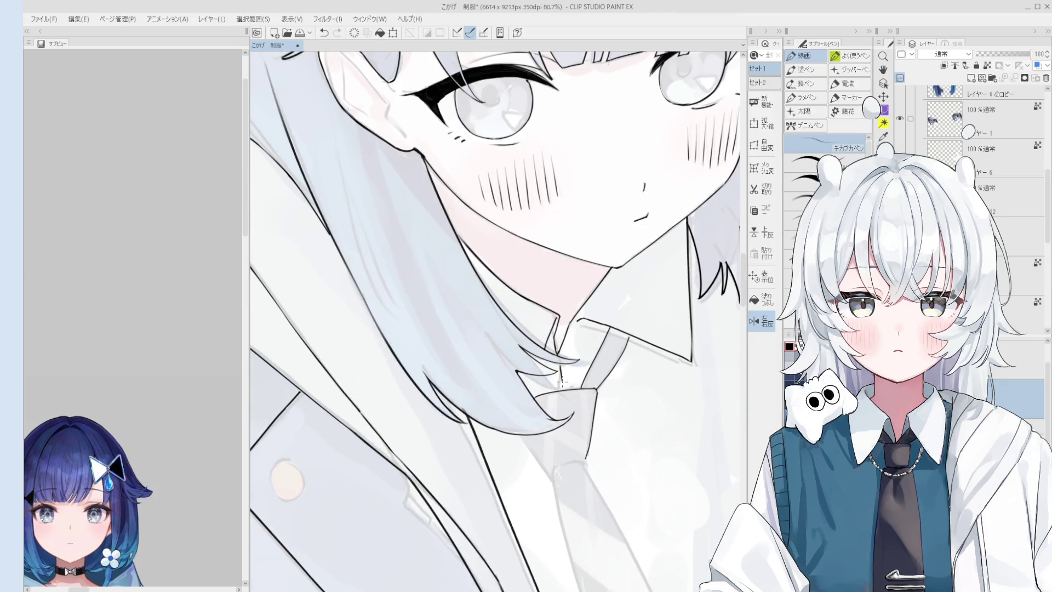
scroll(559, 355, up, 3)
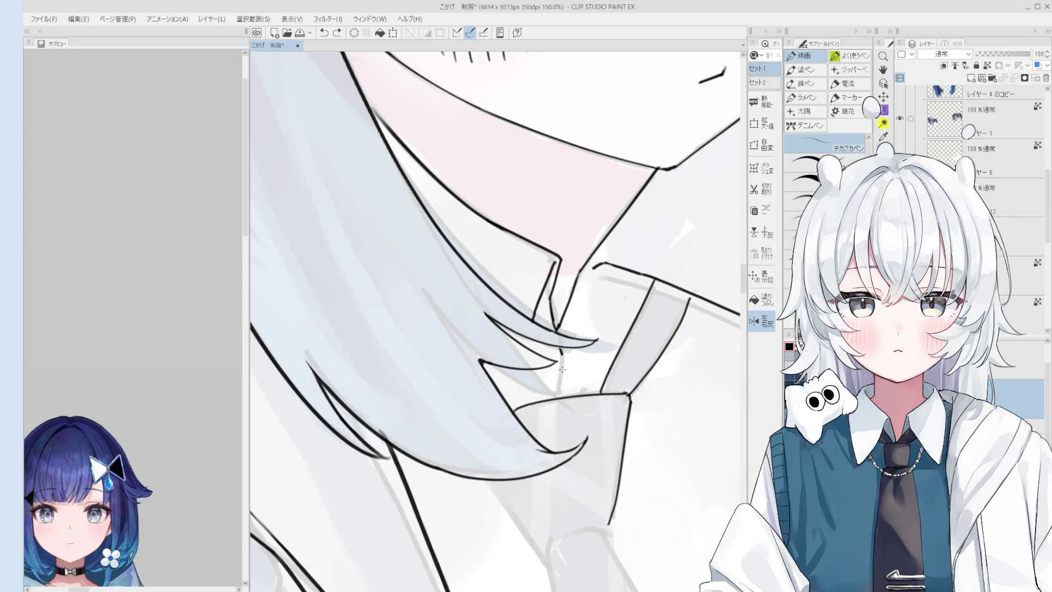
scroll(560, 395, down, 1)
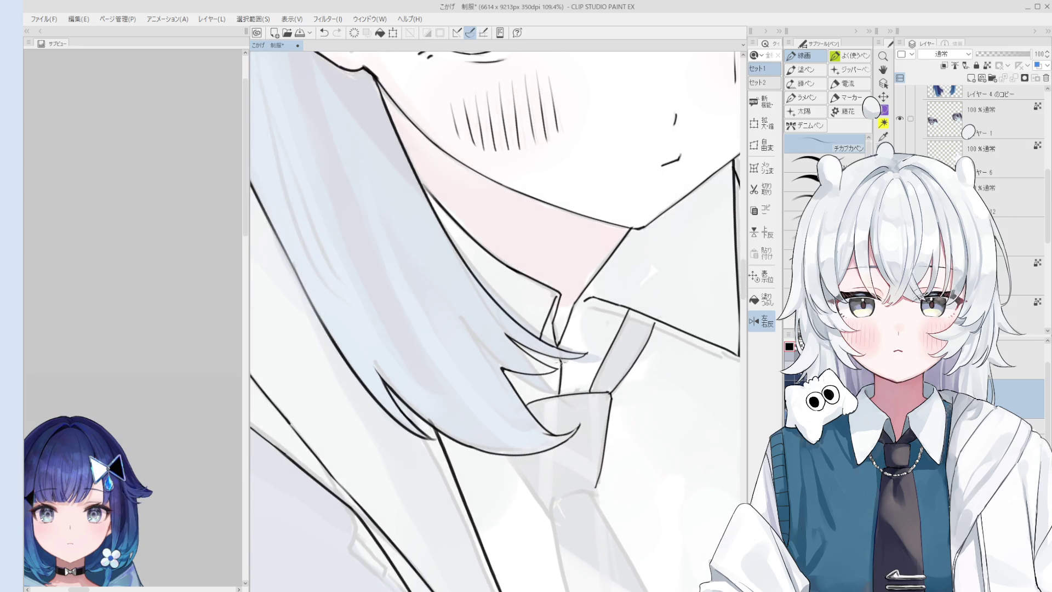
scroll(560, 359, up, 1)
key(e)
scroll(575, 350, up, 1)
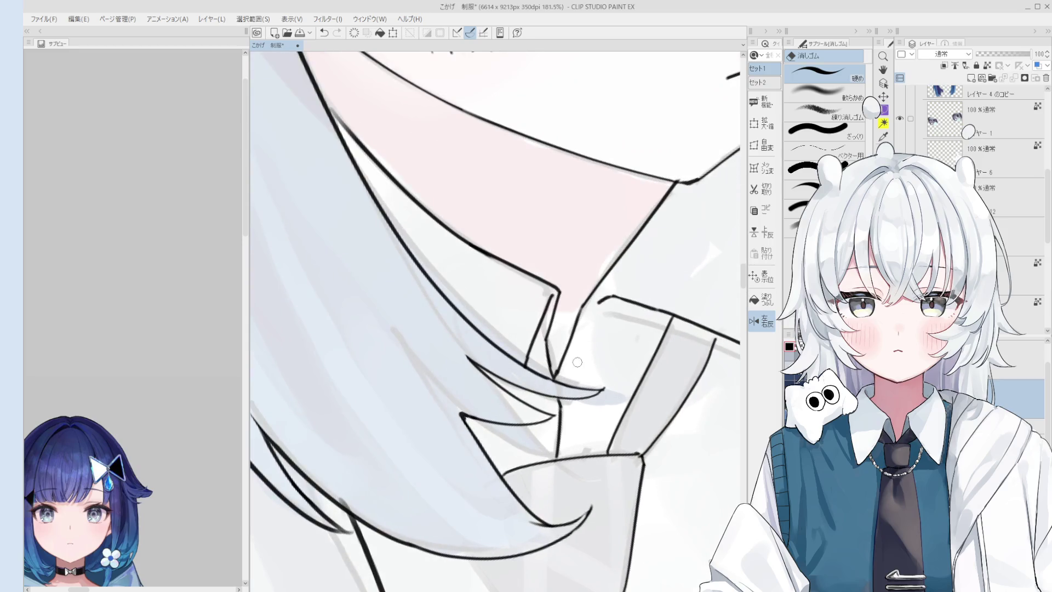
scroll(574, 363, up, 1)
key(p)
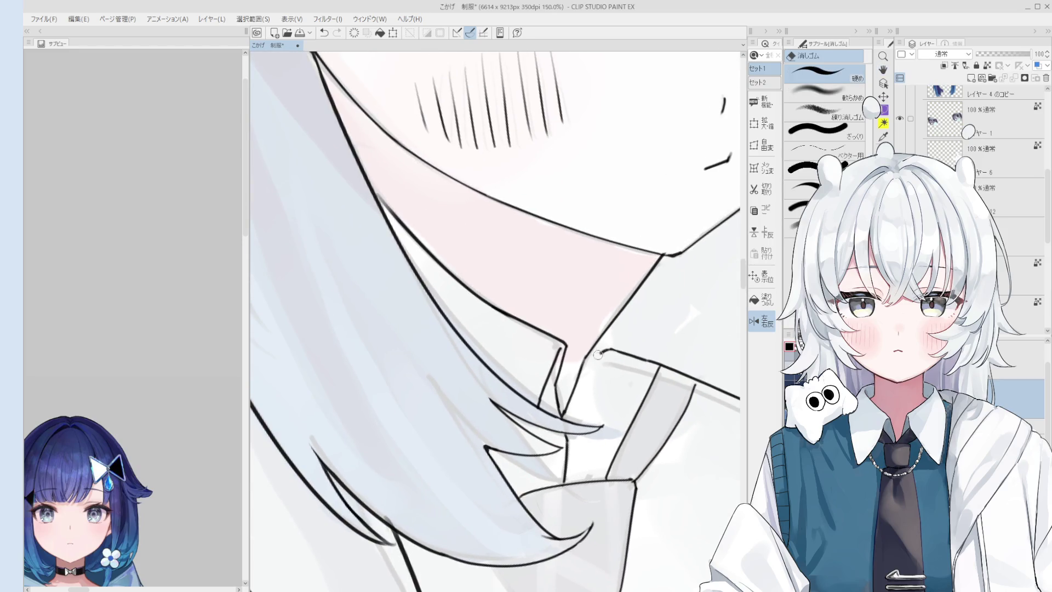
scroll(613, 348, down, 1)
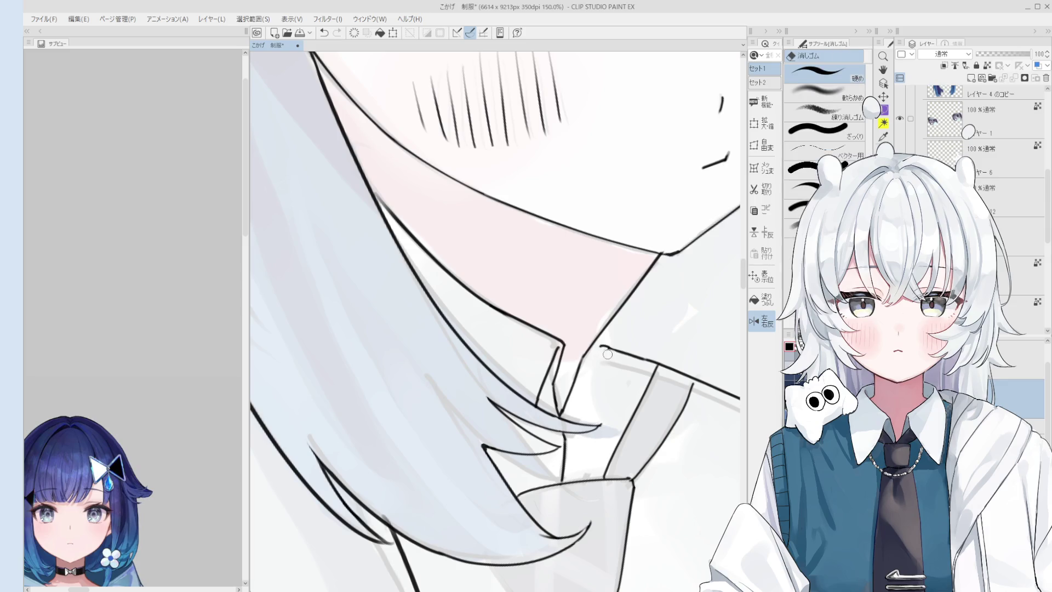
scroll(598, 348, down, 1)
key(e)
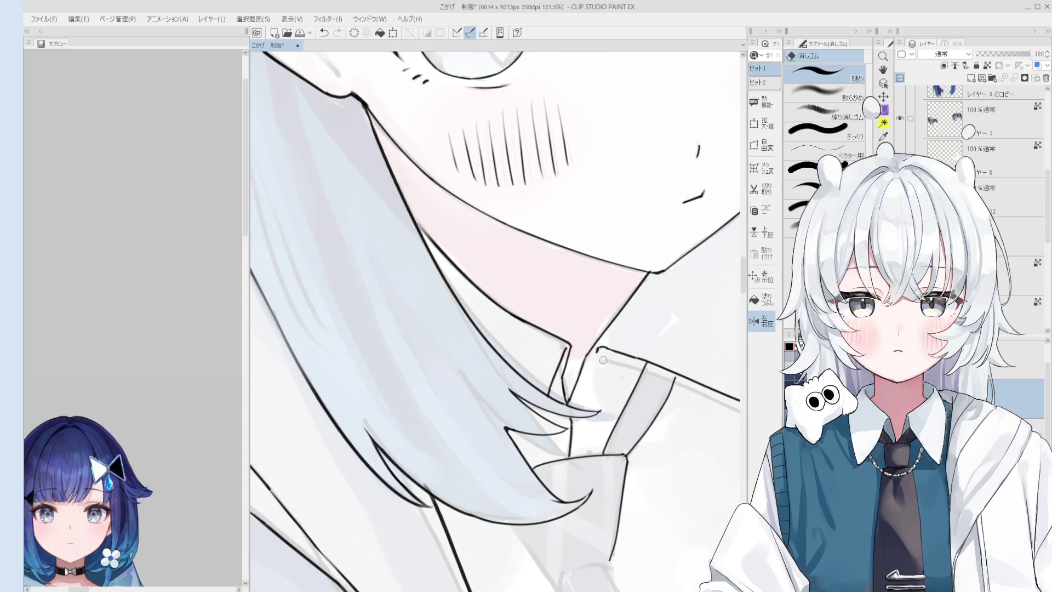
key(p)
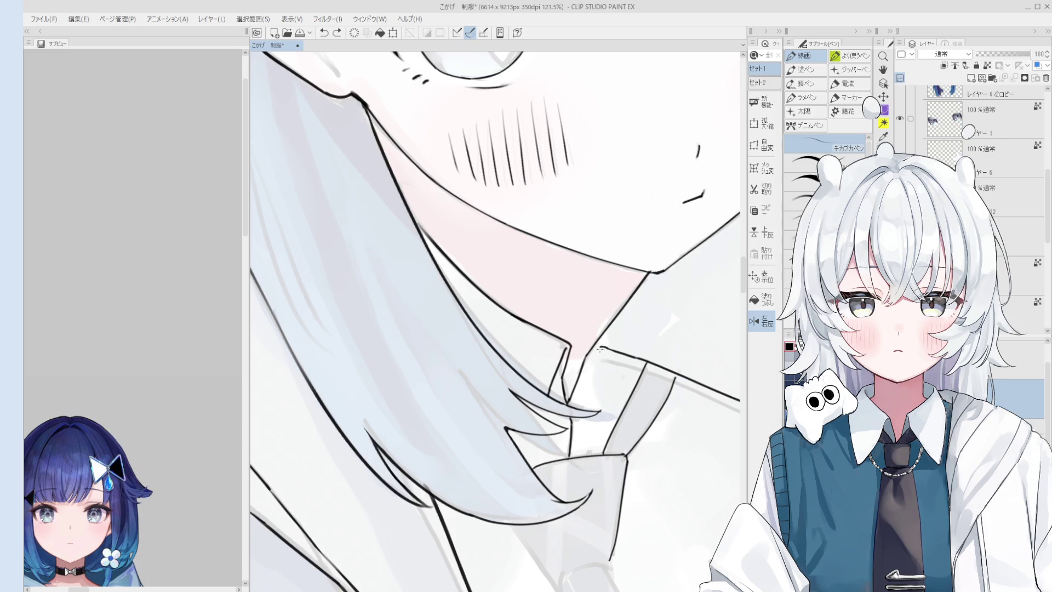
scroll(602, 347, down, 4)
scroll(613, 358, down, 2)
scroll(624, 366, down, 1)
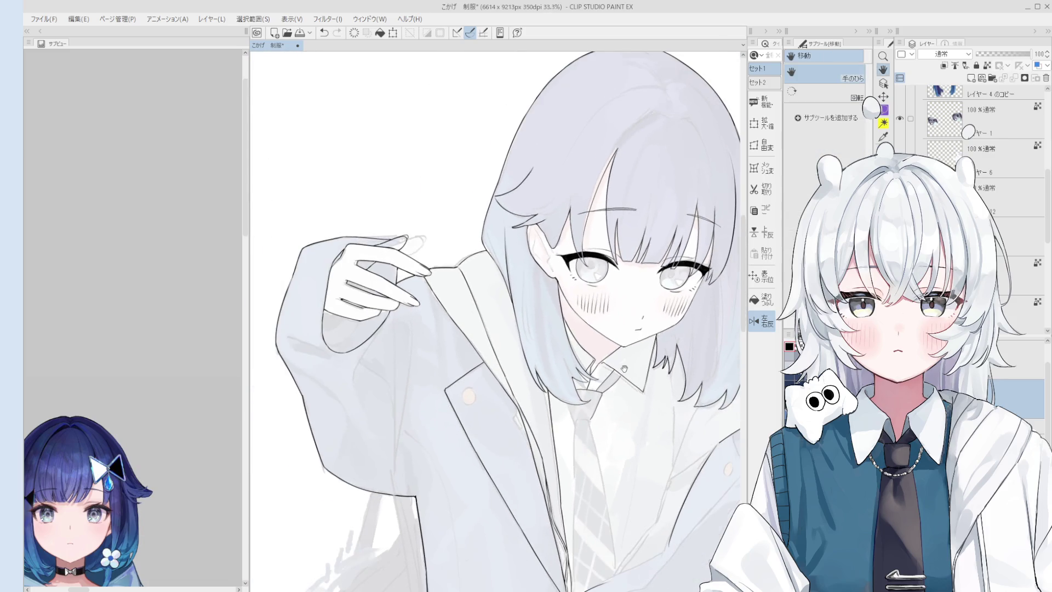
Step: Erase a small bit of the jaw line beside the hair on the rotated close-up
key(minus)
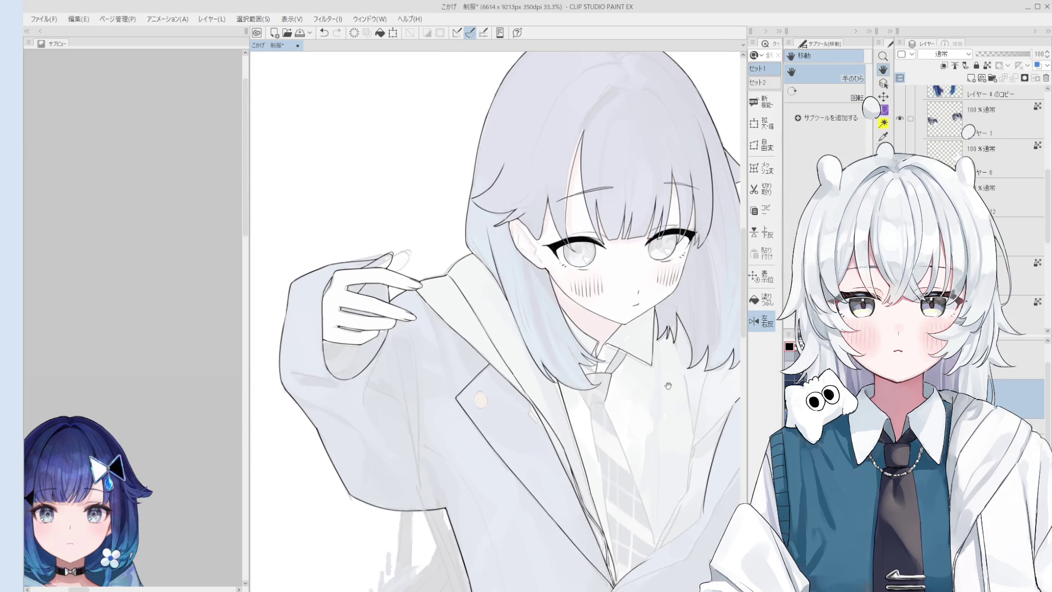
scroll(642, 365, up, 2)
scroll(600, 341, up, 1)
scroll(562, 318, up, 1)
key(e)
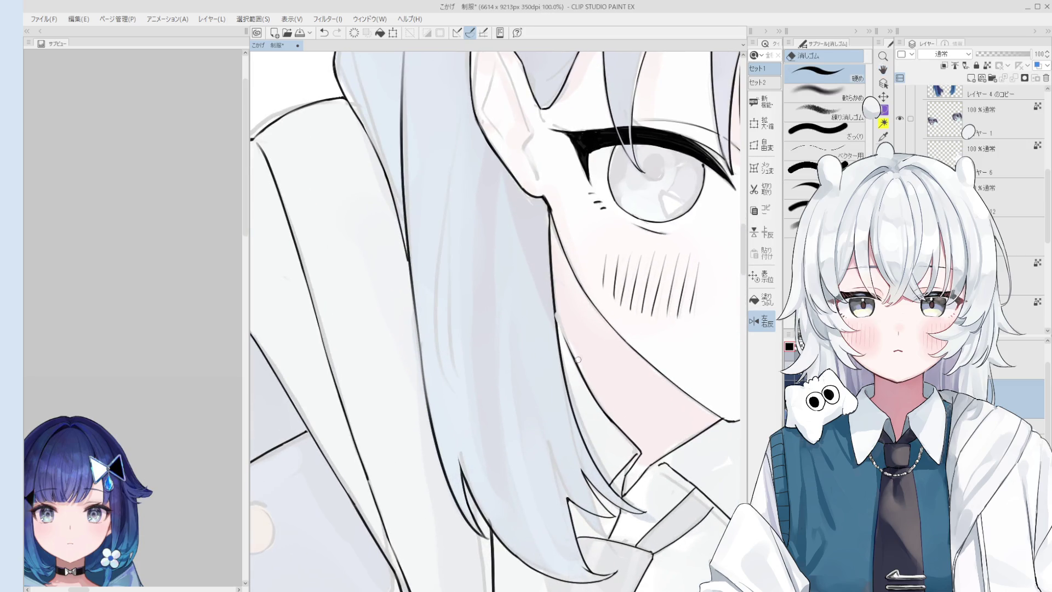
key(p)
scroll(558, 317, up, 1)
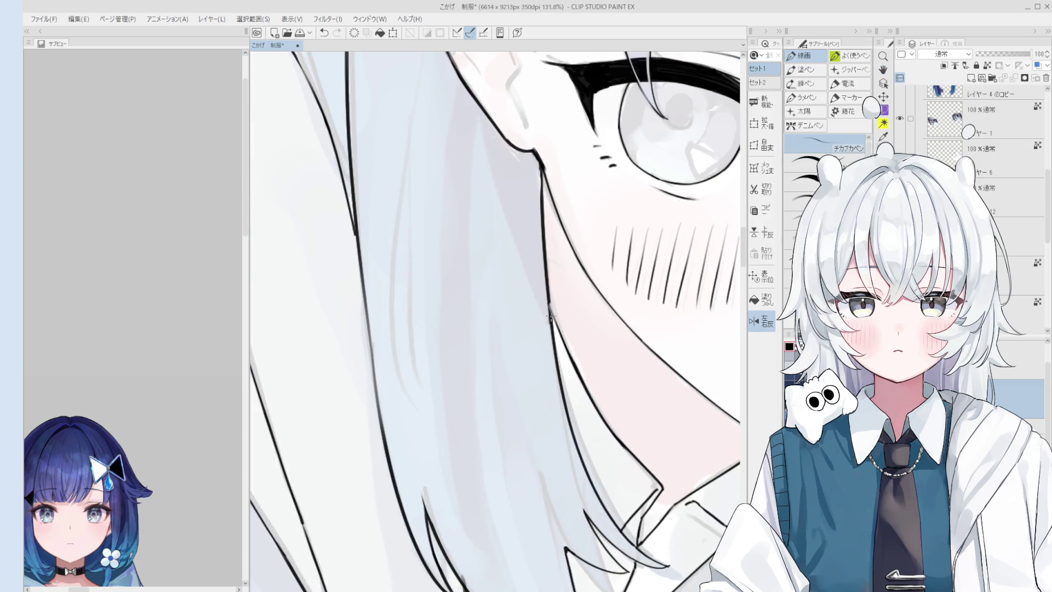
scroll(552, 318, down, 1)
key(e)
scroll(549, 320, down, 1)
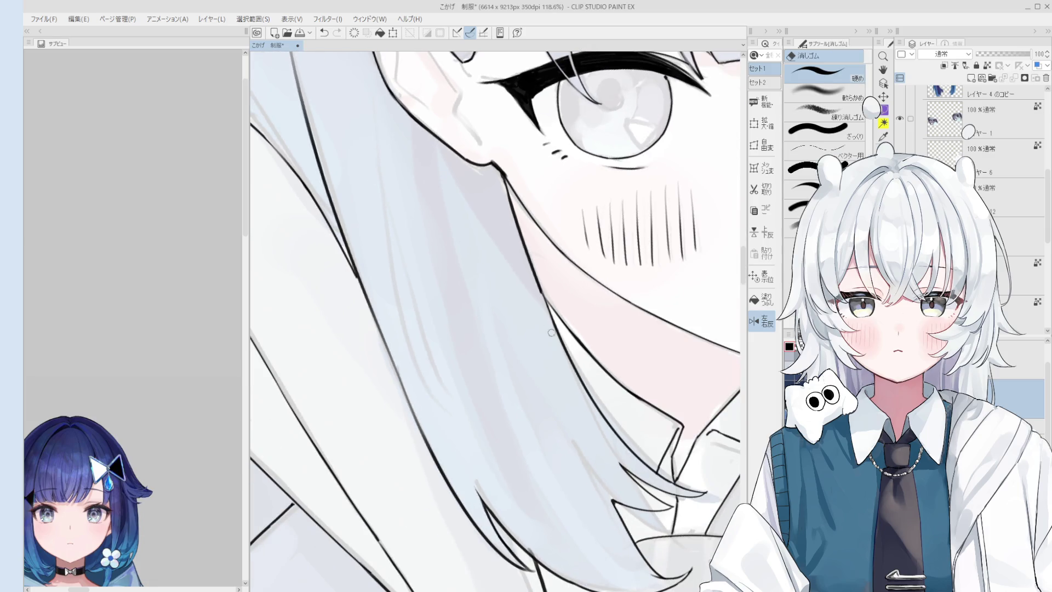
drag(530, 285, 569, 330)
Step: Pan to the tie and ink a short line along the top edge of the knot
key(h)
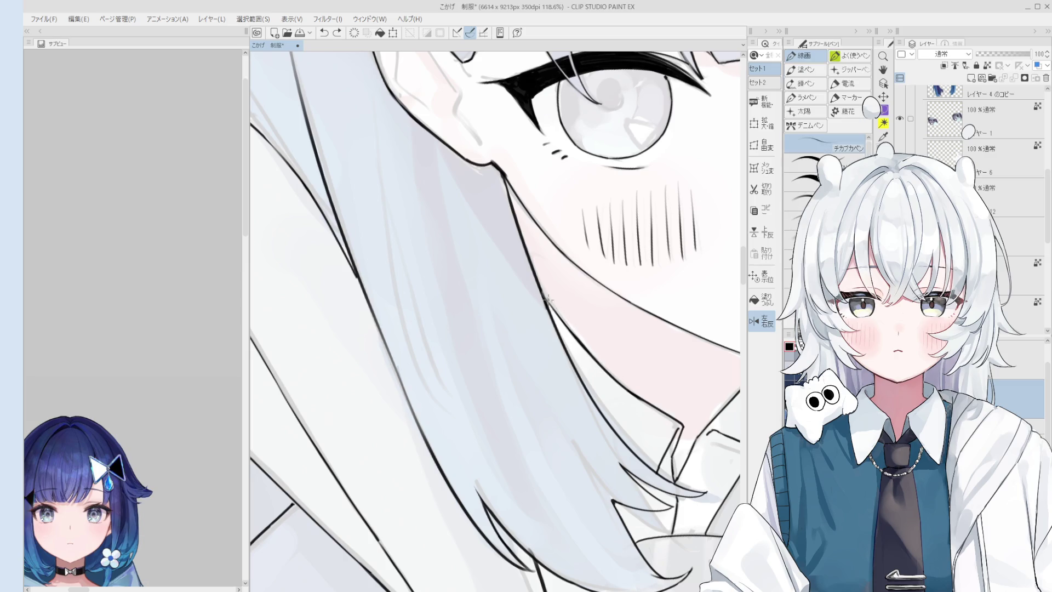
scroll(608, 380, down, 5)
drag(608, 380, 602, 352)
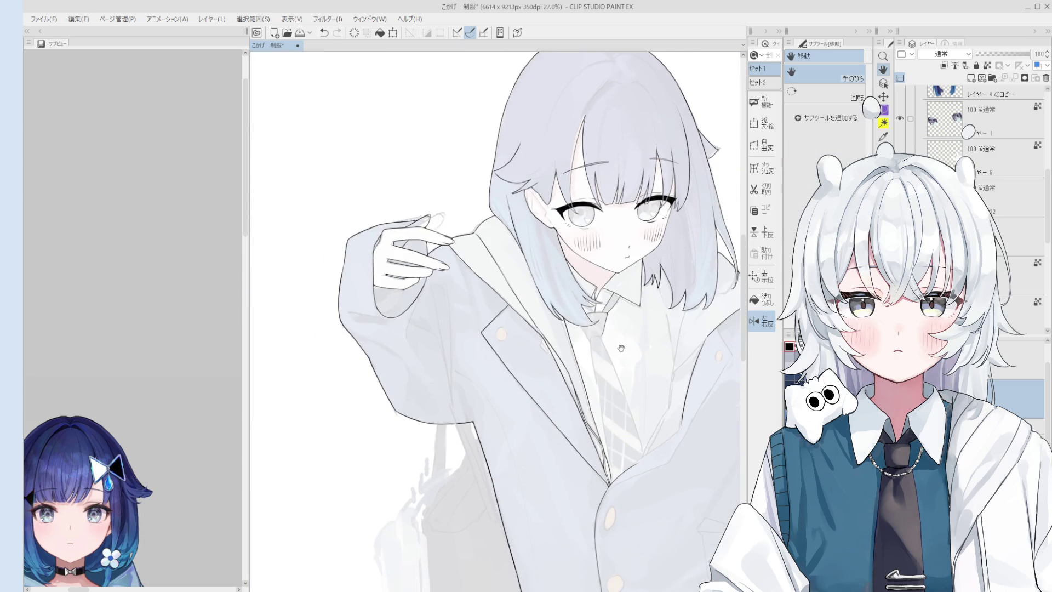
key(p)
scroll(579, 326, up, 1)
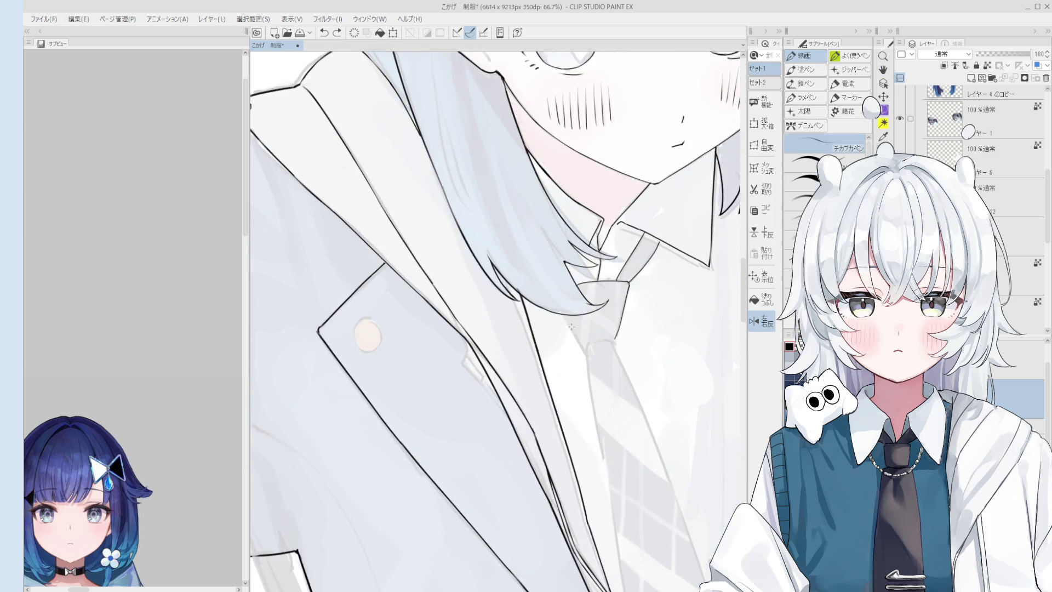
scroll(612, 328, up, 1)
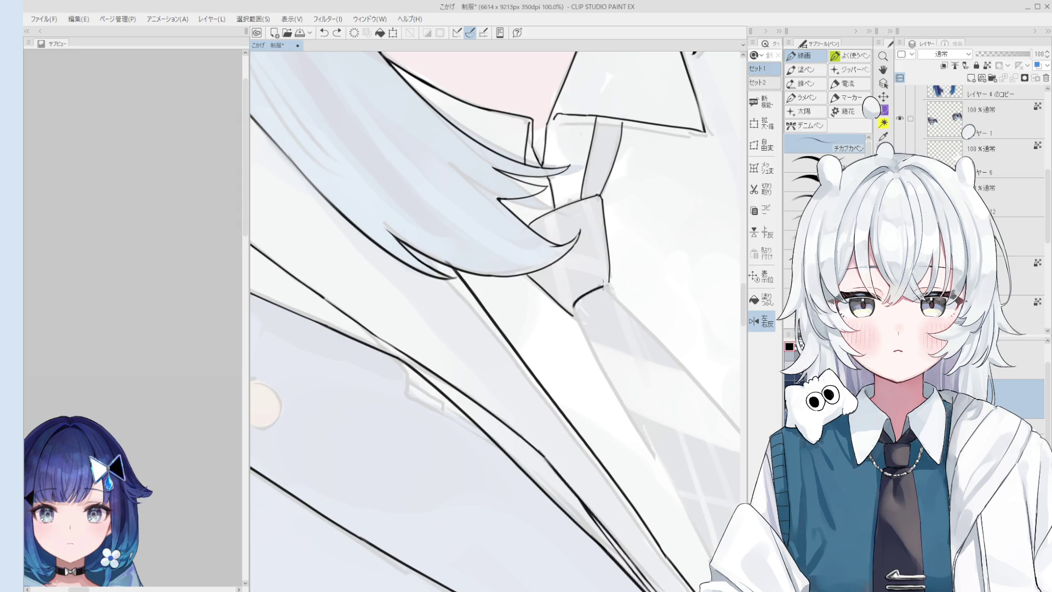
scroll(588, 288, down, 1)
key(e)
scroll(588, 230, up, 1)
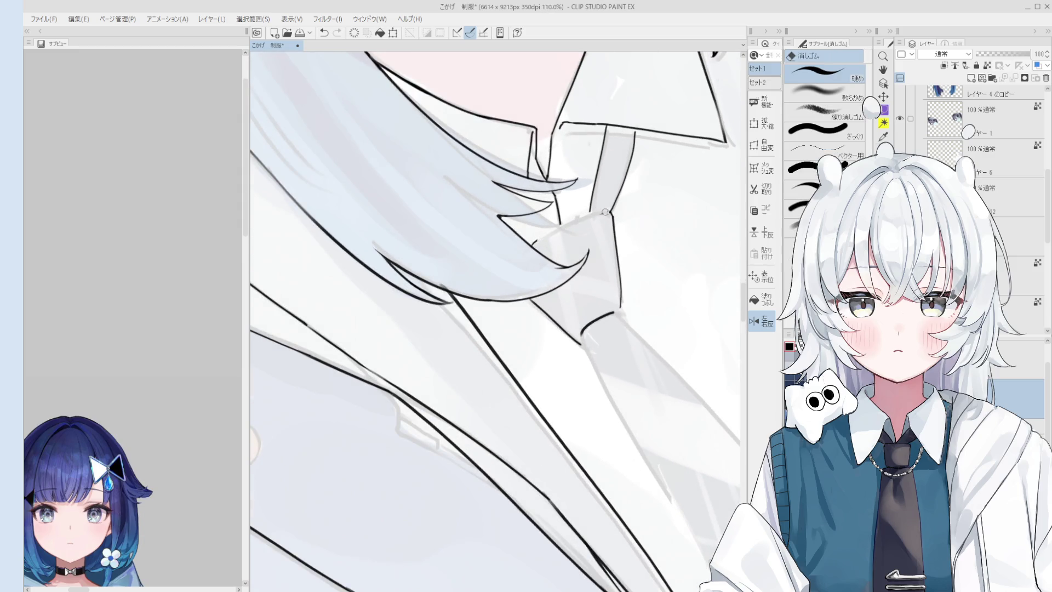
key(p)
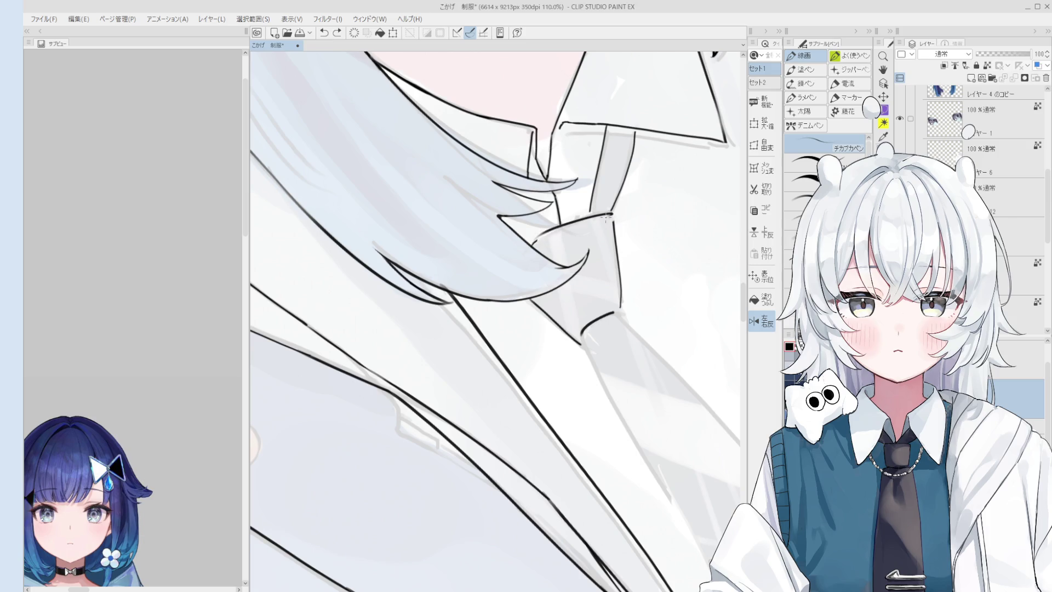
drag(593, 215, 609, 213)
scroll(611, 221, down, 1)
scroll(613, 281, down, 2)
scroll(612, 281, down, 3)
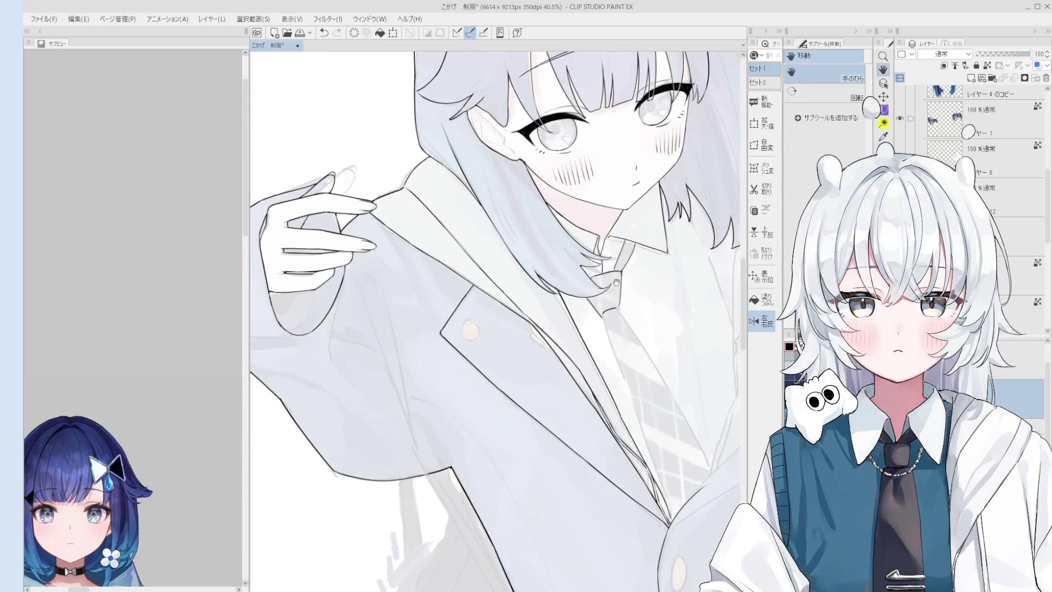
scroll(612, 265, up, 3)
scroll(609, 399, down, 3)
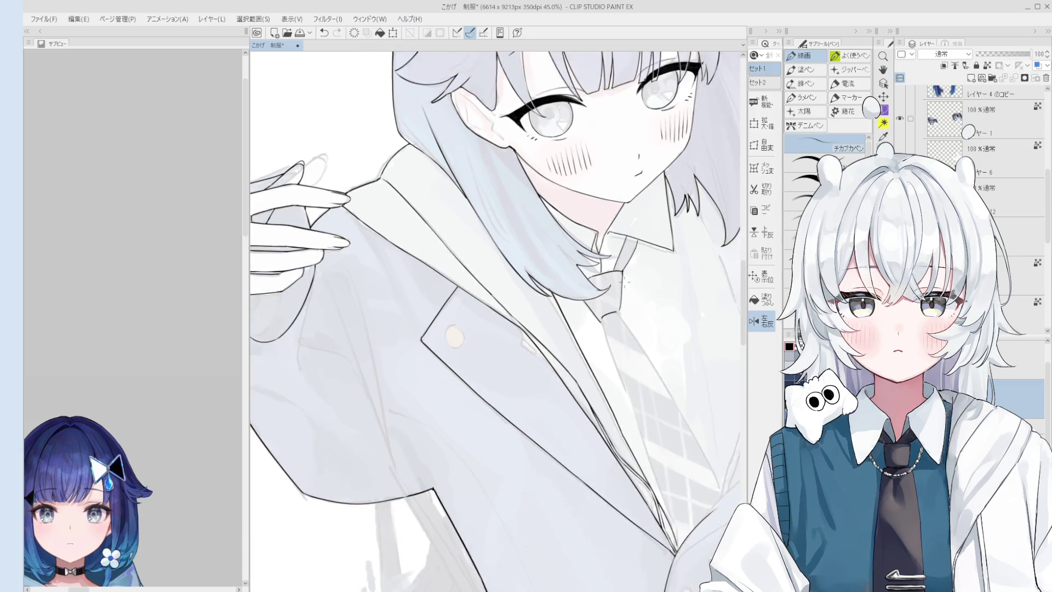
scroll(609, 399, up, 2)
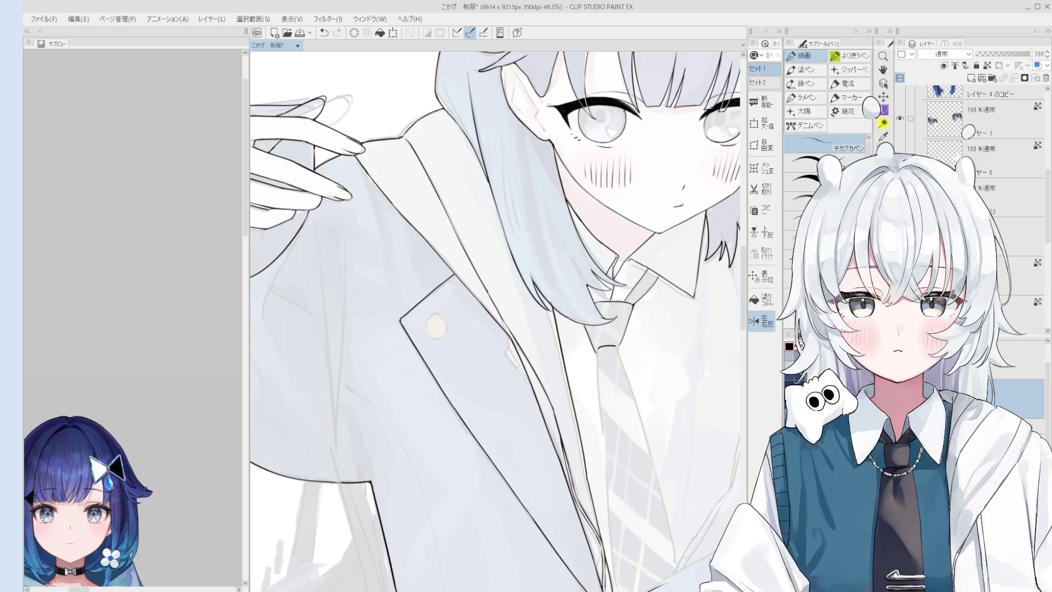
scroll(581, 274, up, 1)
scroll(608, 321, up, 1)
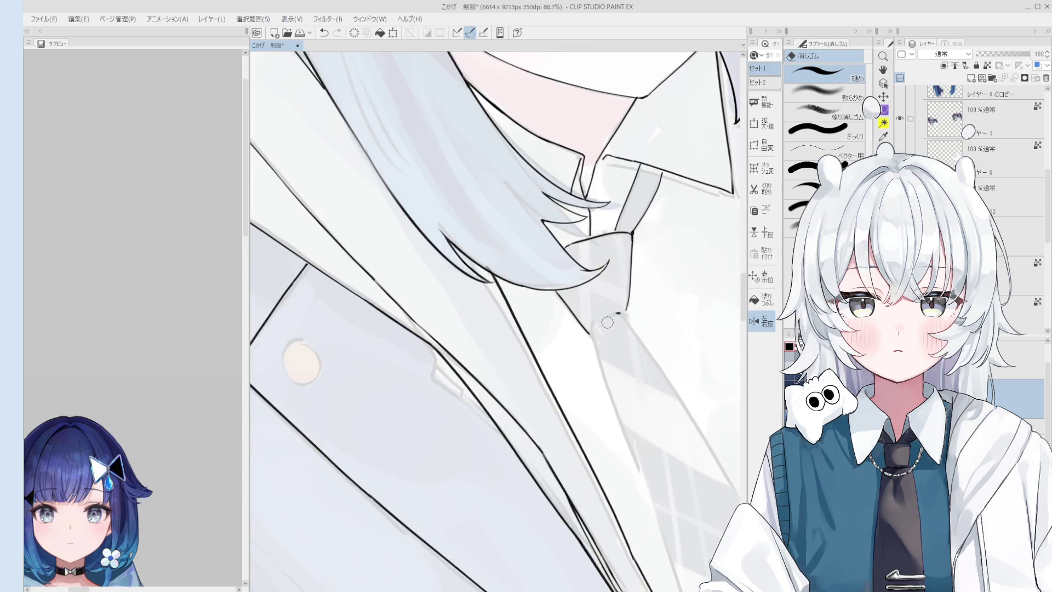
scroll(623, 319, down, 1)
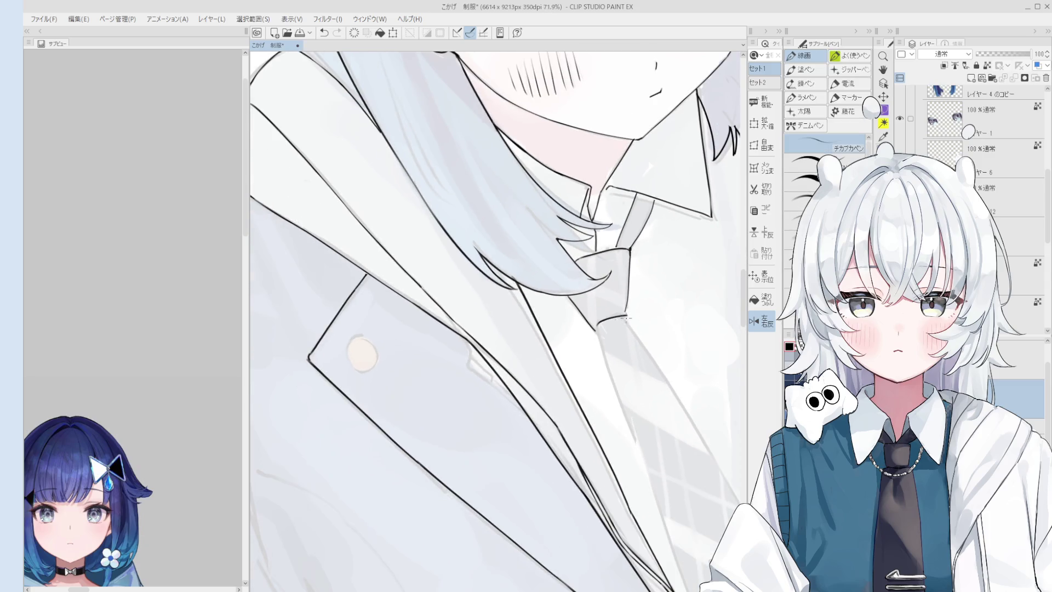
scroll(624, 322, down, 2)
Step: Pan up to the chest and draw the first edge line of the necktie
key(e)
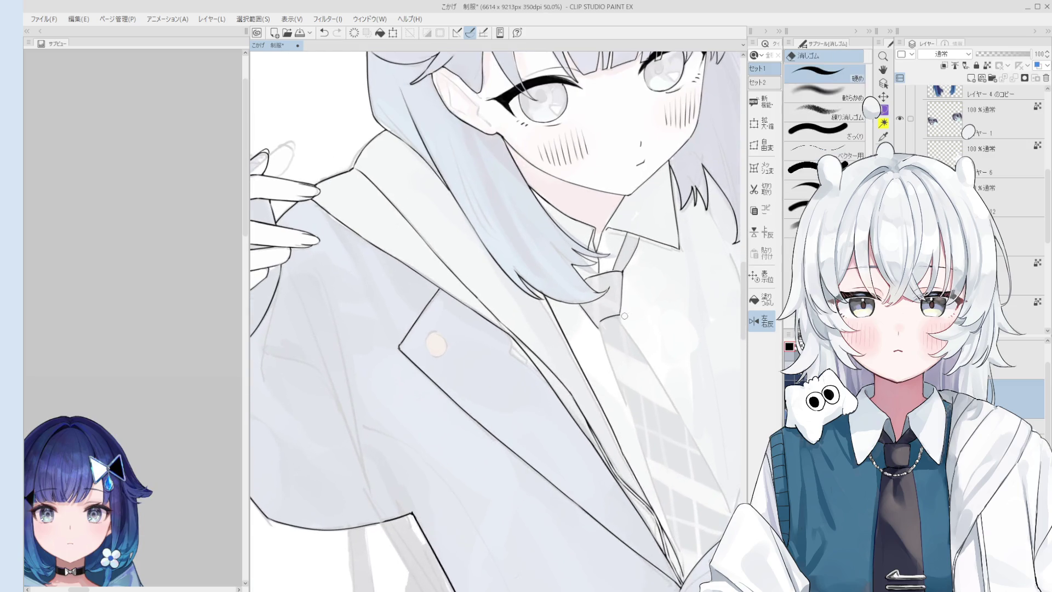
key(h)
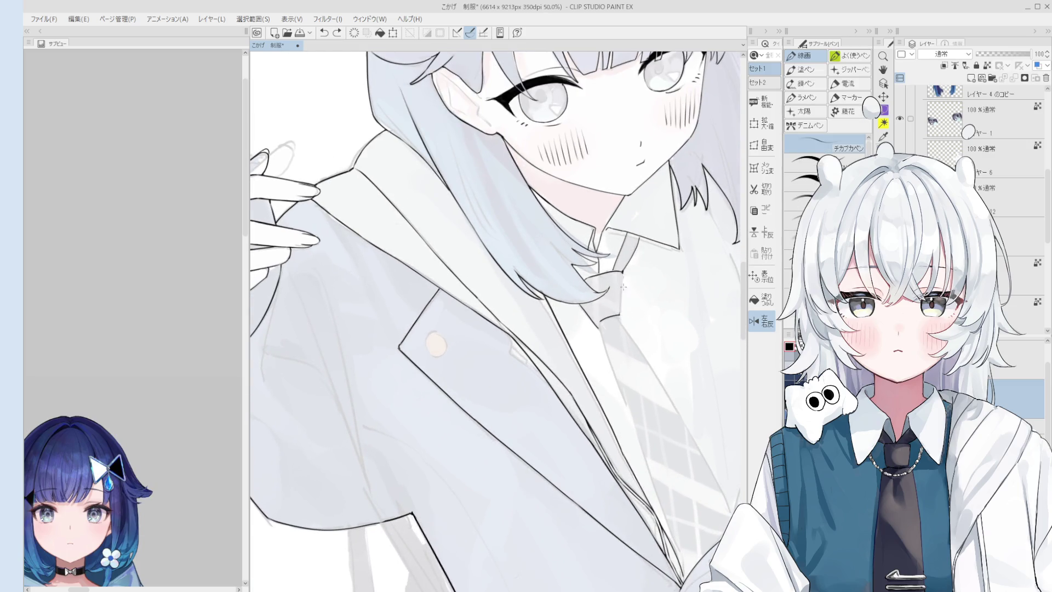
drag(631, 368, 622, 325)
key(p)
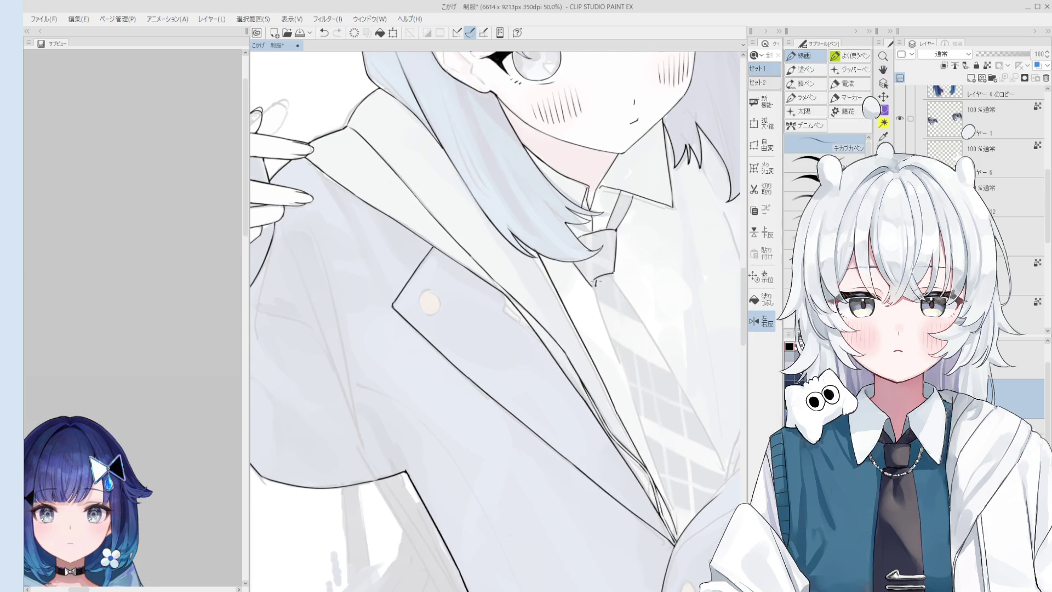
scroll(596, 284, down, 1)
scroll(593, 271, down, 1)
key(ctrl+z)
drag(589, 253, 623, 346)
Step: Draw the necktie's other edge downward, redrawing it further down the shirt front
drag(605, 243, 655, 329)
key(ctrl+z)
drag(606, 244, 680, 377)
key(ctrl+z)
scroll(633, 298, up, 1)
key(ctrl+z)
drag(655, 334, 697, 404)
key(e)
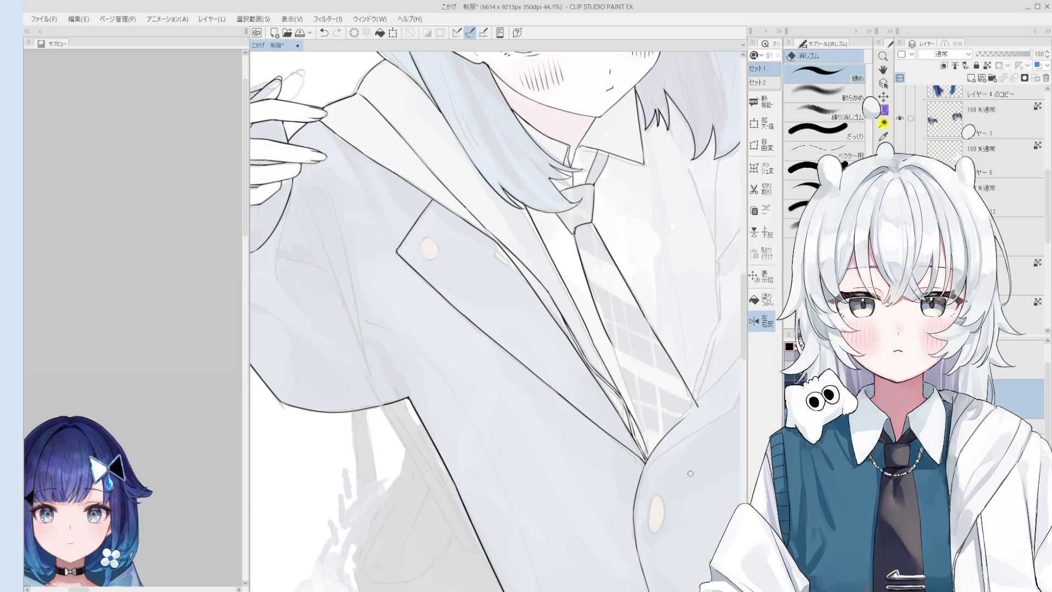
mouse_move(692, 473)
mouse_down()
mouse_move(712, 476)
mouse_move(650, 479)
mouse_up()
key(p)
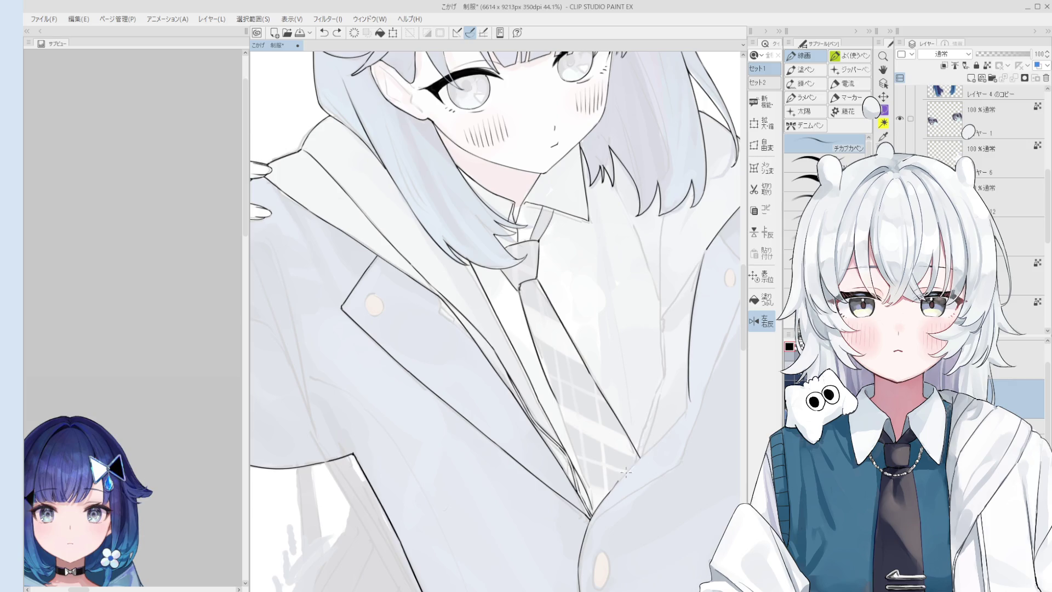
scroll(676, 429, up, 1)
key(e)
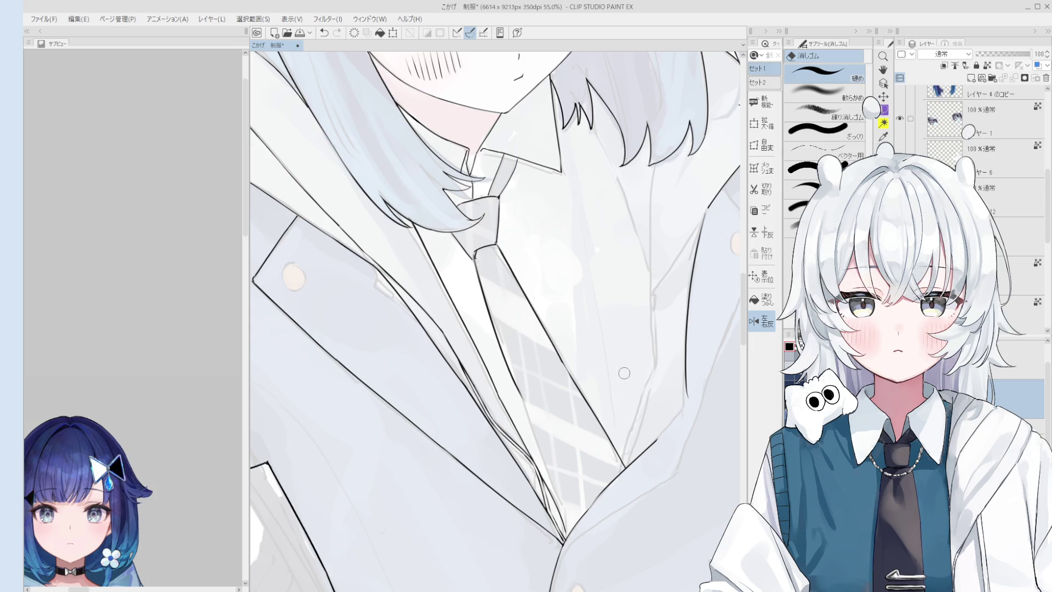
drag(623, 424, 635, 436)
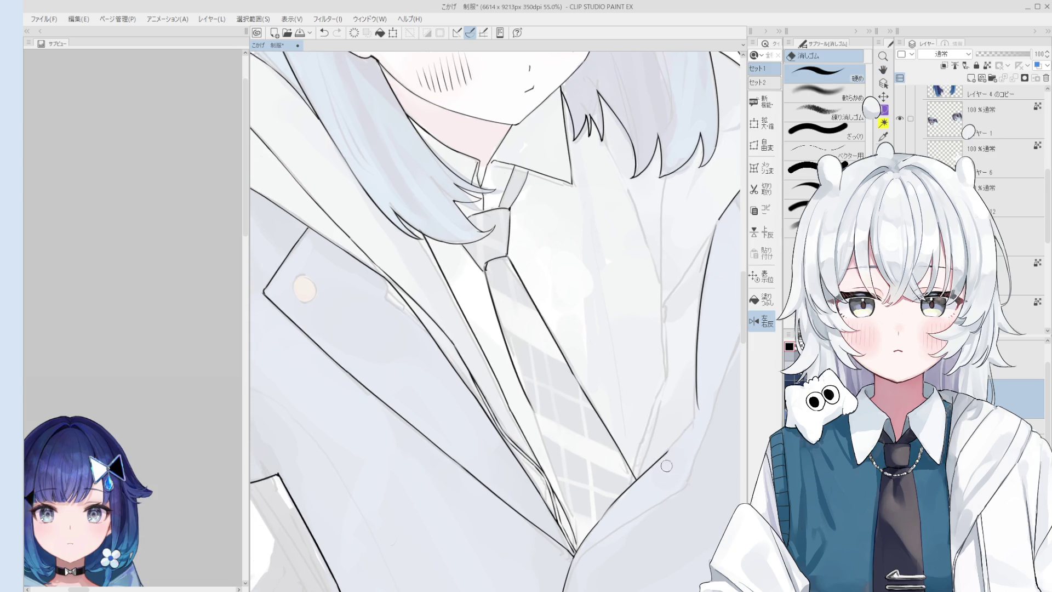
key(p)
drag(668, 450, 581, 434)
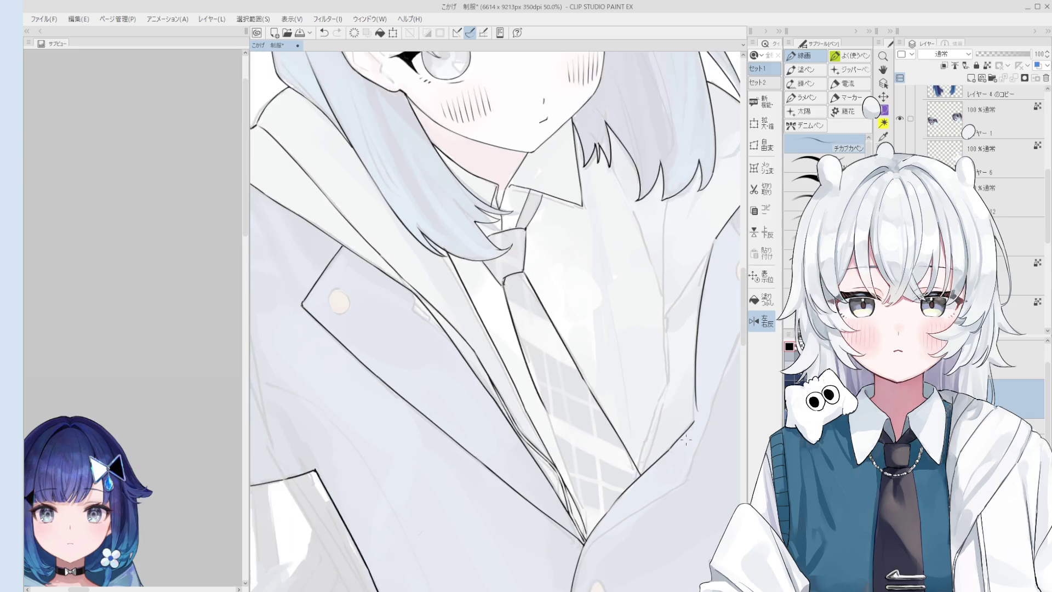
key(e)
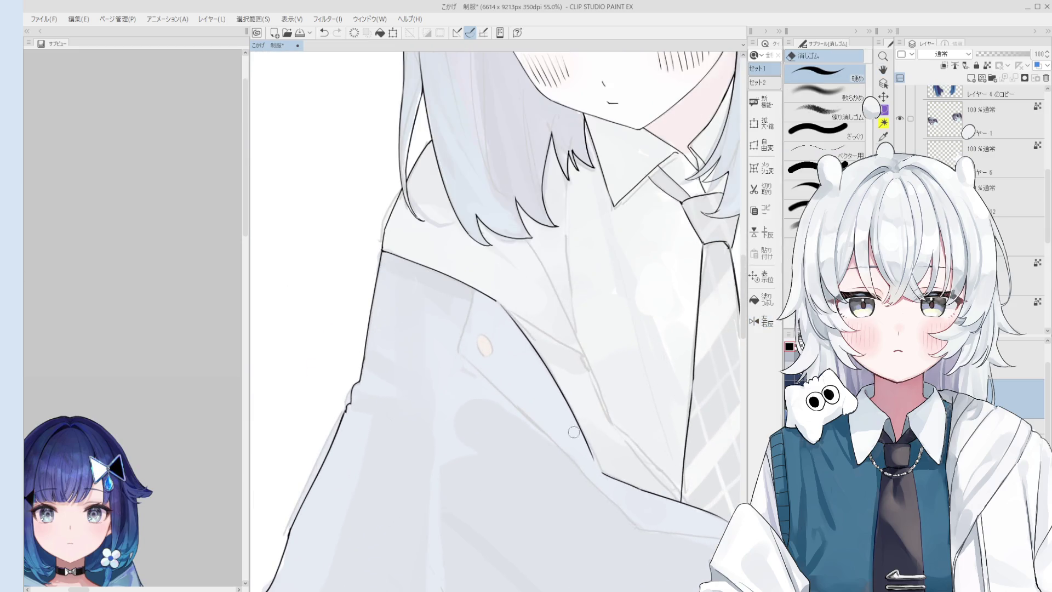
Step: Ink the shoulder line down to the collar and erase its overshooting end
key(p)
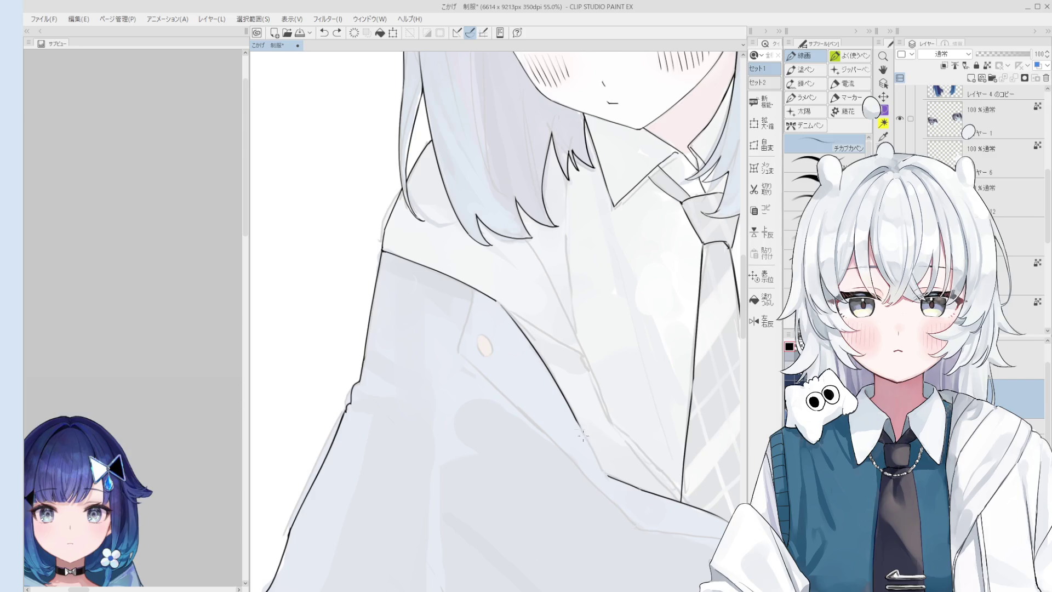
drag(575, 421, 604, 468)
scroll(604, 469, up, 2)
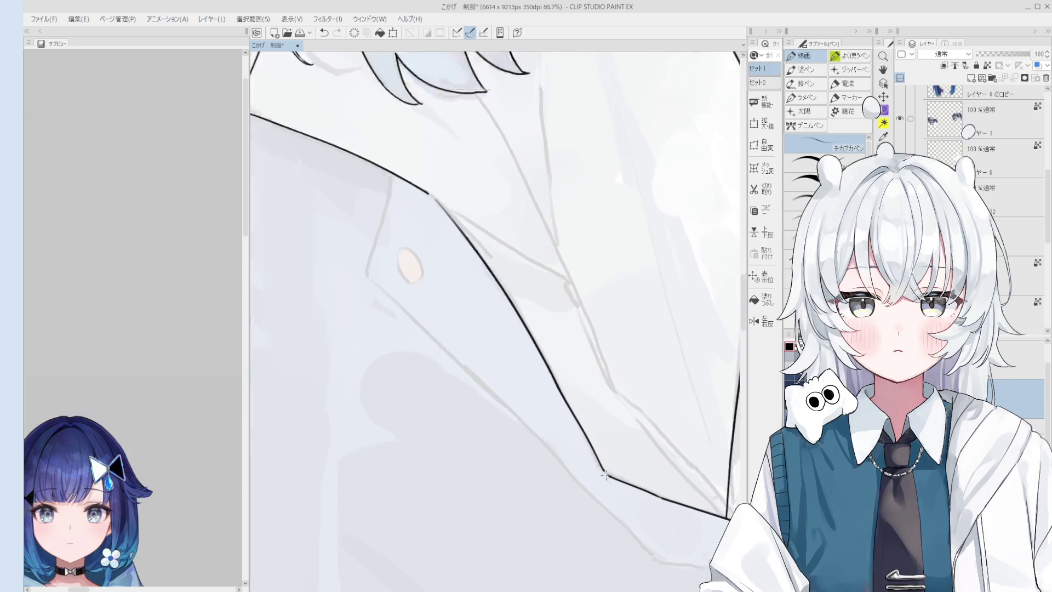
scroll(604, 469, down, 2)
key(e)
scroll(584, 491, up, 2)
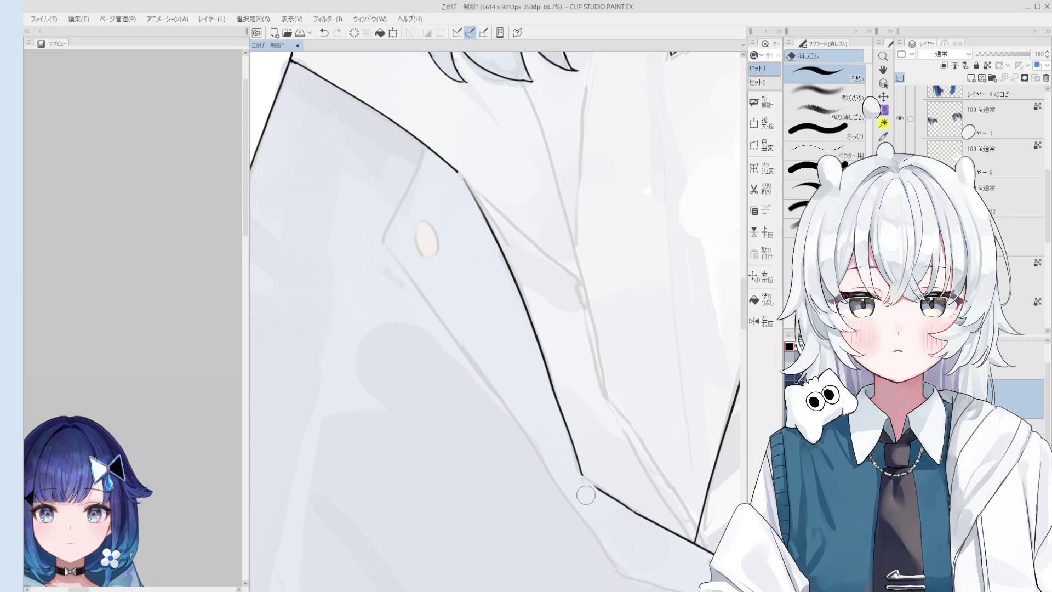
drag(574, 474, 579, 487)
Step: Ink a short stroke along the collar edge, undoing it when it lands badly
key(p)
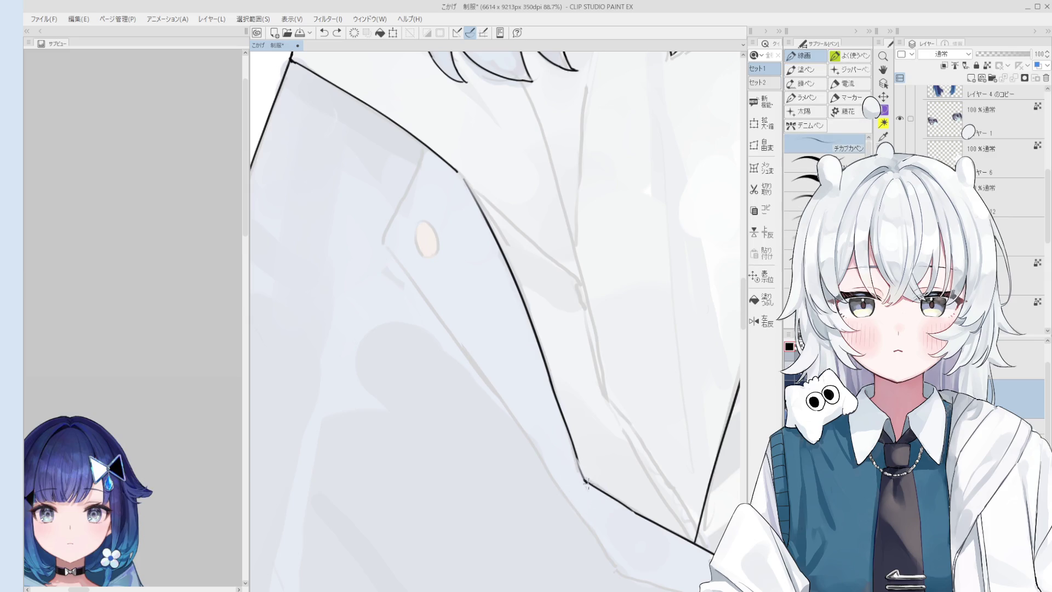
key(e)
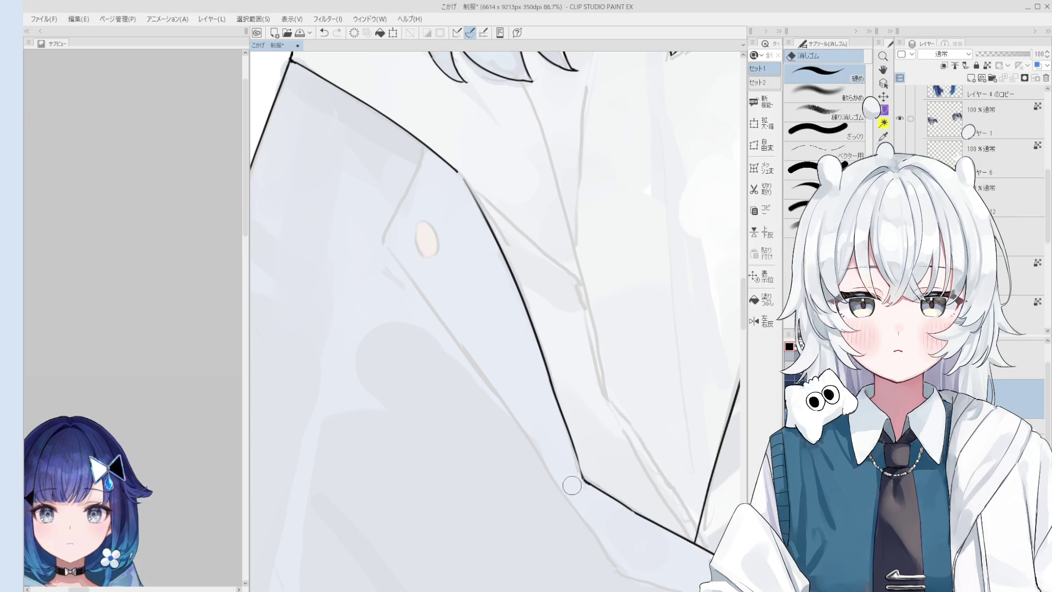
scroll(584, 485, down, 3)
scroll(614, 500, up, 1)
scroll(614, 500, down, 2)
key(p)
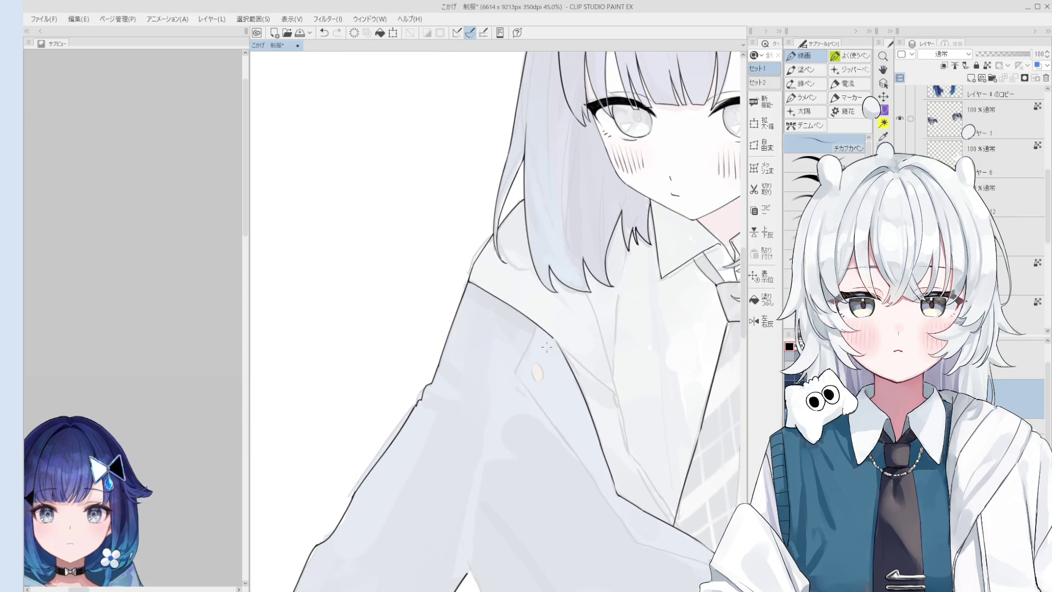
drag(538, 331, 518, 367)
key(ctrl+z)
key(ctrl+z)
Step: Erase a stray patch near the collar and ink the line joining the collar corner upward
key(e)
scroll(461, 210, up, 5)
drag(489, 349, 494, 323)
key(p)
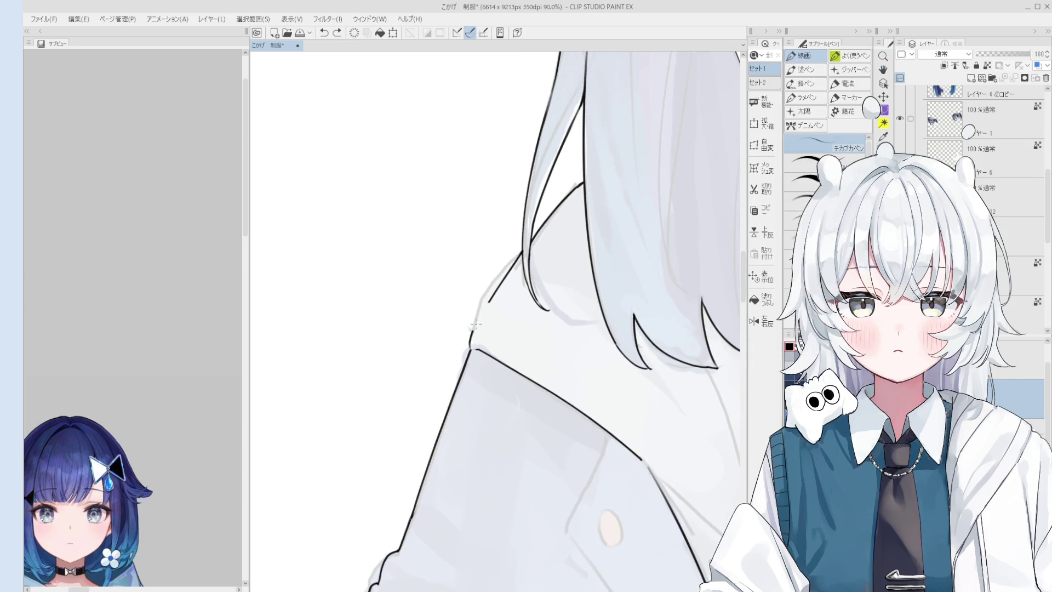
drag(470, 351, 491, 299)
key(e)
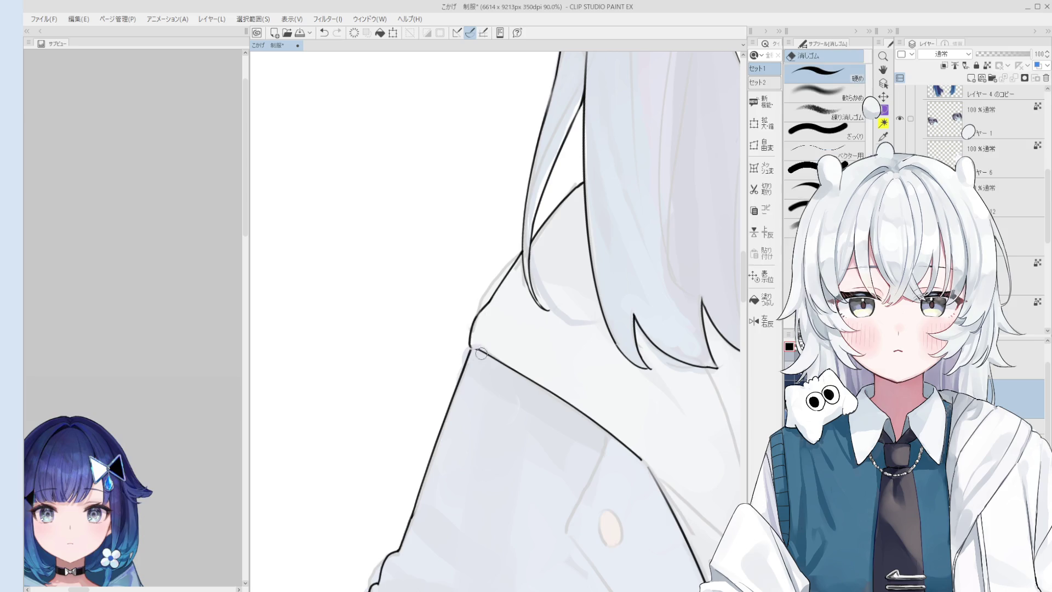
key(p)
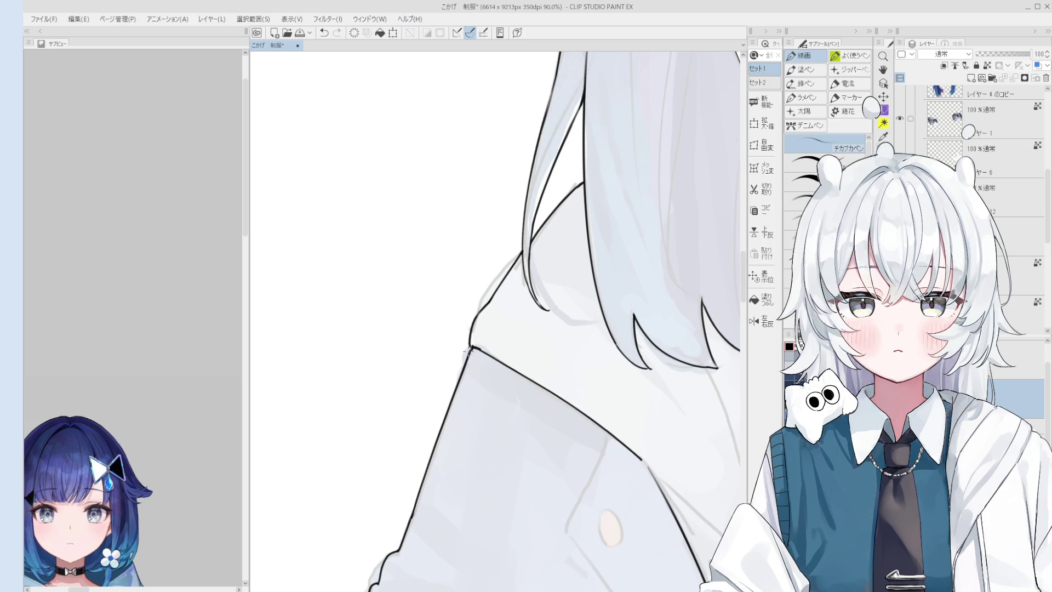
key(e)
scroll(469, 349, down, 1)
scroll(483, 332, down, 3)
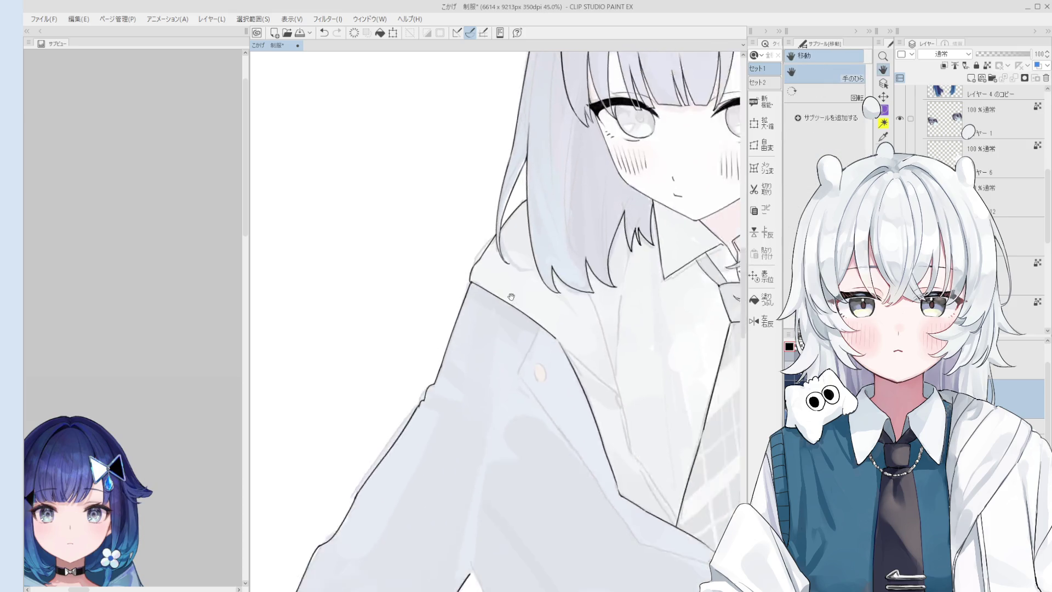
key(p)
scroll(529, 333, up, 1)
scroll(530, 333, up, 1)
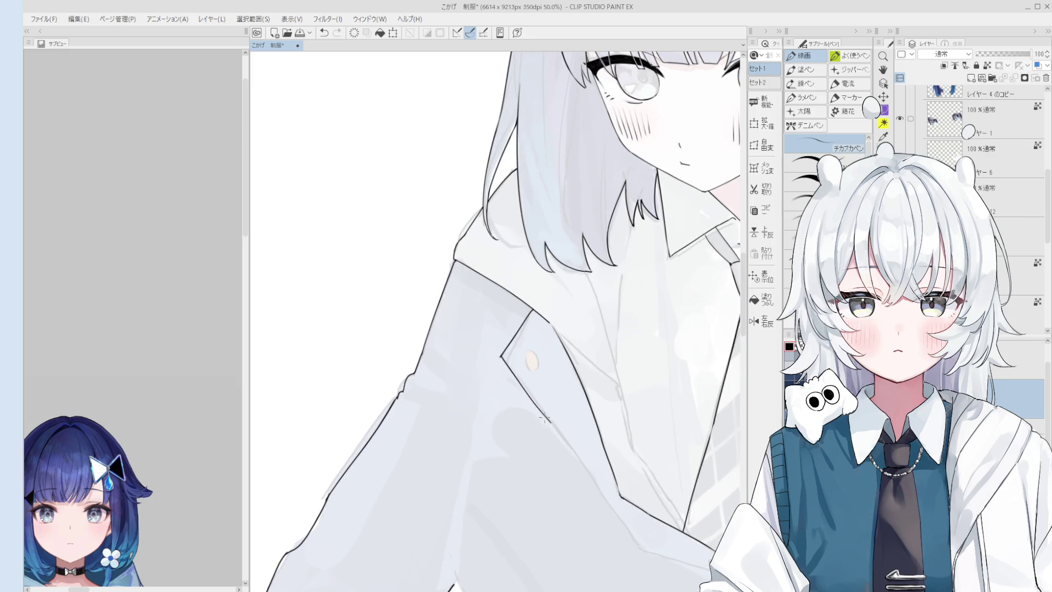
scroll(530, 395, down, 1)
Step: Ink the lapel edge downward below the collar, undoing a trial stroke beside it
drag(508, 365, 552, 428)
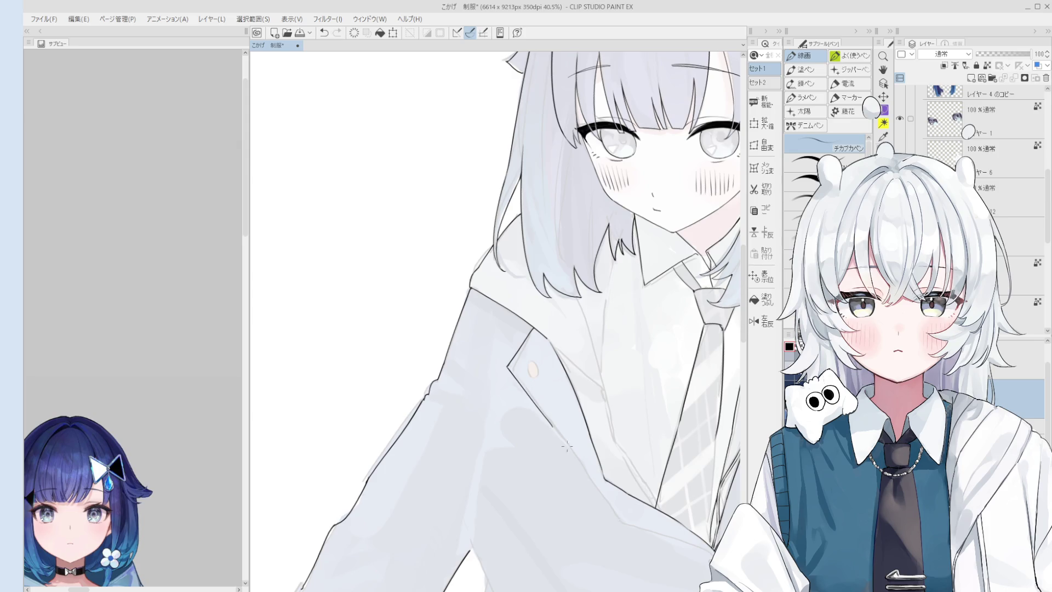
key(e)
key(p)
scroll(546, 422, up, 2)
drag(563, 425, 616, 509)
key(ctrl+z)
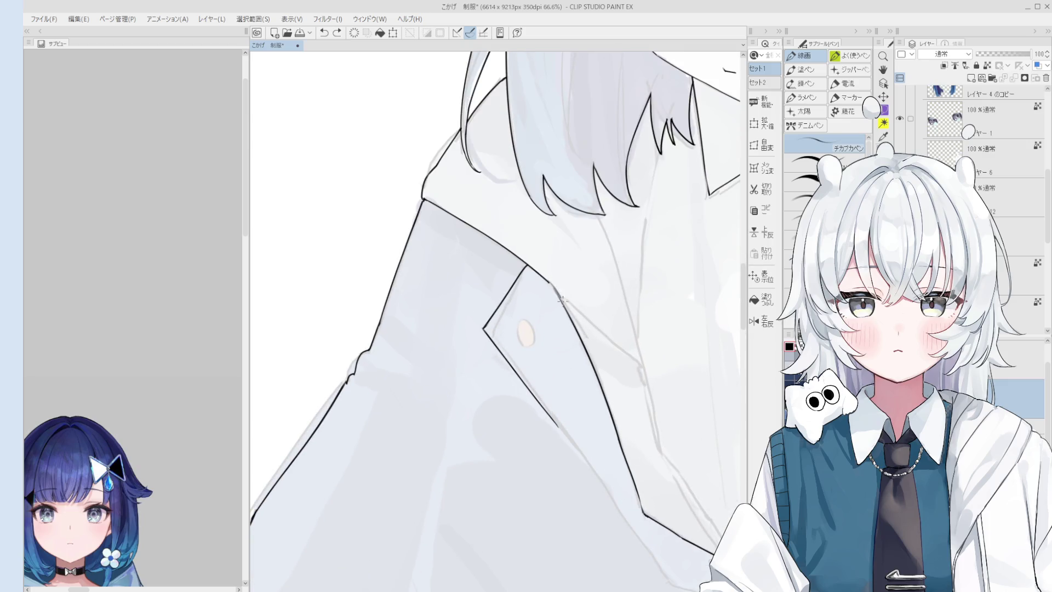
key(e)
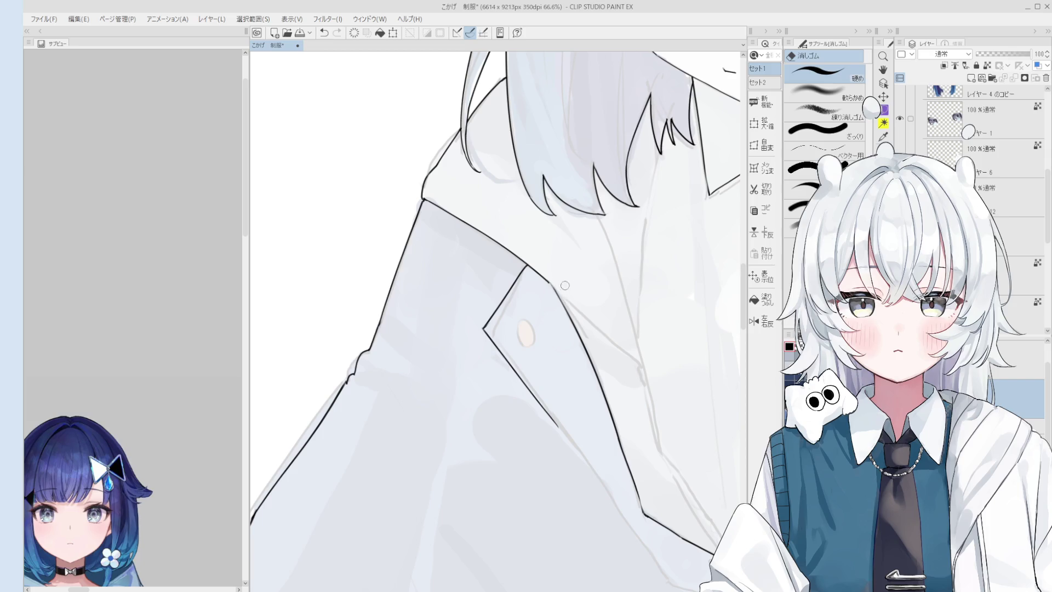
key(p)
scroll(562, 304, up, 2)
scroll(566, 328, down, 3)
key(e)
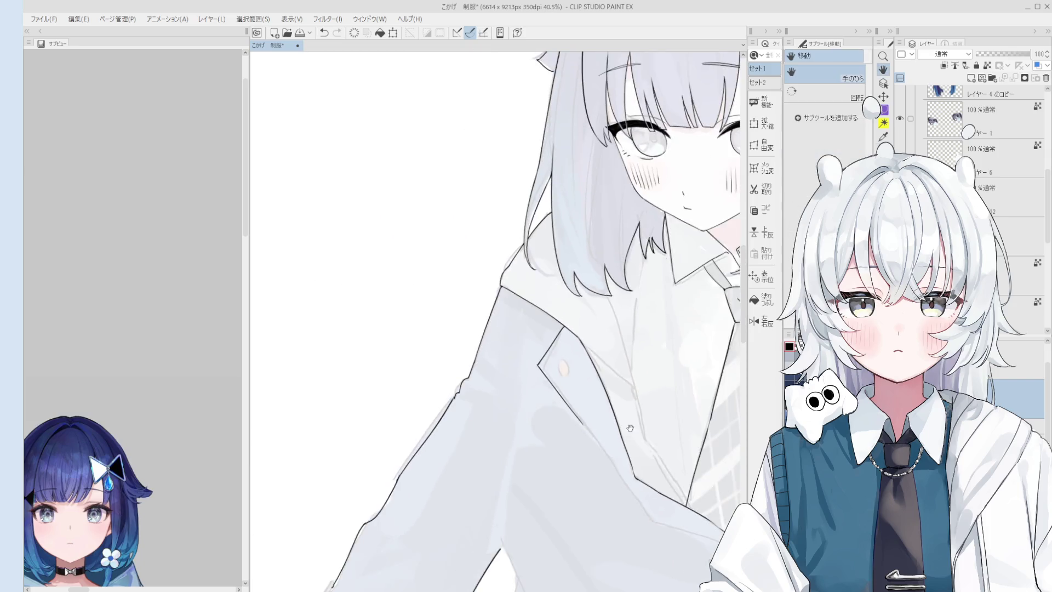
scroll(617, 437, up, 2)
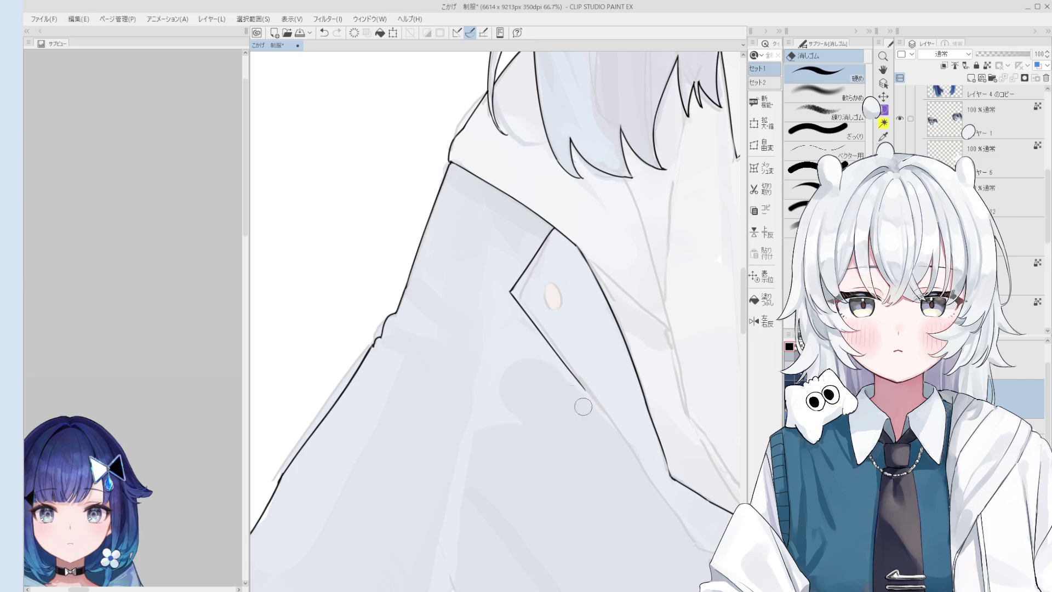
Step: Retry the lower lapel outline several times, undoing each unsatisfactory stroke
key(p)
scroll(604, 413, down, 2)
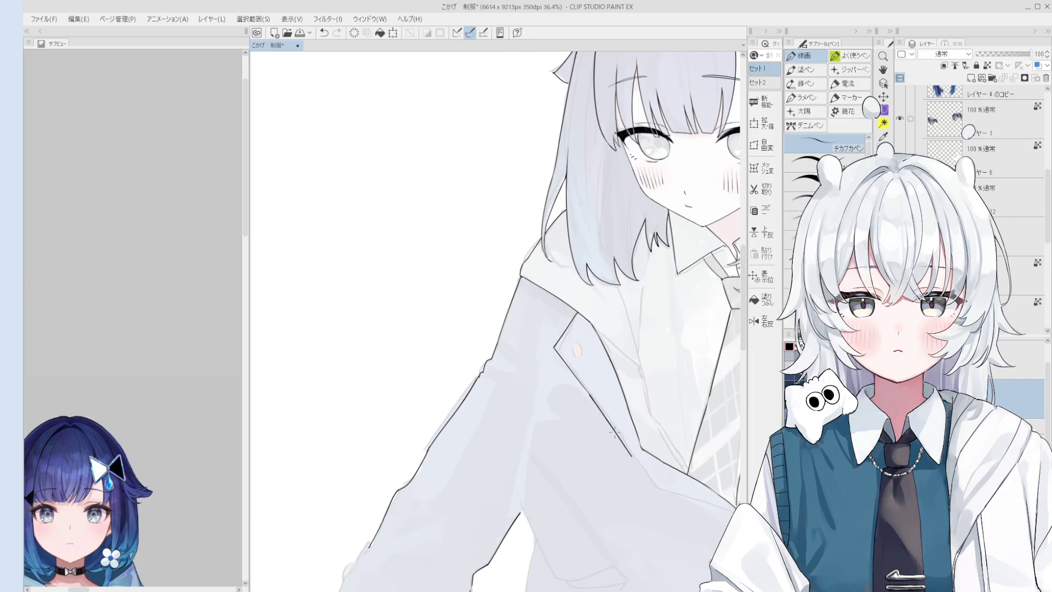
key(ctrl+z)
scroll(609, 422, up, 2)
drag(598, 397, 645, 468)
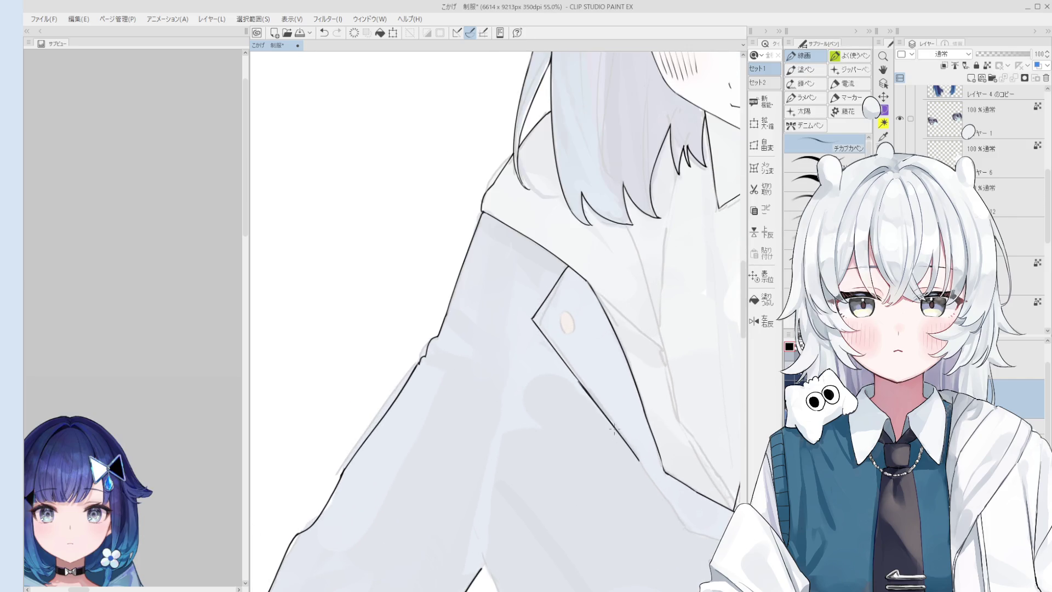
key(ctrl+z)
scroll(627, 448, down, 1)
drag(632, 444, 661, 486)
key(ctrl+z)
key(ctrl+z)
drag(616, 423, 662, 488)
key(ctrl+z)
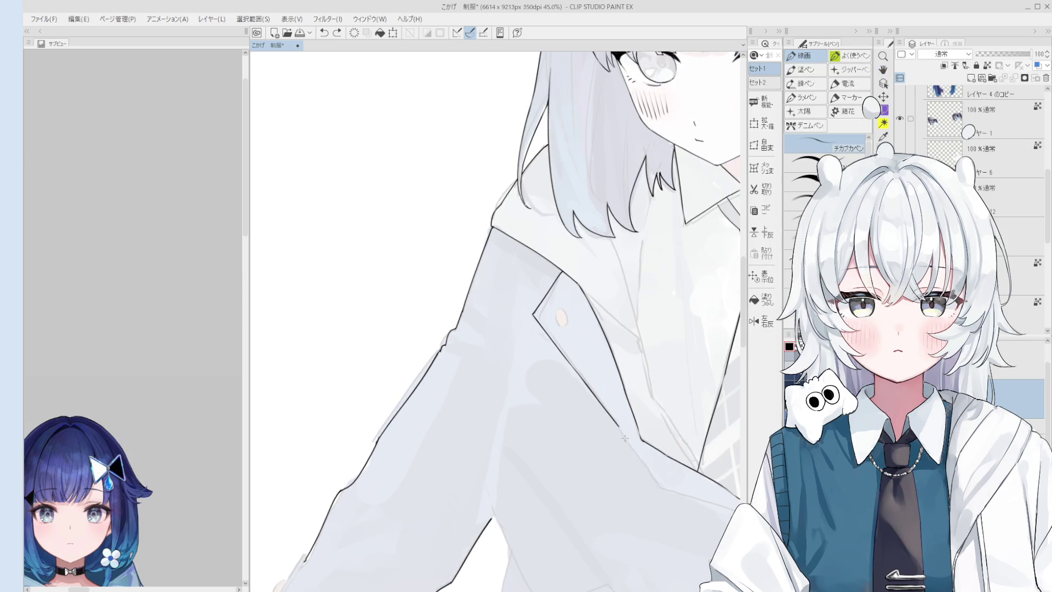
scroll(623, 438, up, 1)
scroll(616, 424, up, 1)
scroll(612, 411, up, 1)
Step: Outline the small lapel button, inking its left and bottom edge
key(ctrl+z)
drag(605, 388, 617, 413)
key(ctrl+z)
scroll(610, 409, down, 1)
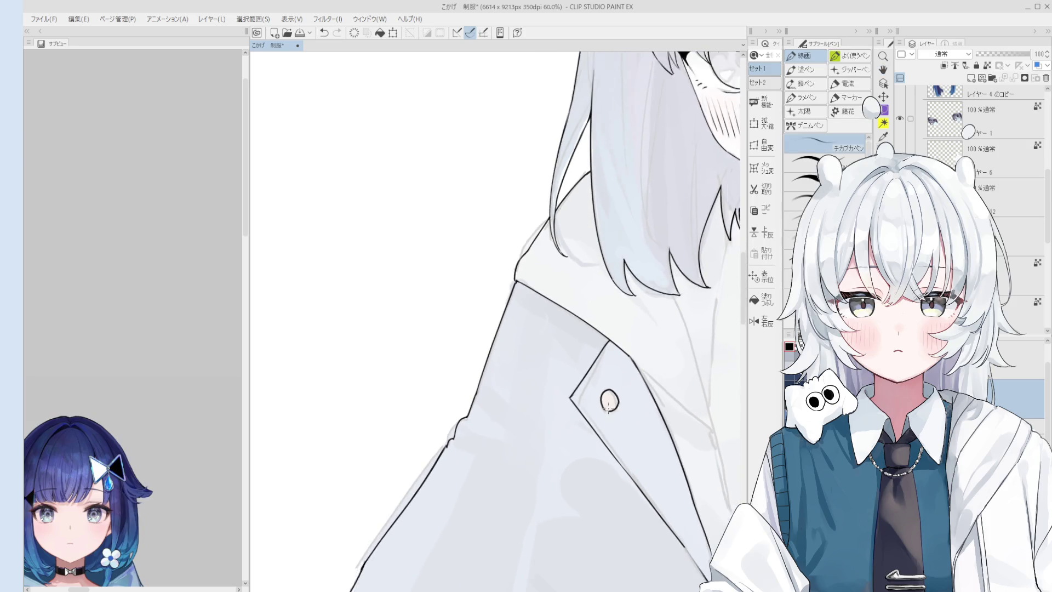
scroll(607, 410, up, 2)
scroll(604, 403, up, 2)
drag(592, 379, 611, 416)
scroll(624, 374, down, 2)
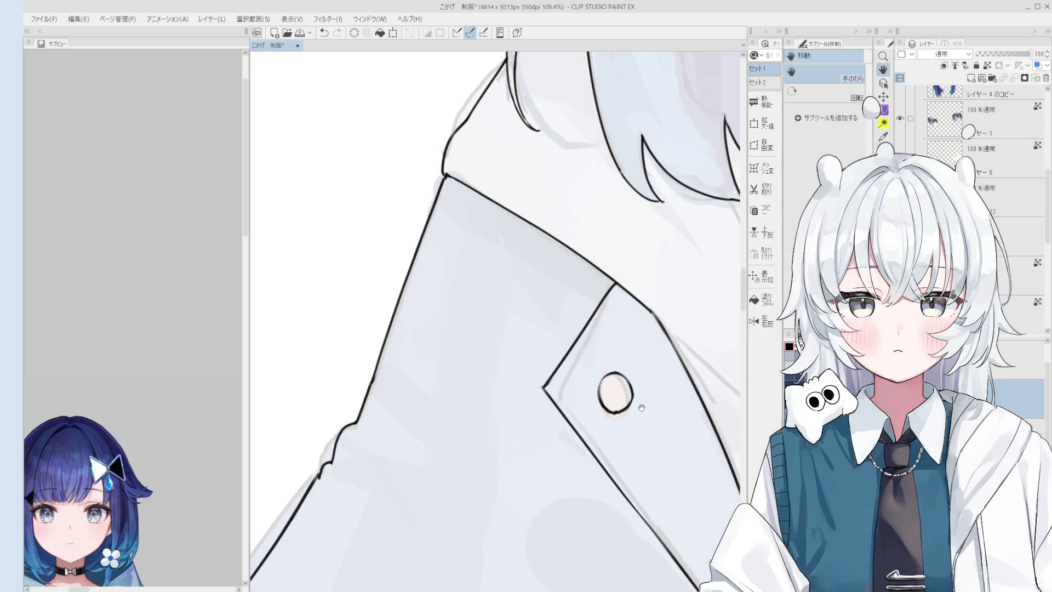
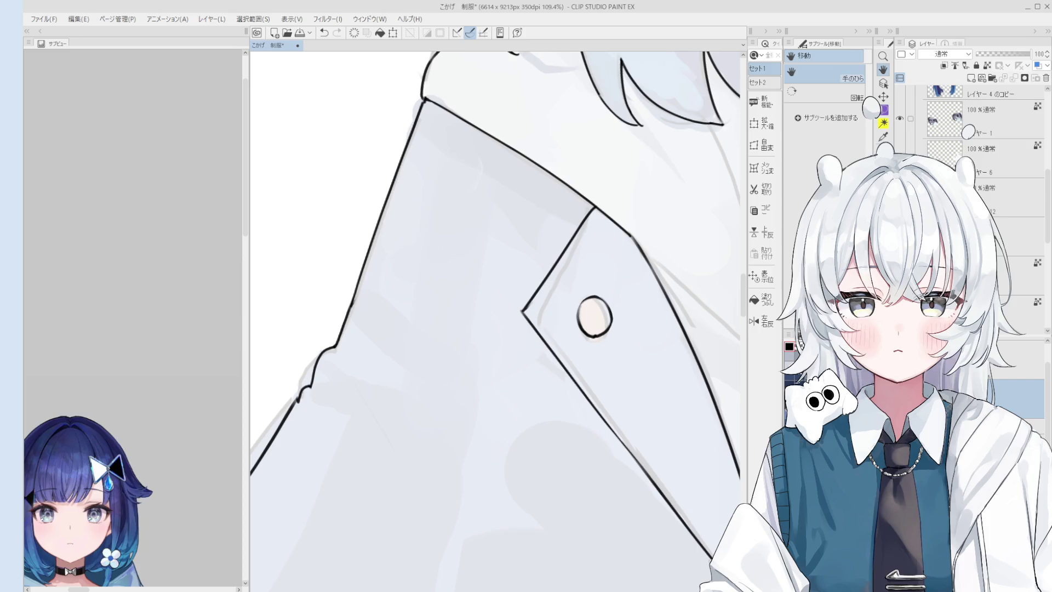
Step: Erase the rough lapel button outline and ink a clean arc around the button
key(e)
scroll(518, 345, up, 3)
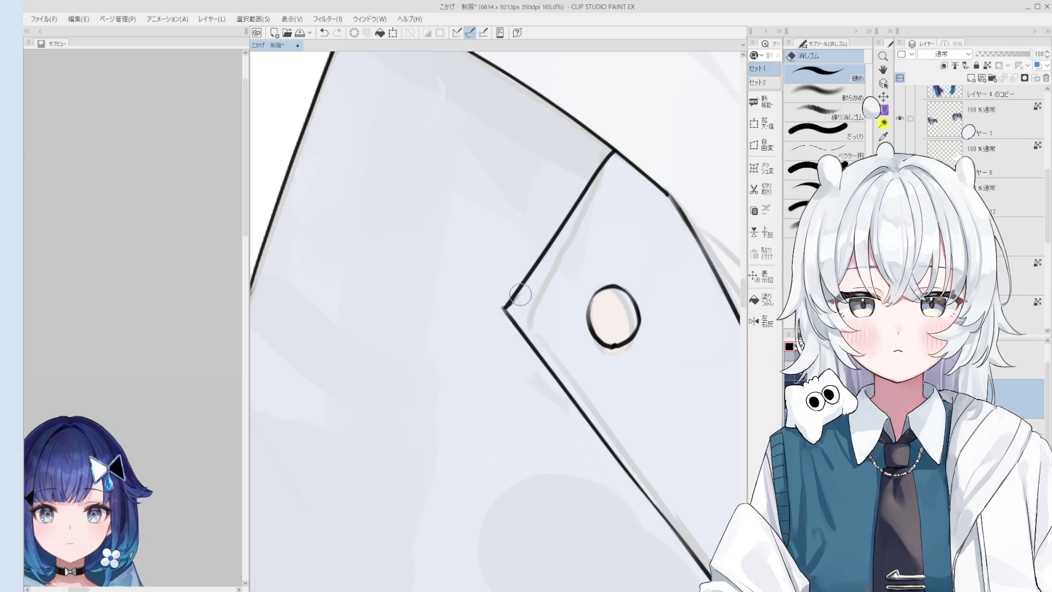
key(p)
scroll(522, 301, down, 1)
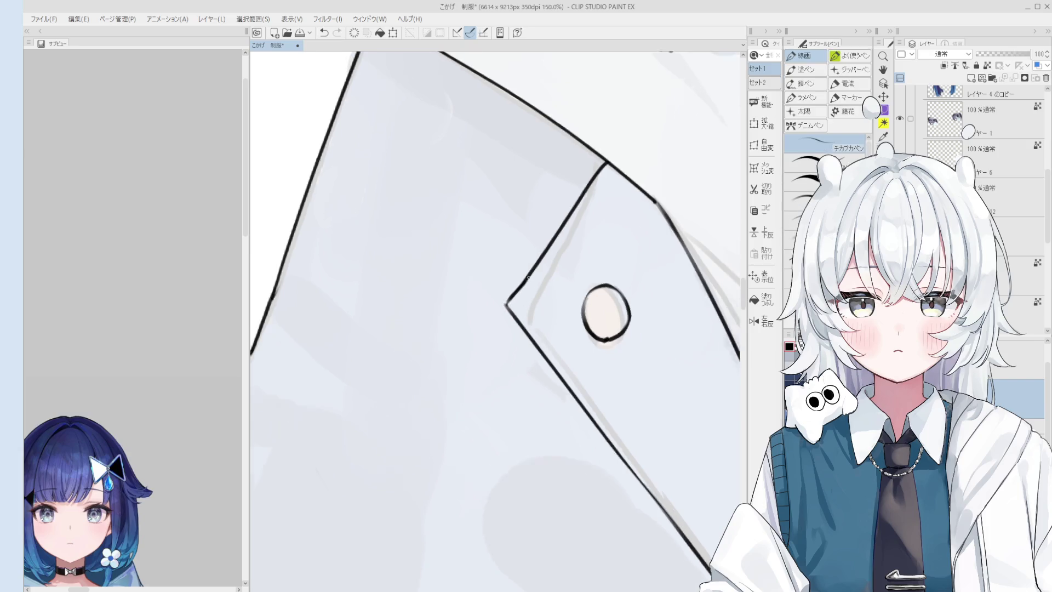
scroll(516, 298, down, 1)
scroll(511, 301, down, 1)
scroll(518, 305, down, 2)
key(e)
click(553, 307)
key(p)
scroll(553, 307, up, 2)
scroll(553, 306, up, 1)
key(ctrl+z)
mouse_move(539, 322)
mouse_down()
mouse_move(569, 288)
mouse_move(541, 326)
mouse_up()
scroll(553, 309, down, 1)
Step: Erase the button's upper-right arc and tidy the adjacent lapel edge lines
key(e)
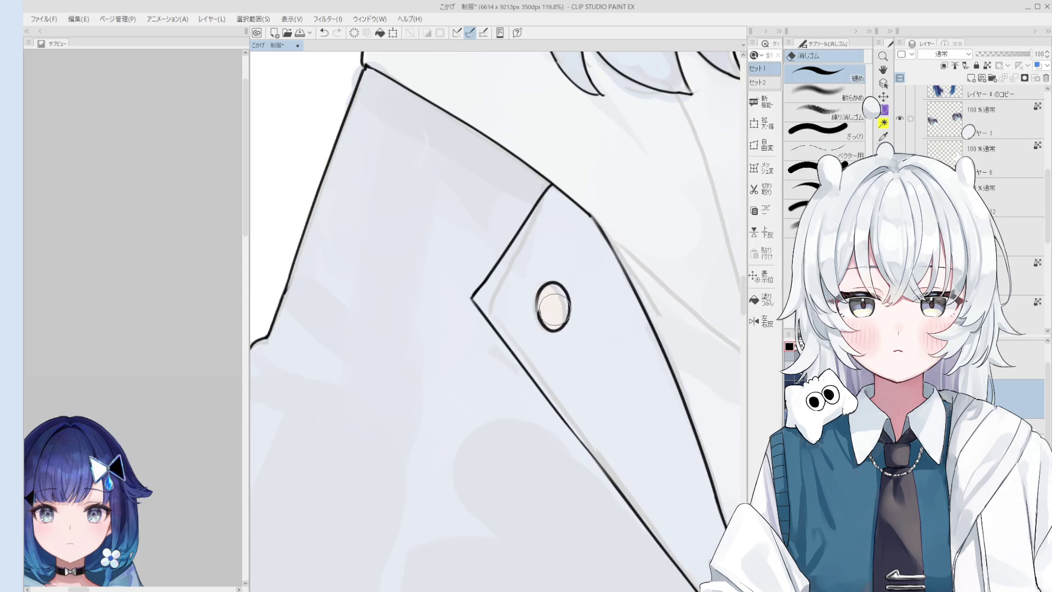
drag(548, 283, 568, 324)
key(p)
scroll(555, 317, down, 1)
key(e)
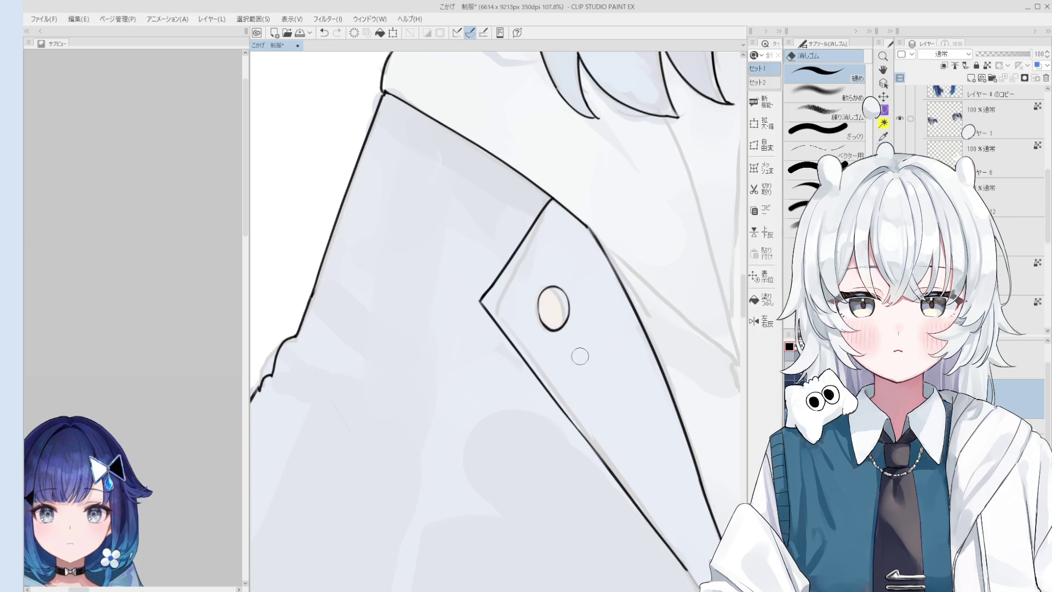
drag(580, 357, 587, 371)
scroll(725, 423, down, 1)
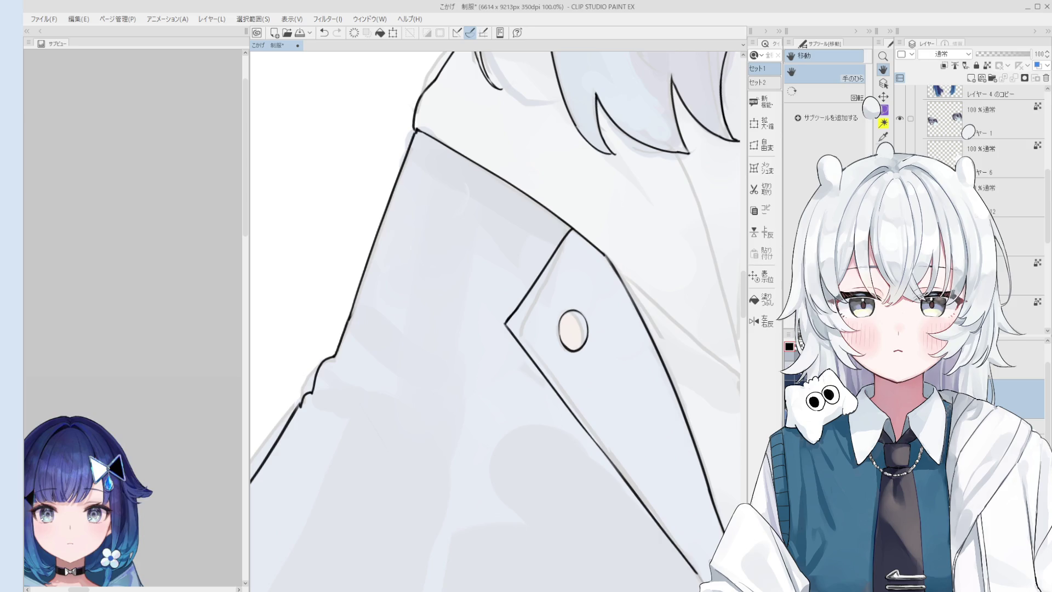
key(p)
scroll(550, 243, up, 1)
scroll(551, 242, up, 1)
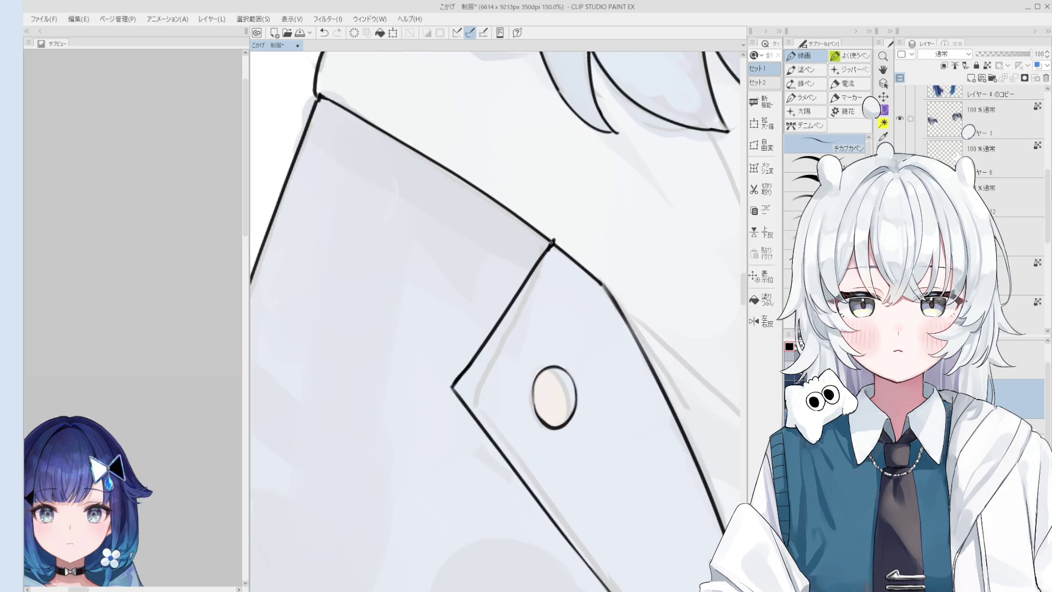
Step: Touch up the lapel lines, then rotate the canvas and pan up toward the face
key(e)
key(h)
scroll(559, 234, down, 3)
scroll(559, 234, down, 2)
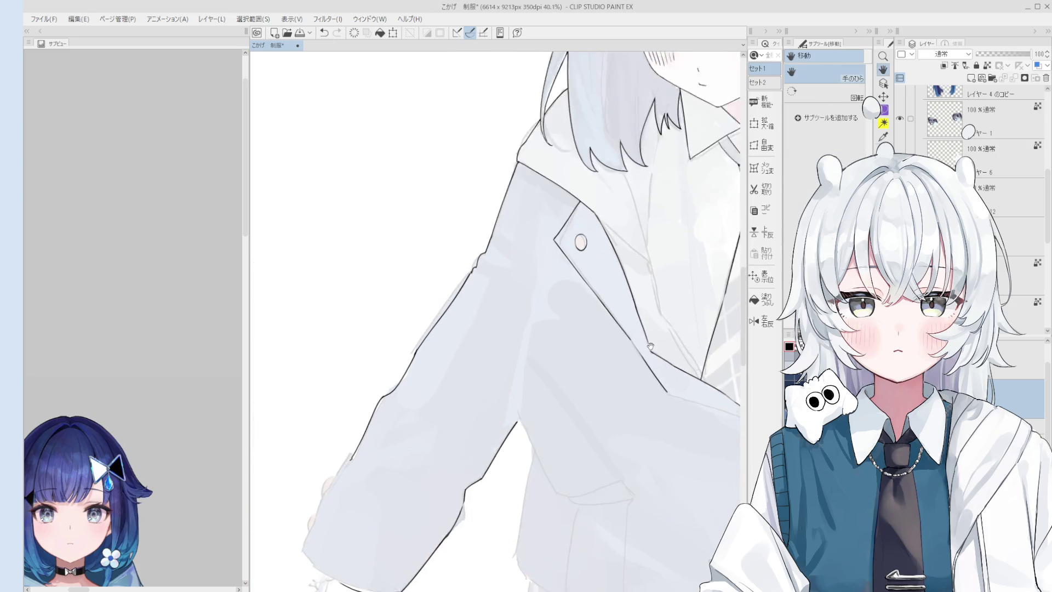
scroll(649, 347, up, 1)
key(p)
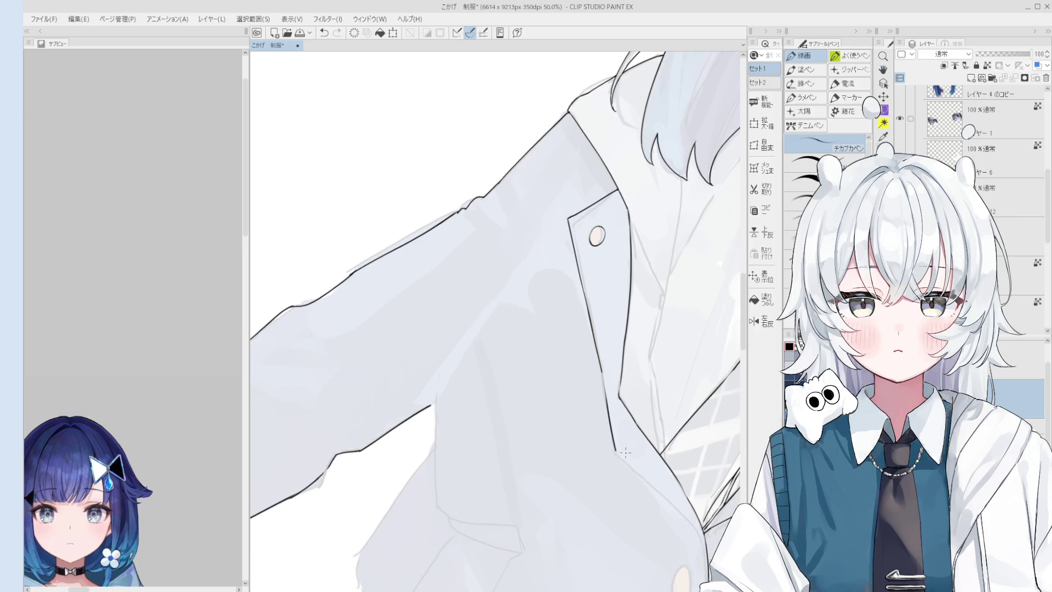
scroll(687, 521, down, 1)
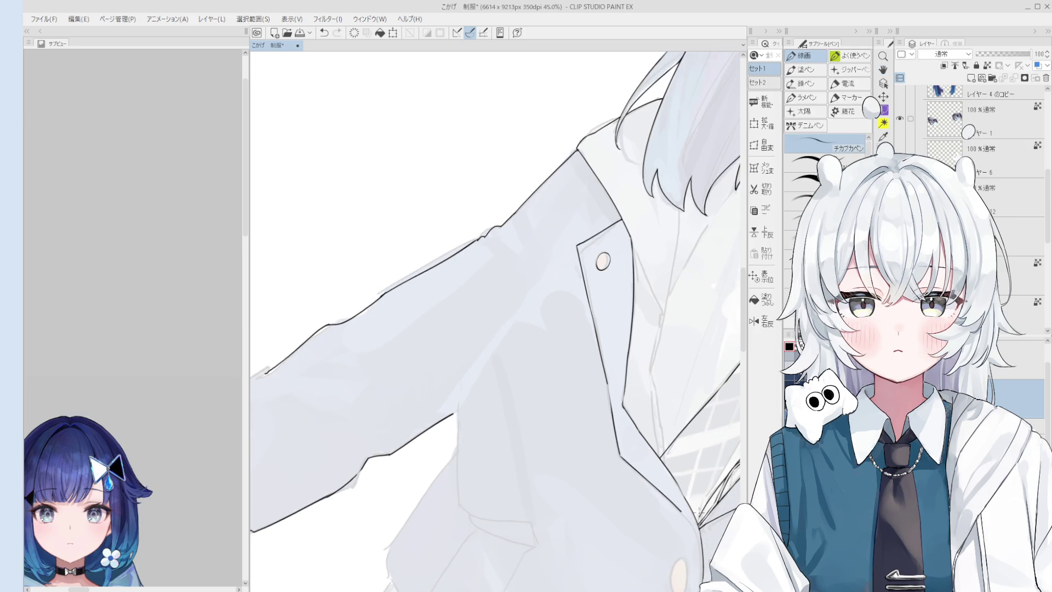
scroll(665, 496, up, 1)
scroll(665, 497, up, 1)
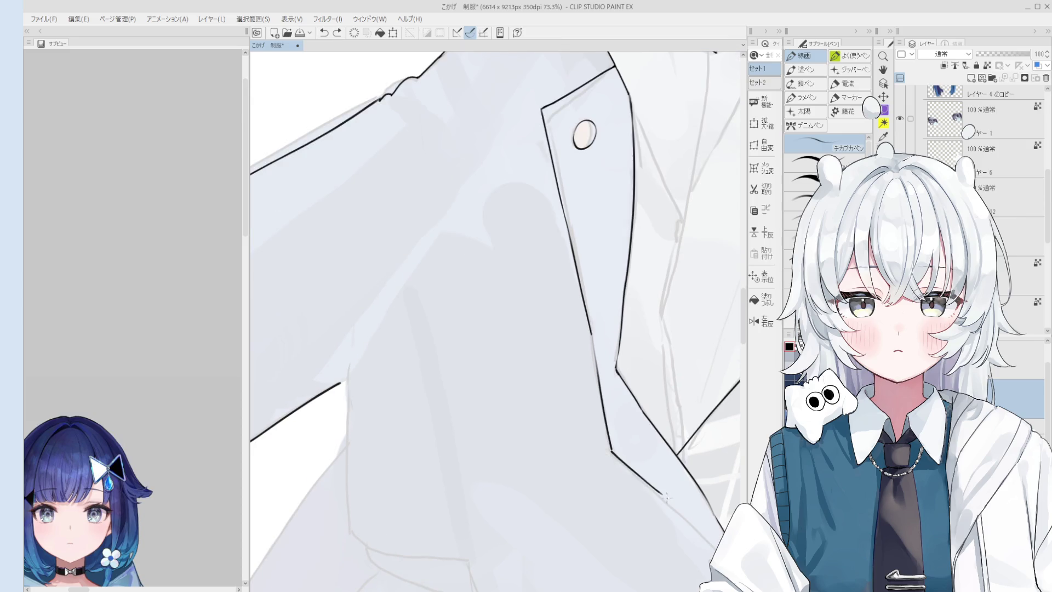
scroll(666, 497, down, 1)
scroll(632, 428, down, 1)
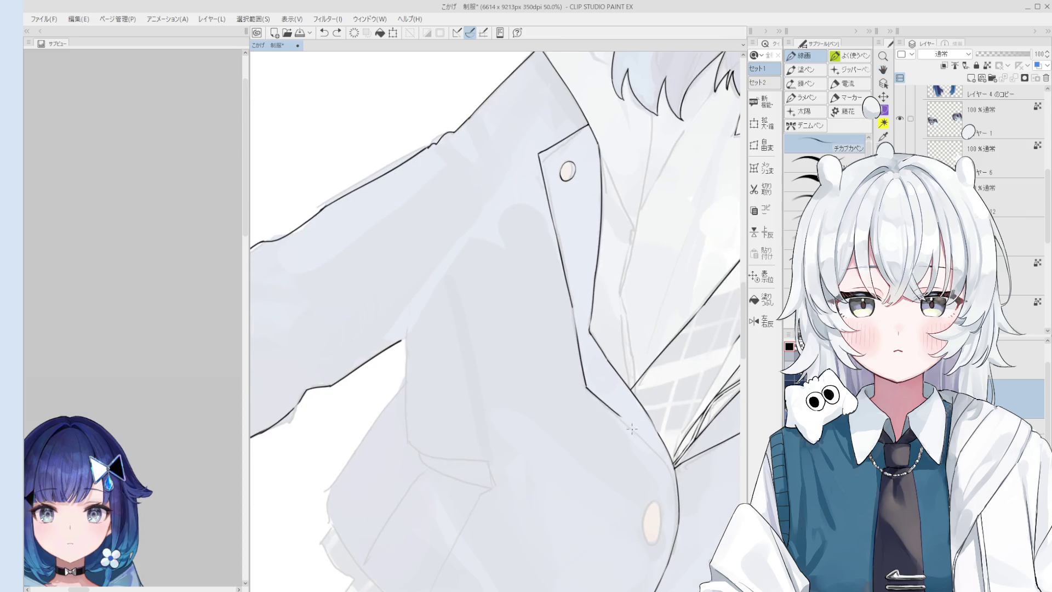
key(minus)
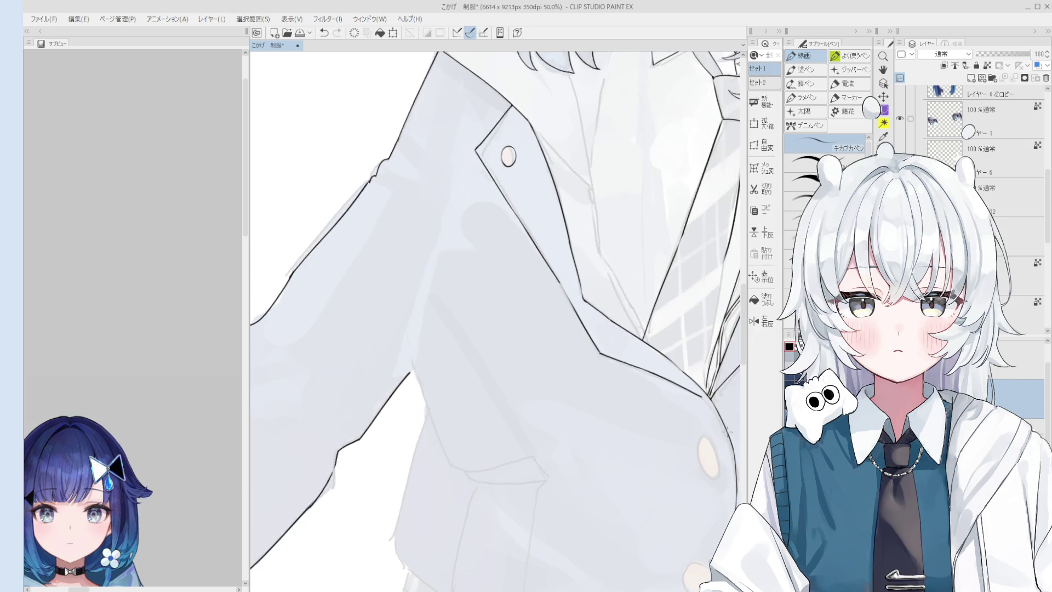
scroll(706, 406, up, 1)
scroll(706, 407, down, 1)
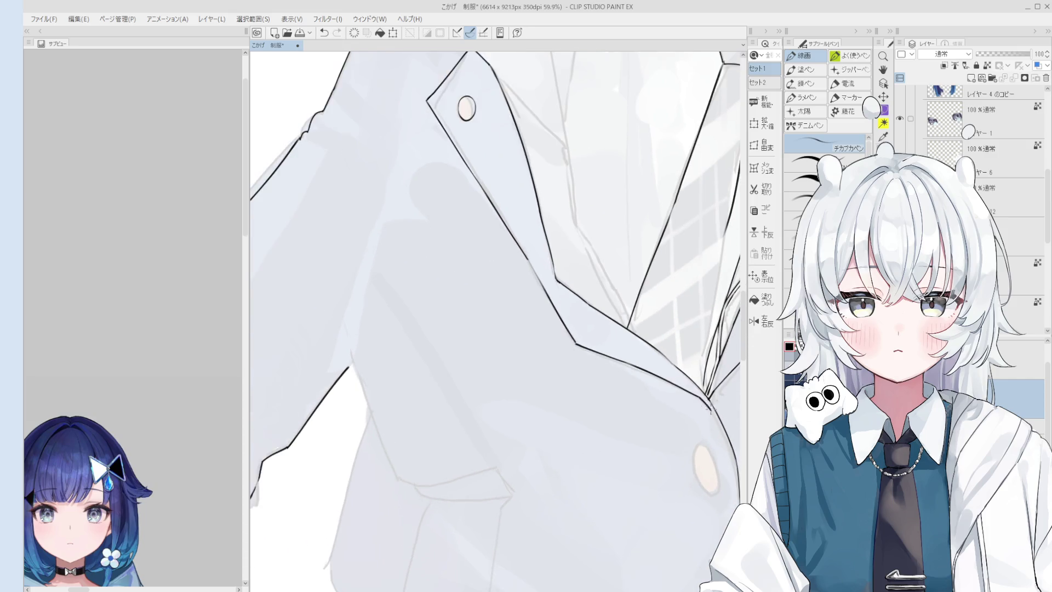
scroll(671, 406, down, 2)
drag(672, 329, 672, 405)
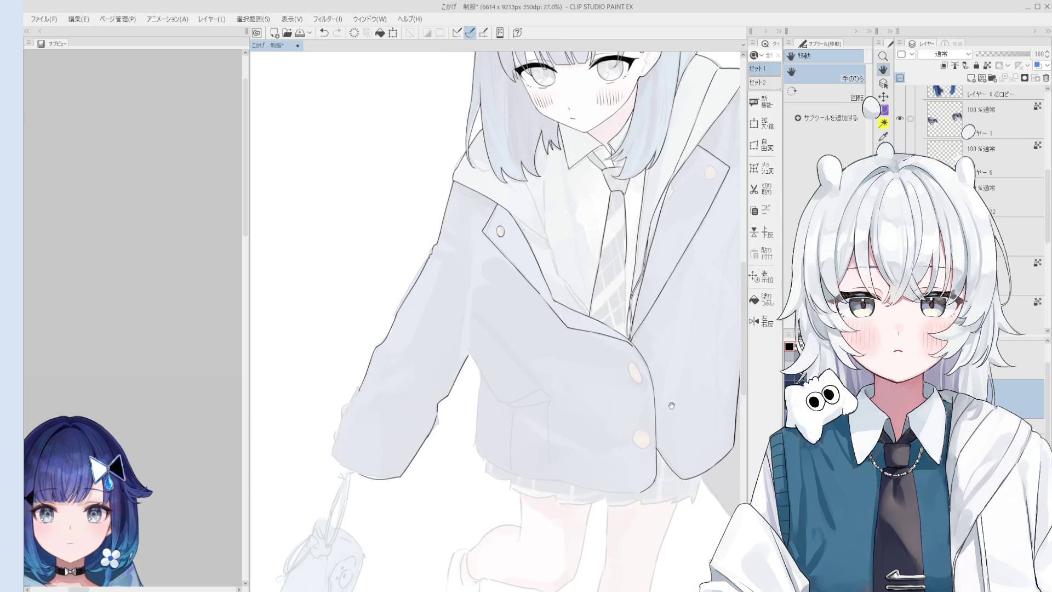
scroll(469, 349, up, 3)
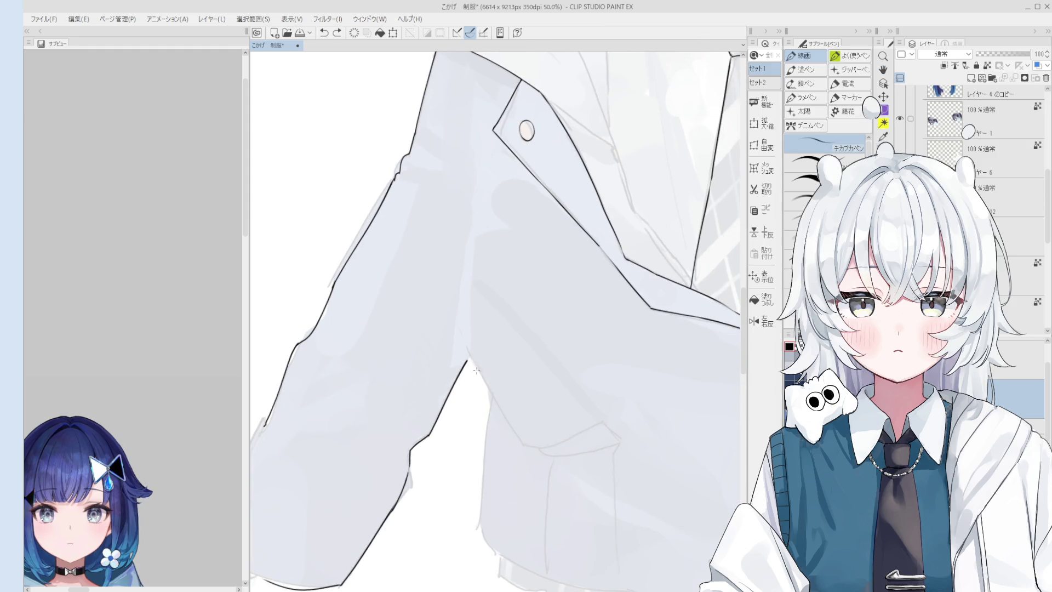
scroll(479, 377, down, 2)
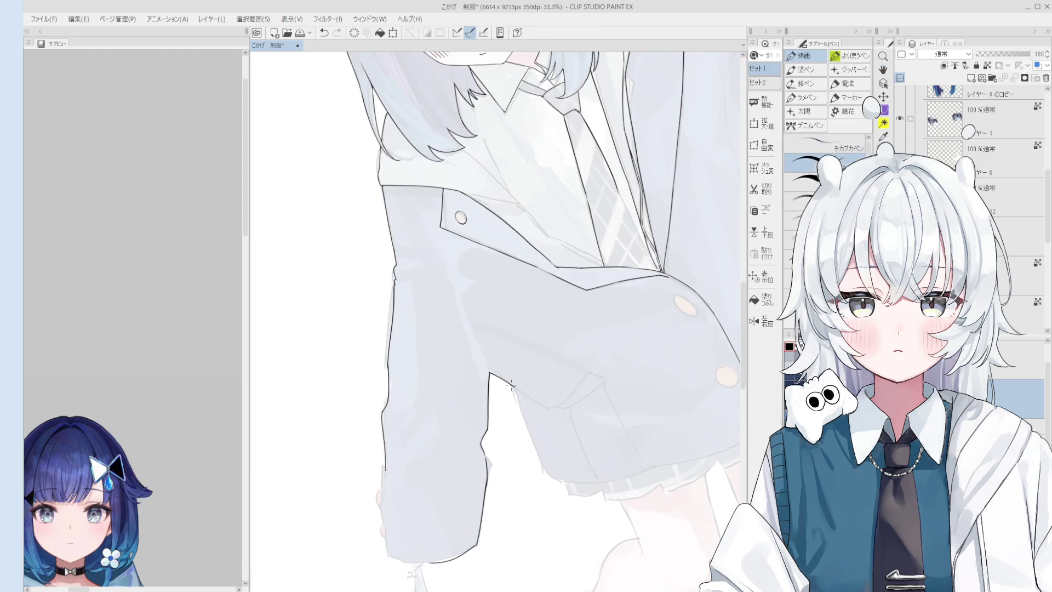
scroll(551, 452, down, 2)
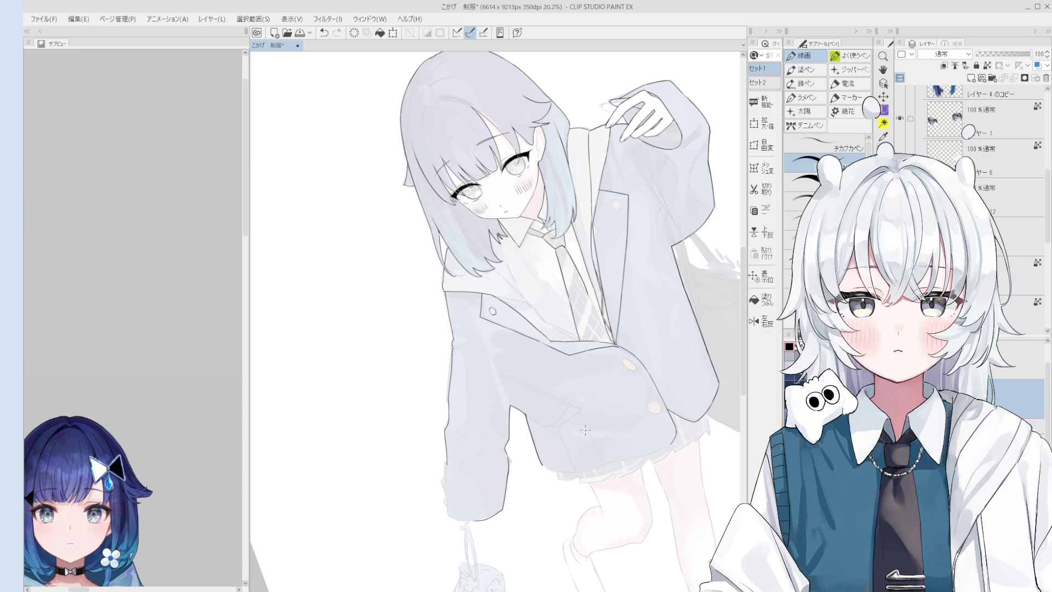
drag(585, 430, 683, 499)
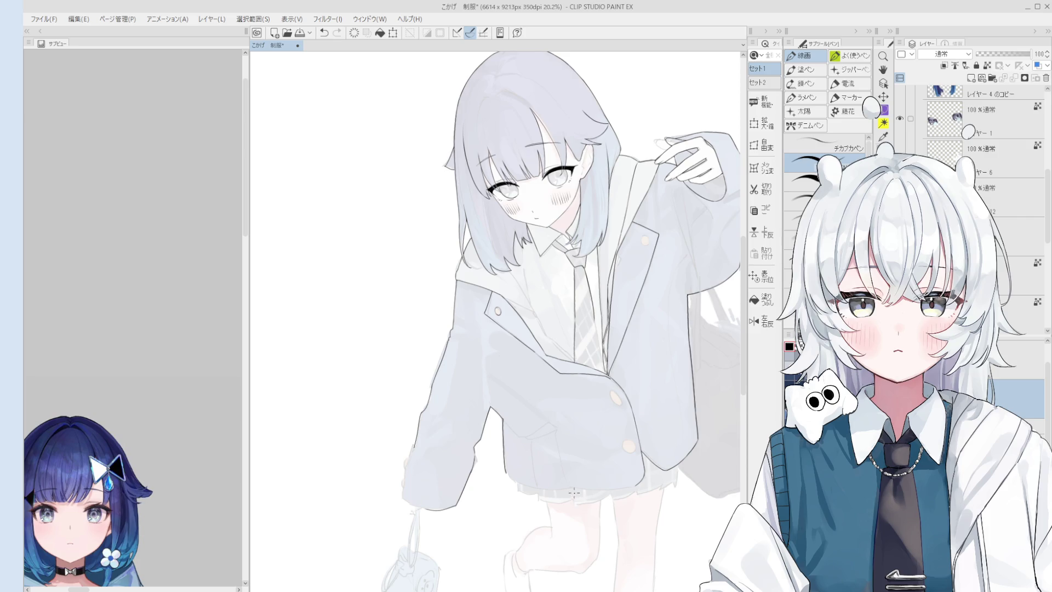
key(e)
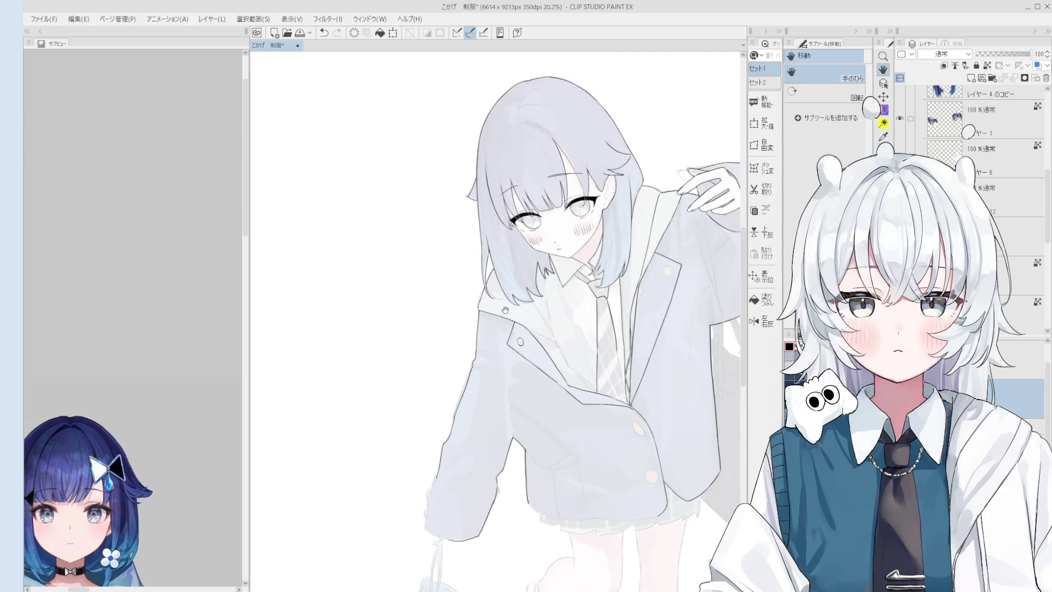
scroll(493, 372, up, 4)
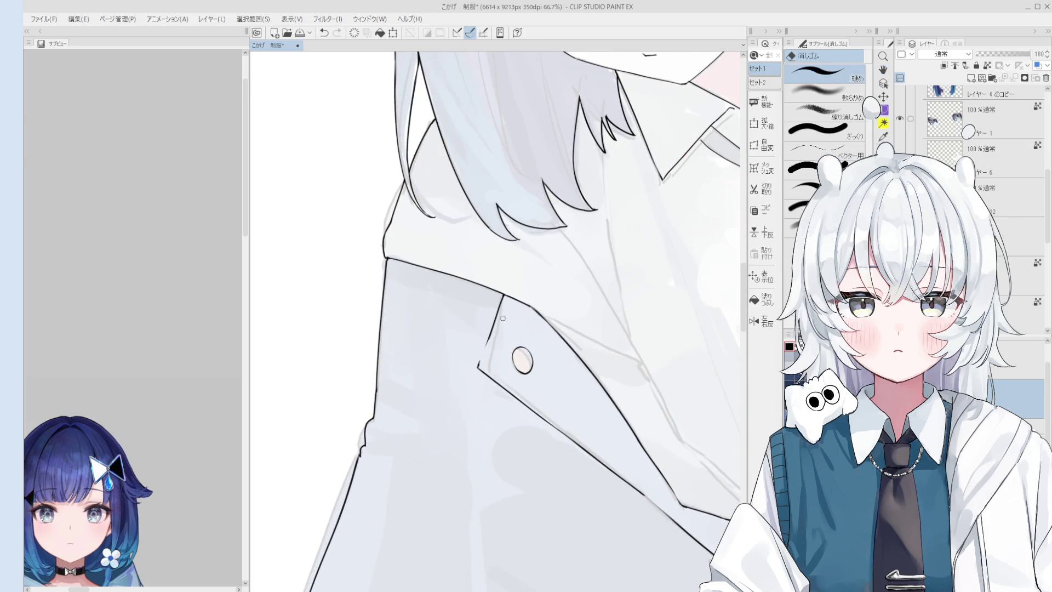
Step: Tidy the lapel outline and rotate the view to line up the blazer sleeve
key(p)
scroll(488, 354, up, 1)
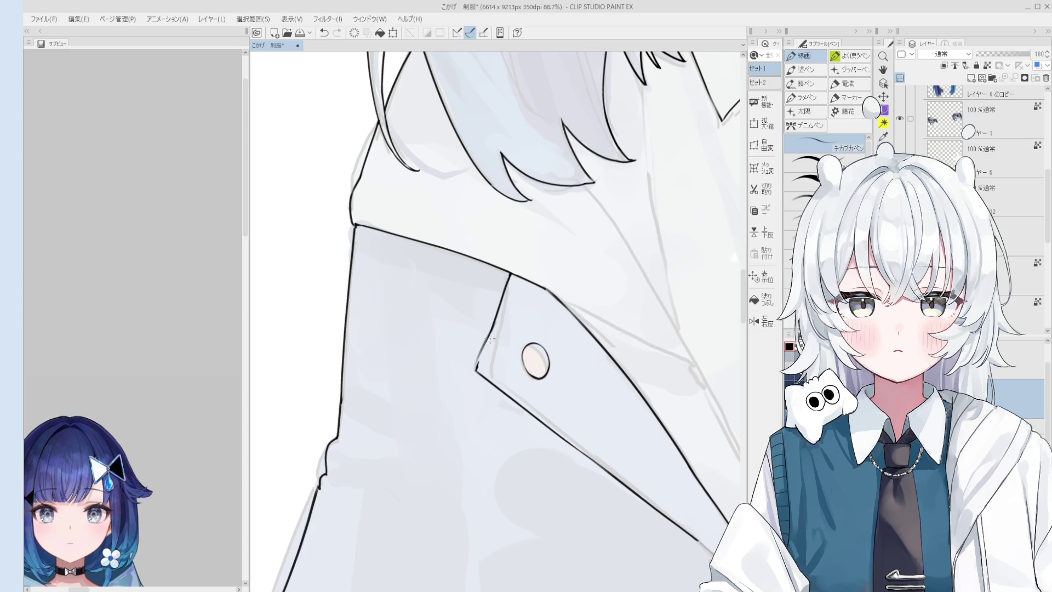
key(e)
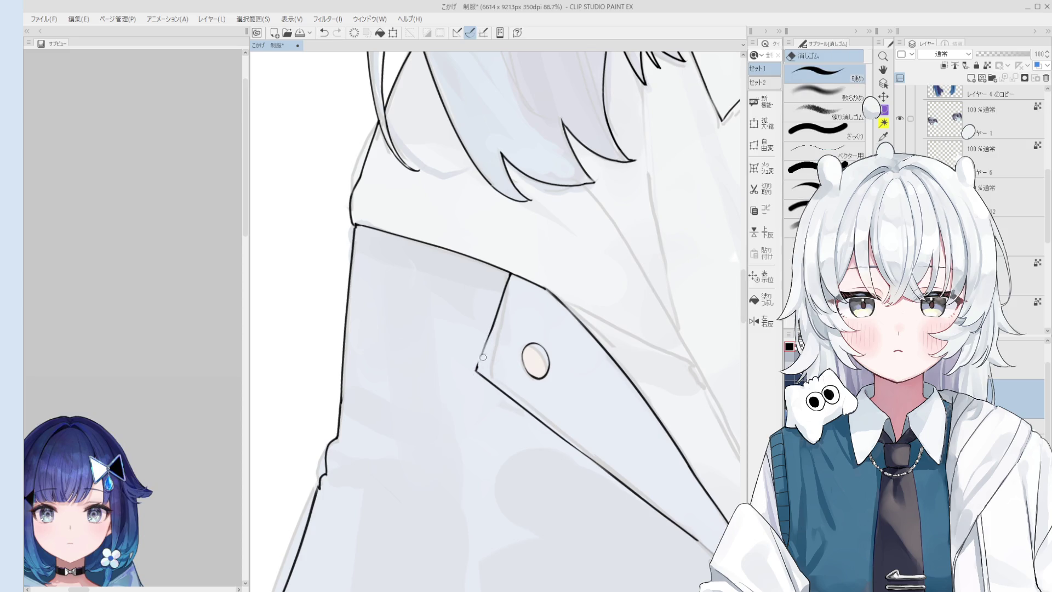
key(p)
scroll(493, 354, down, 1)
scroll(493, 354, down, 2)
drag(591, 388, 531, 475)
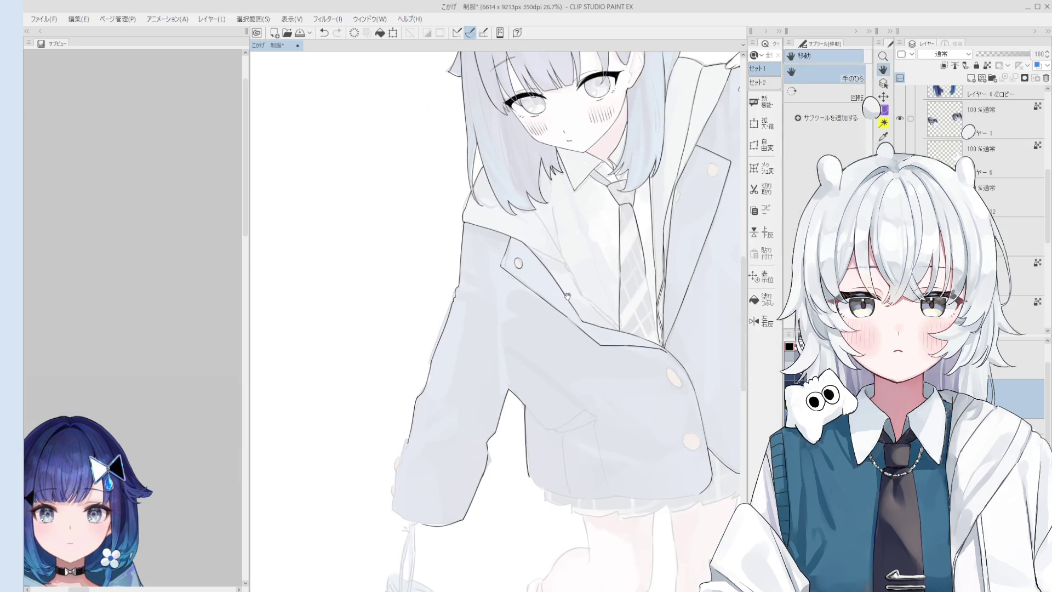
scroll(531, 475, up, 1)
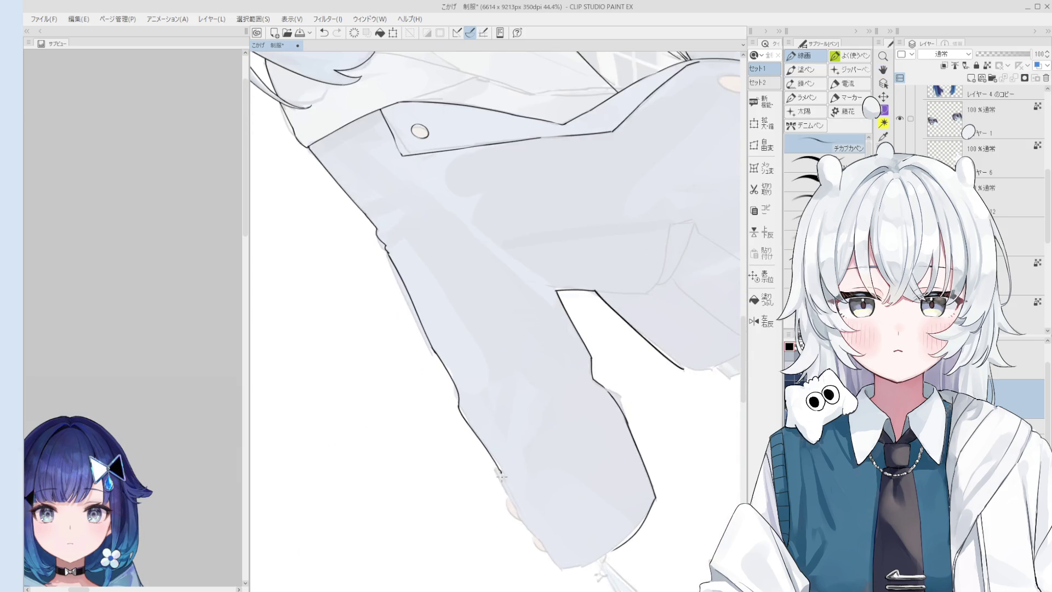
scroll(496, 470, up, 1)
key(e)
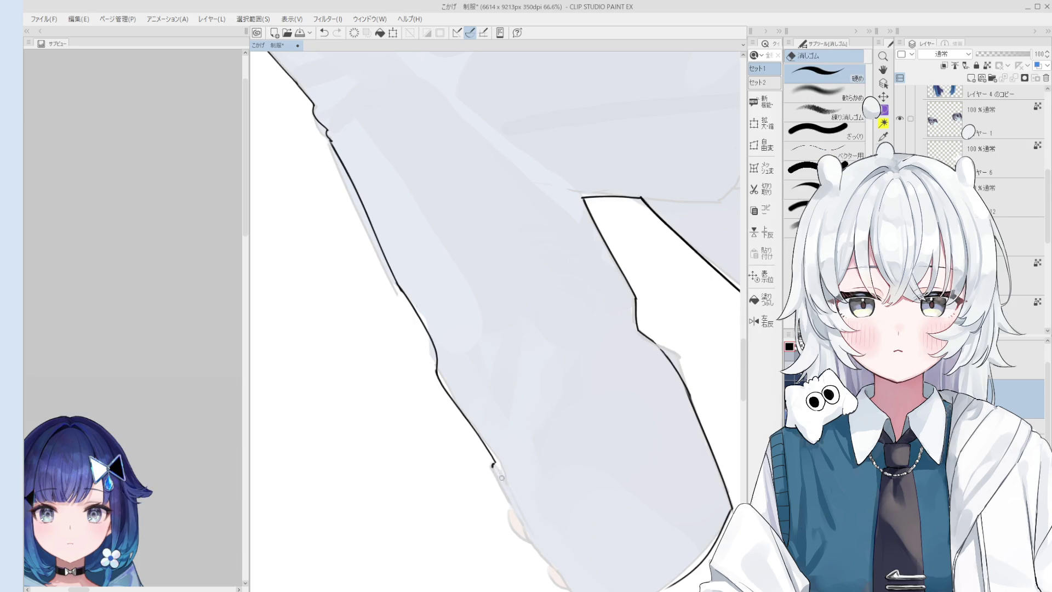
key(p)
drag(496, 479, 519, 520)
key(ctrl+z)
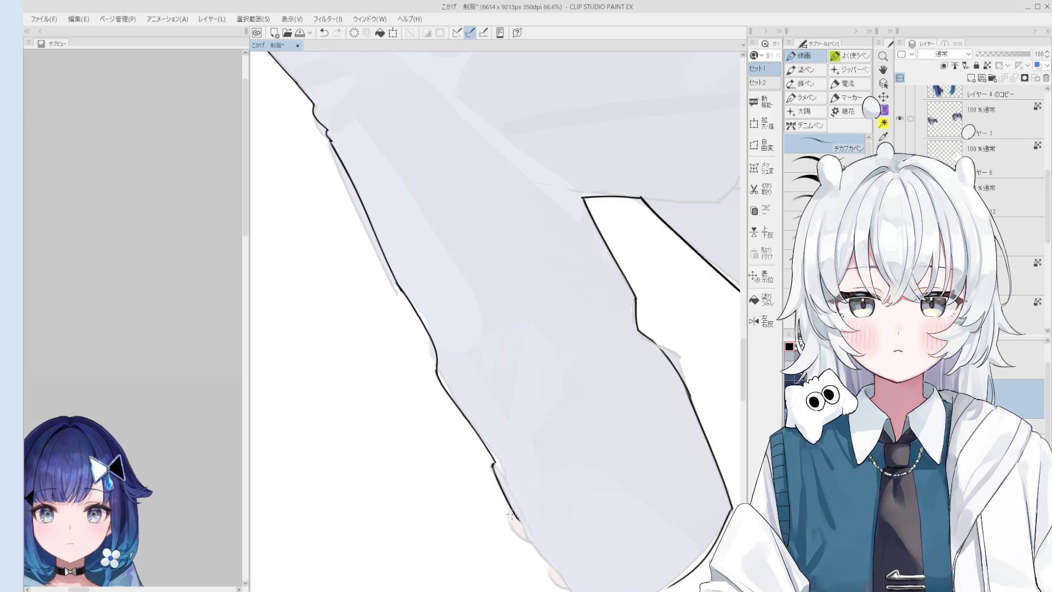
scroll(531, 489, up, 1)
scroll(532, 488, up, 1)
Step: Redraw the lower sleeve outline near the cuff, retrying until the stroke is clean
key(e)
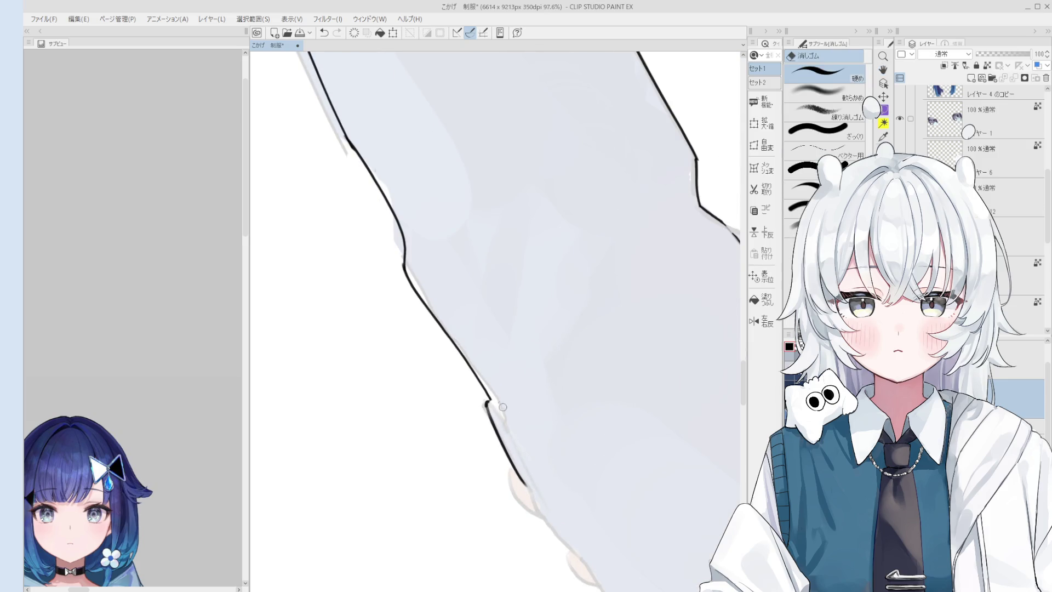
key(p)
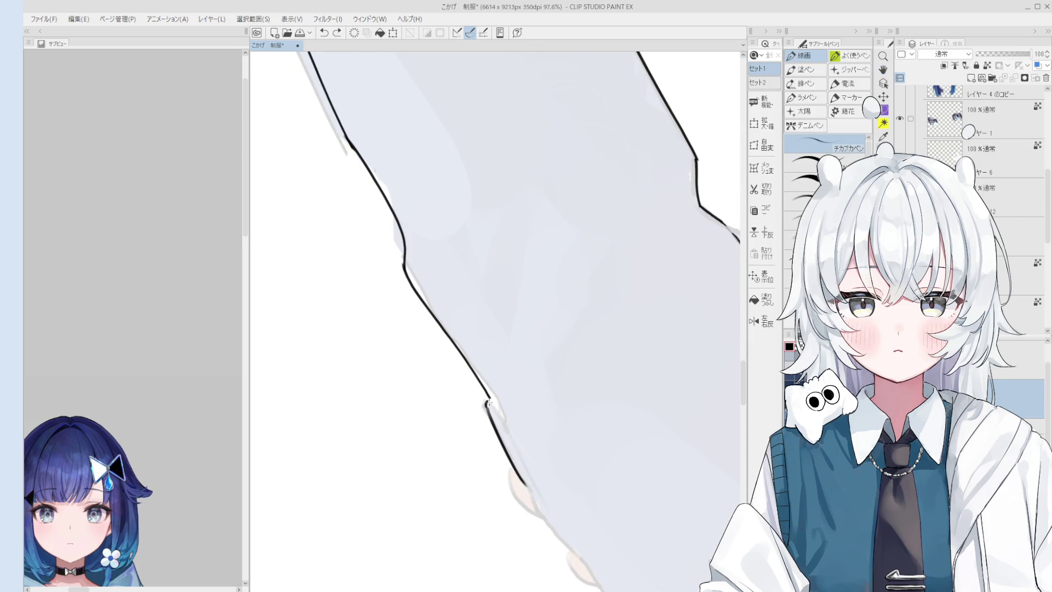
scroll(487, 402, down, 1)
scroll(510, 410, down, 1)
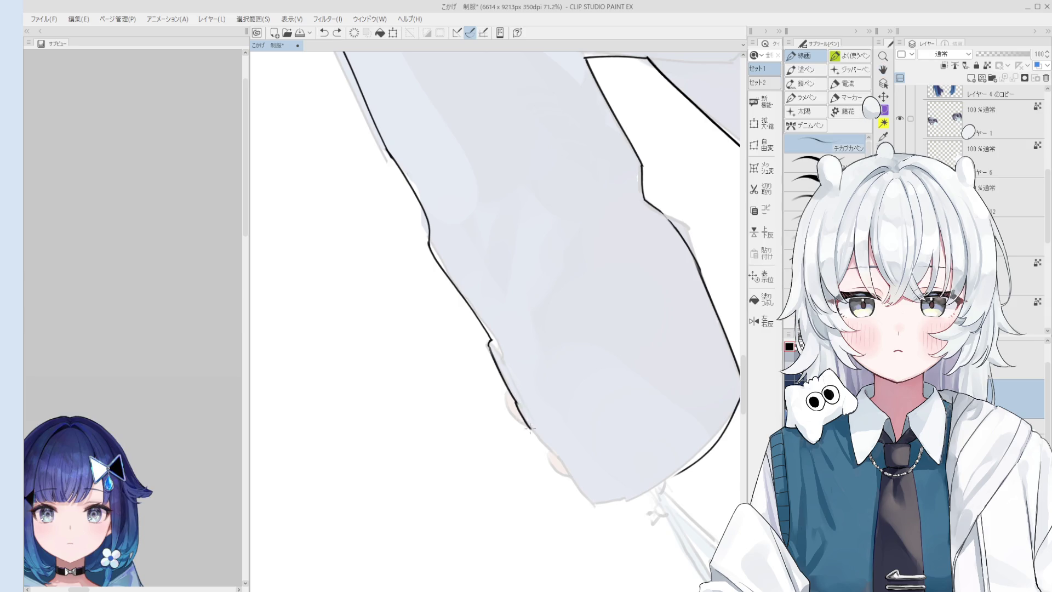
key(ctrl+z)
drag(517, 401, 572, 470)
key(ctrl+z)
key(ctrl+z)
drag(534, 433, 590, 506)
key(ctrl+z)
key(ctrl+z)
drag(536, 434, 591, 508)
scroll(587, 496, down, 1)
Step: Ink the curved outline and short edge stroke at the cuff, then reset the canvas rotation
key(minus)
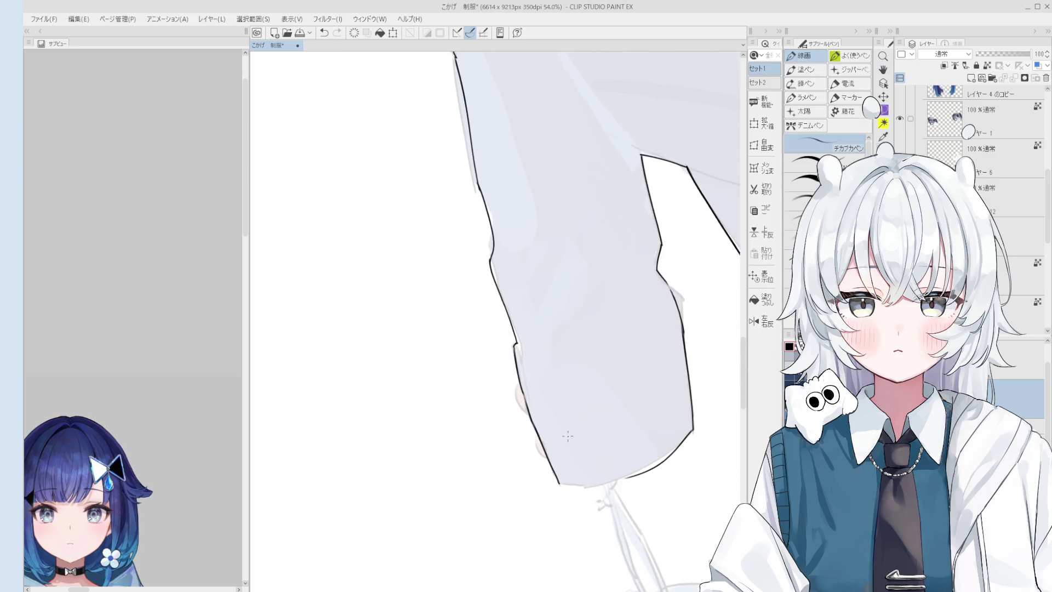
scroll(532, 406, up, 3)
drag(521, 367, 542, 424)
key(ctrl+z)
drag(516, 366, 563, 488)
scroll(543, 425, down, 3)
key(ctrl+z)
drag(544, 448, 570, 488)
key(ctrl+z)
drag(541, 449, 568, 490)
scroll(566, 478, down, 1)
key(asciicircum)
key(h)
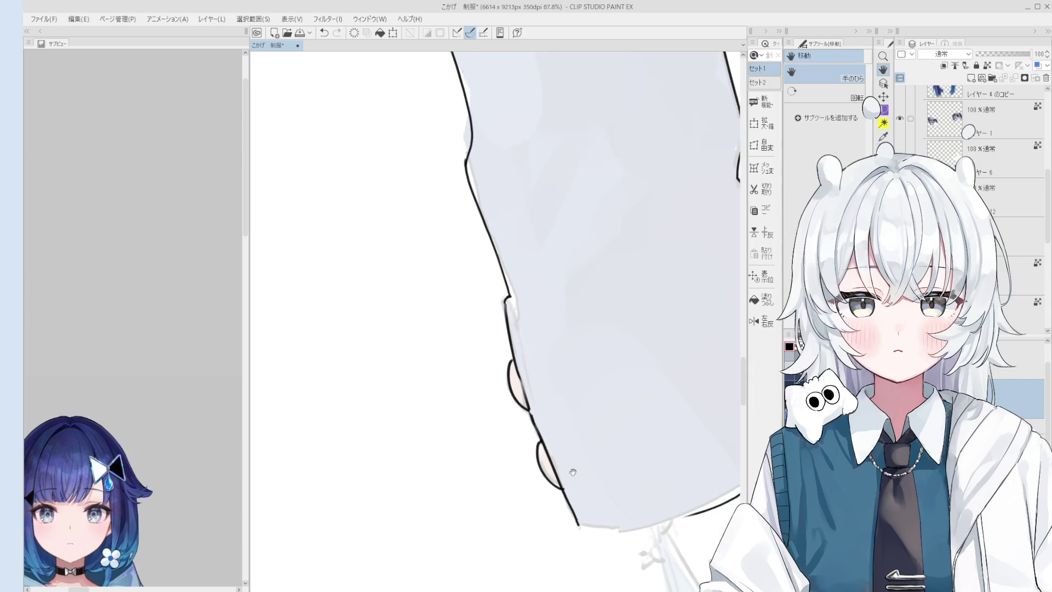
scroll(568, 469, up, 2)
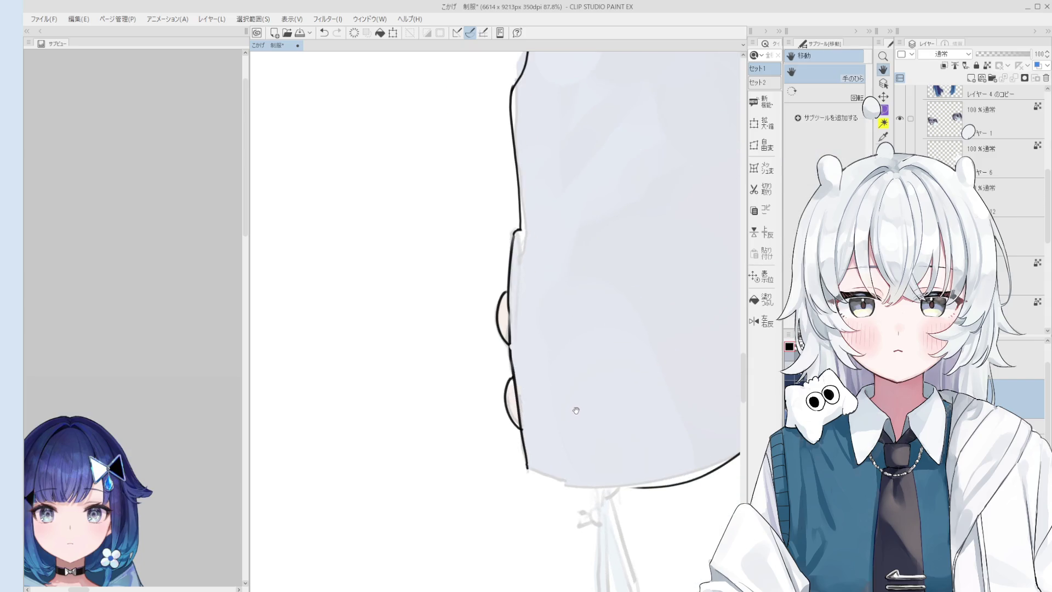
Step: Rotate the canvas and ink the left outline of the sleeve cuff in black
key(asciicircum)
key(asciicircum)
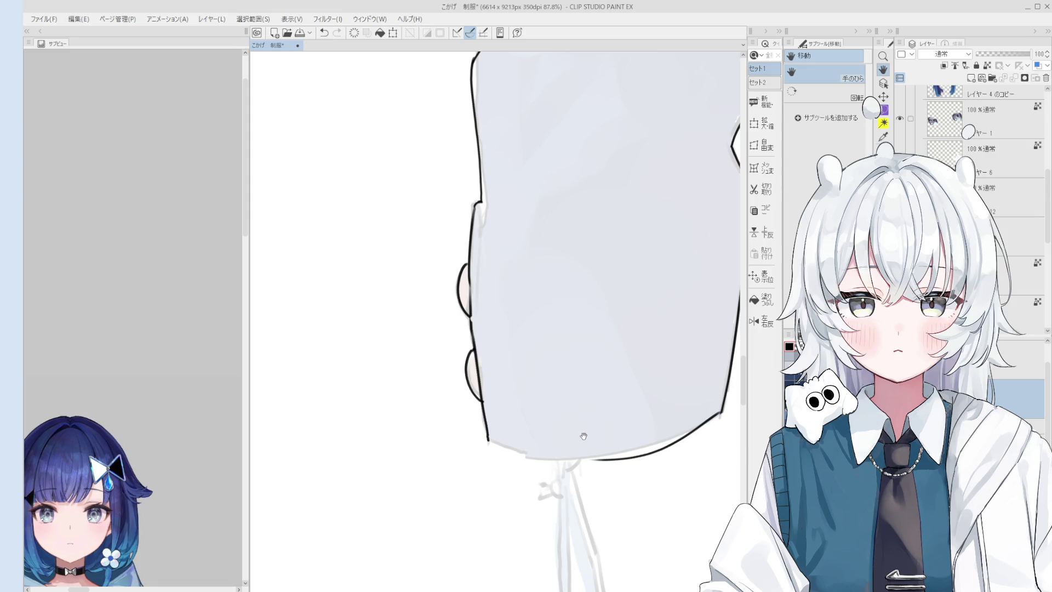
key(asciicircum)
key(asciicircum)
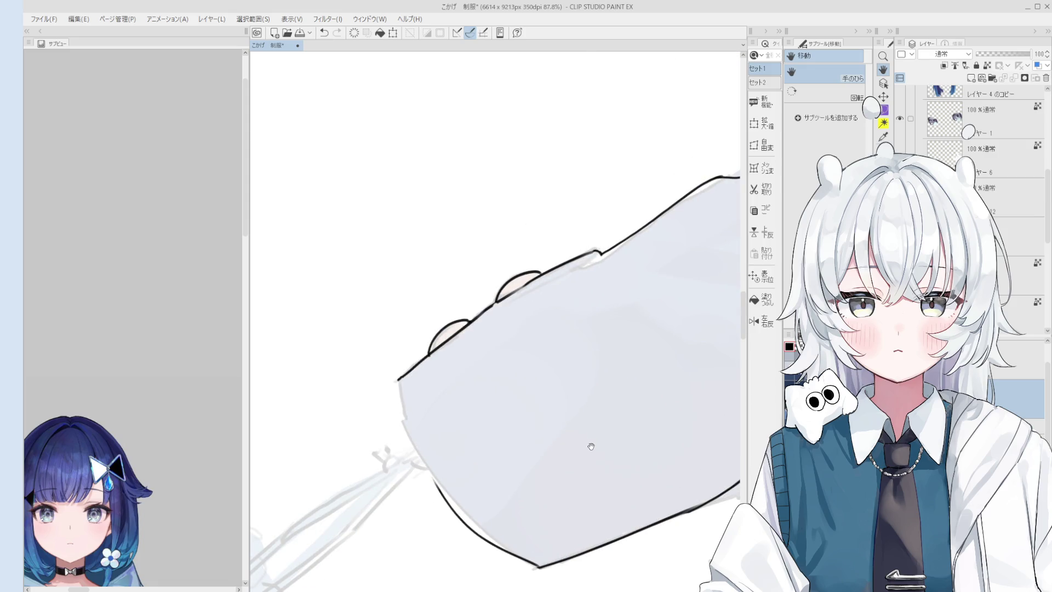
key(minus)
key(e)
scroll(417, 405, up, 2)
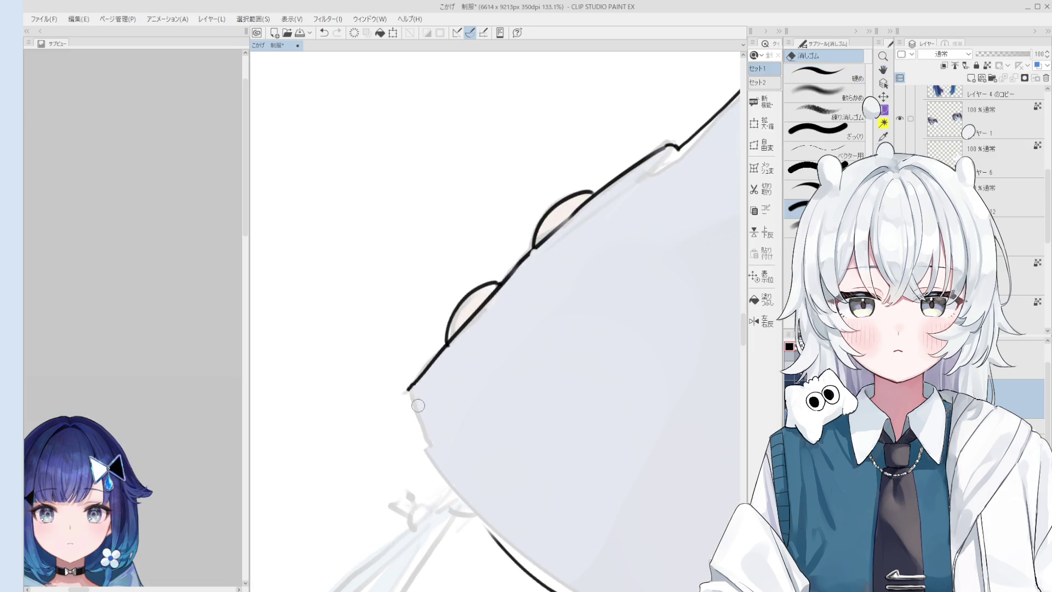
key(p)
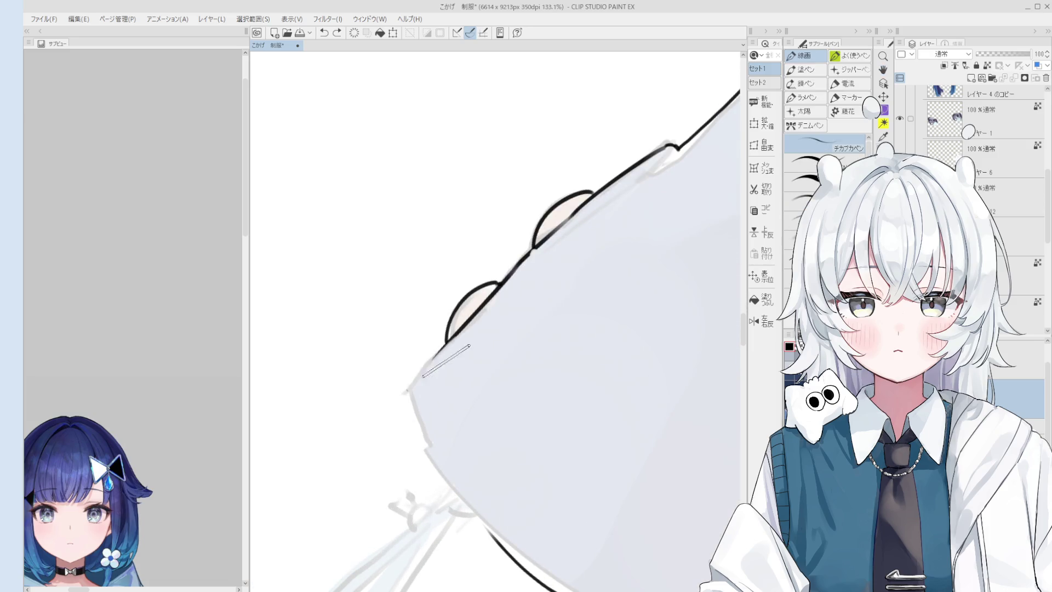
key(minus)
scroll(422, 376, down, 1)
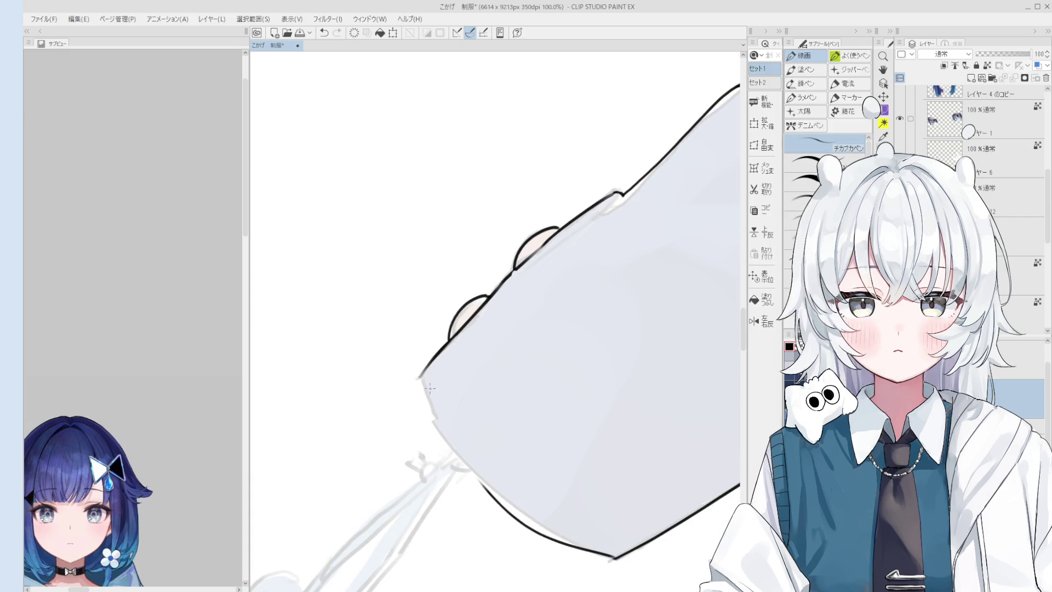
key(ctrl+z)
drag(421, 375, 450, 442)
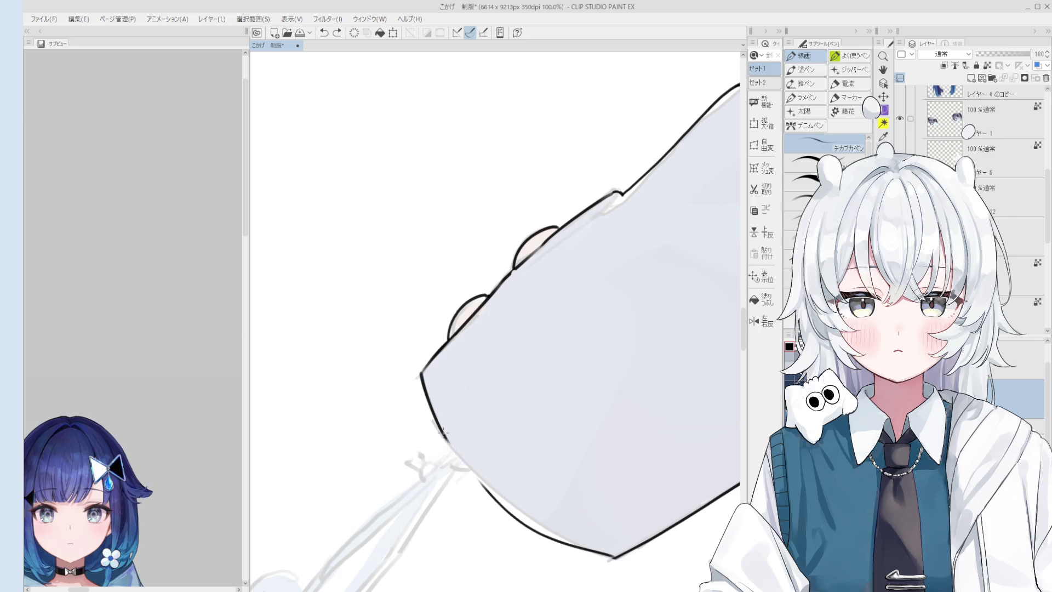
scroll(488, 475, down, 1)
Step: Bridge the gap in the sleeve's black outline with a short pen stroke
key(e)
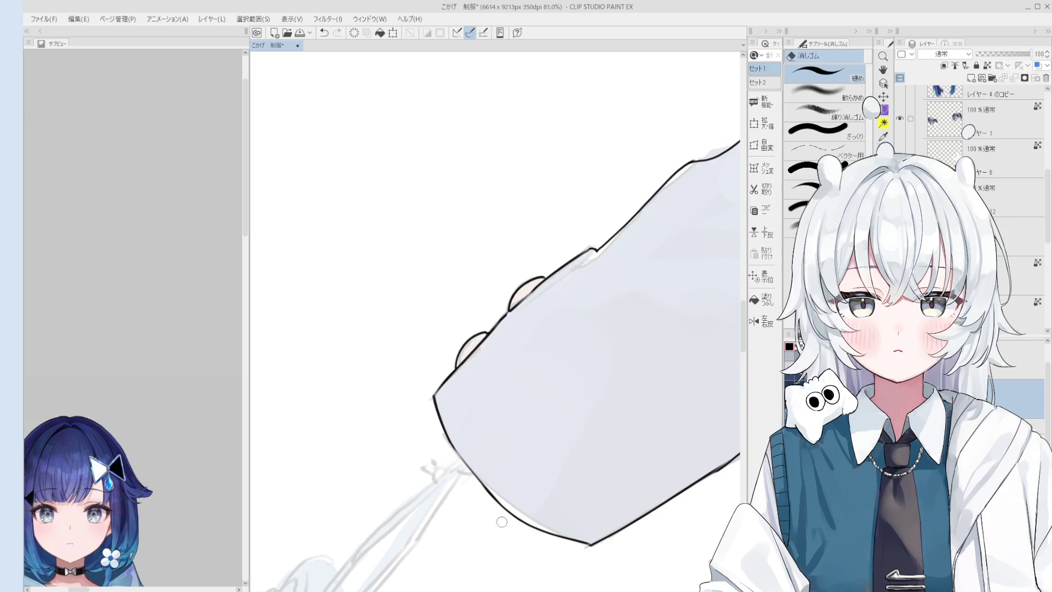
key(minus)
key(minus)
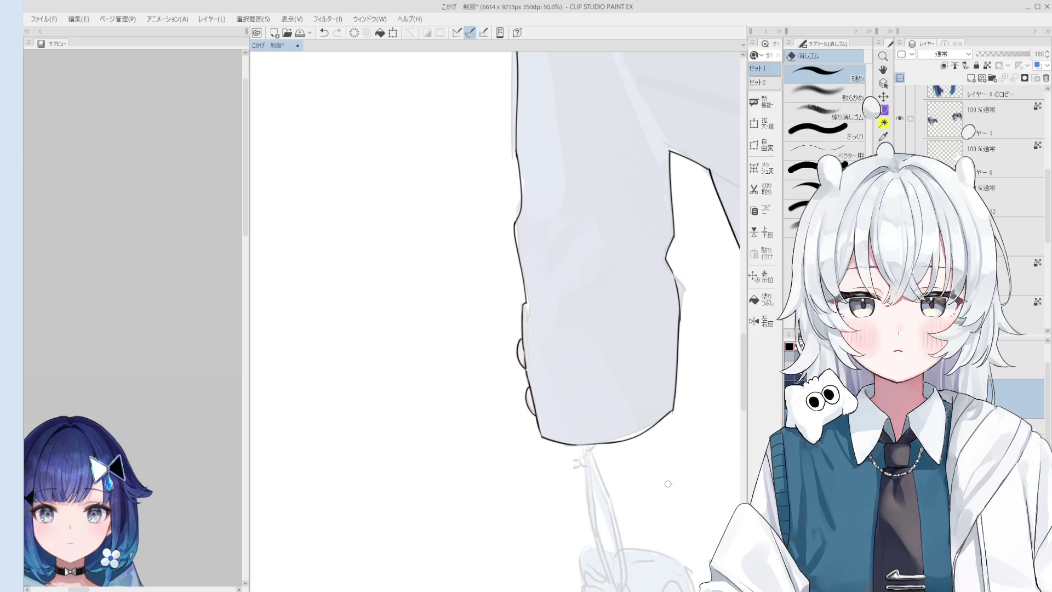
key(p)
scroll(661, 409, up, 2)
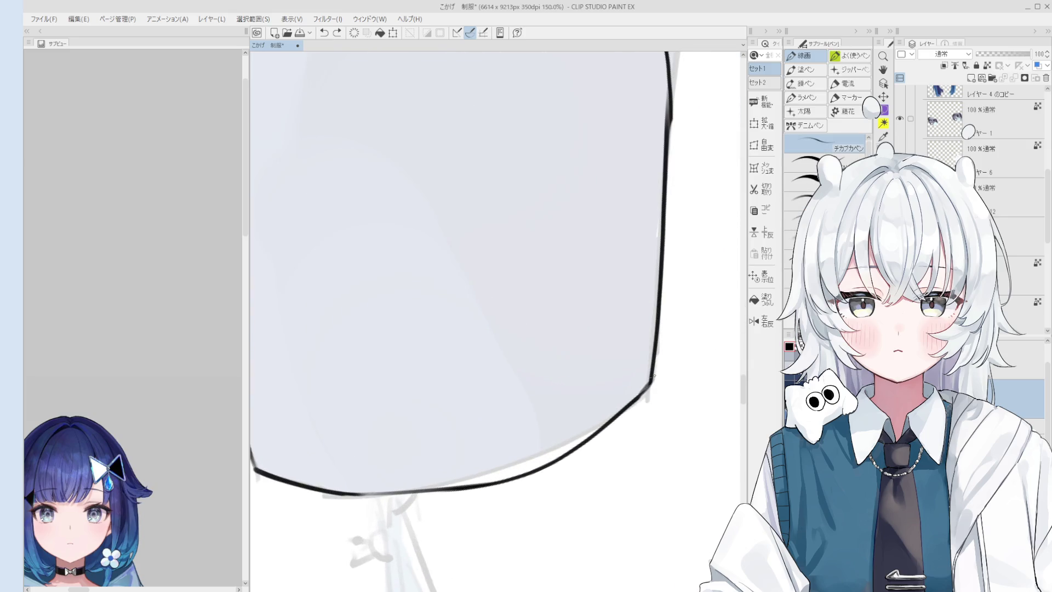
scroll(649, 387, down, 1)
scroll(676, 375, down, 3)
key(h)
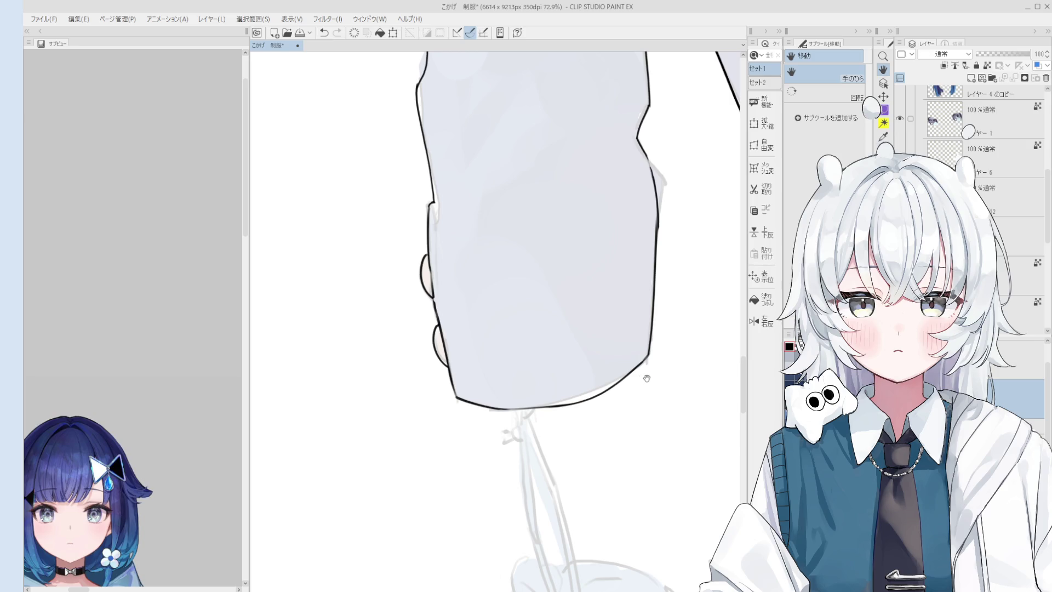
scroll(493, 296, up, 3)
scroll(510, 378, up, 3)
key(p)
key(ctrl+z)
drag(469, 333, 462, 349)
key(ctrl+z)
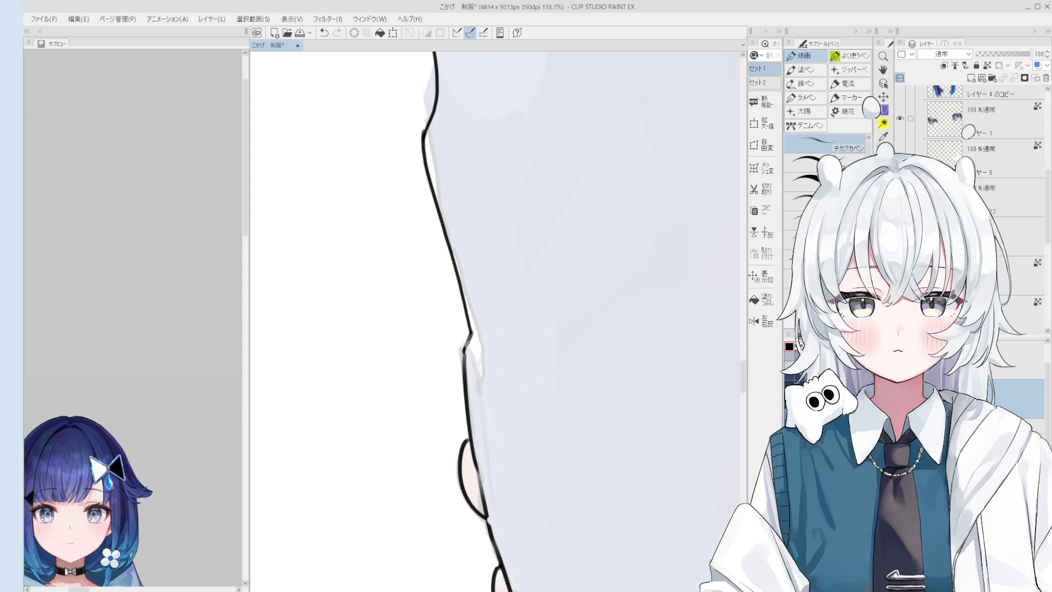
Step: Erase the grey shading fringe beside the sleeve line after a trial stroke
key(e)
scroll(500, 415, down, 2)
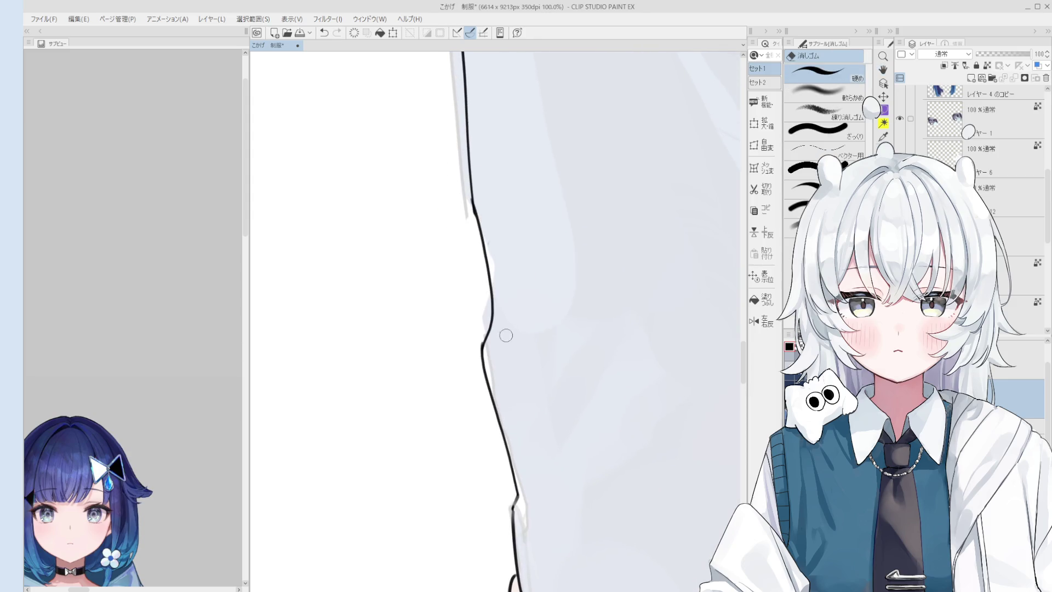
scroll(485, 338, up, 1)
scroll(473, 353, up, 1)
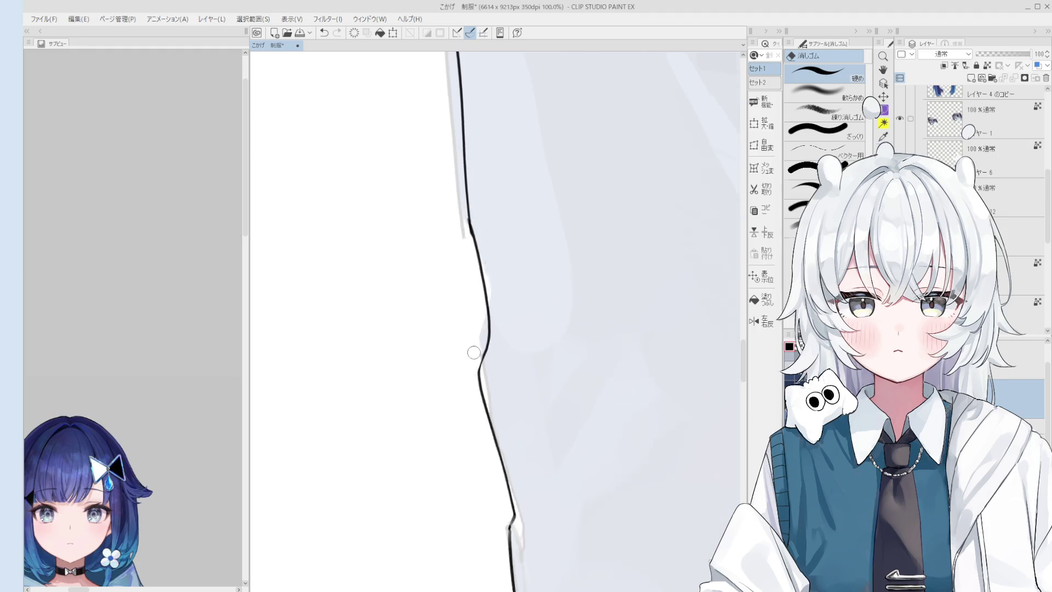
scroll(474, 353, down, 1)
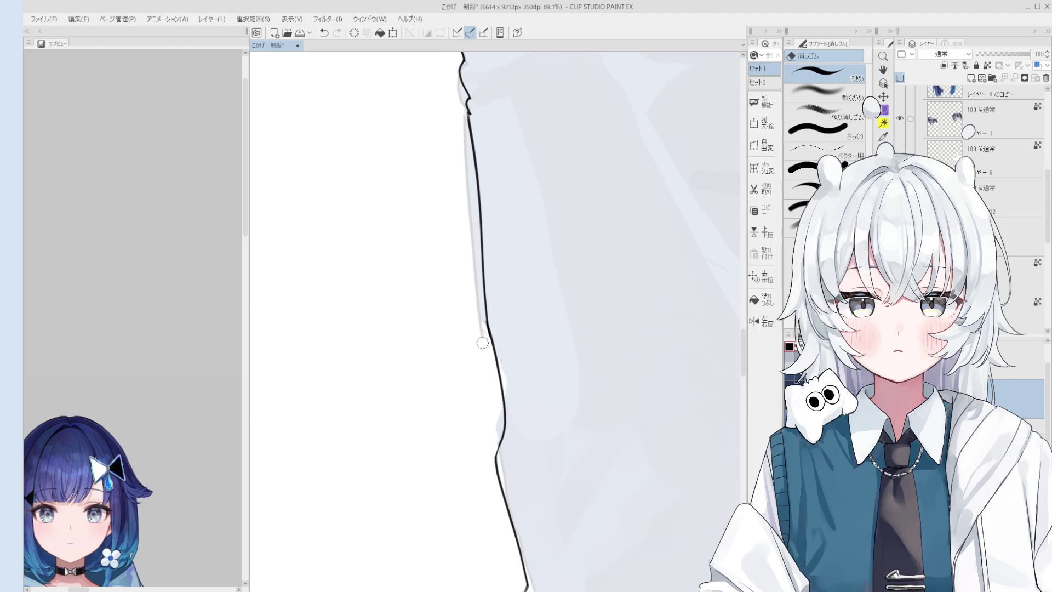
key(p)
key(e)
key(p)
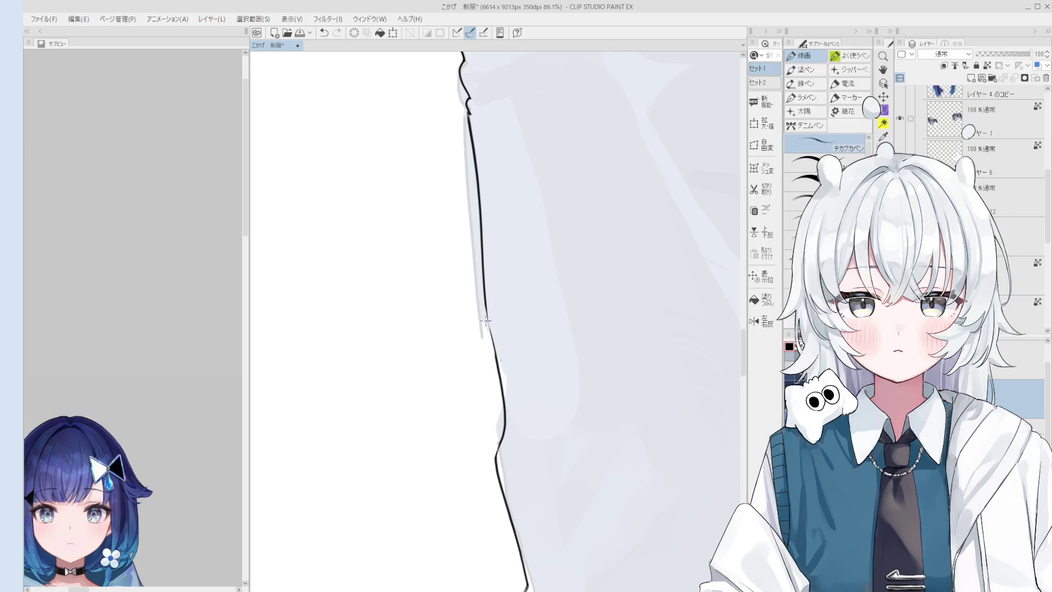
scroll(486, 305, down, 1)
drag(469, 294, 480, 319)
key(ctrl+z)
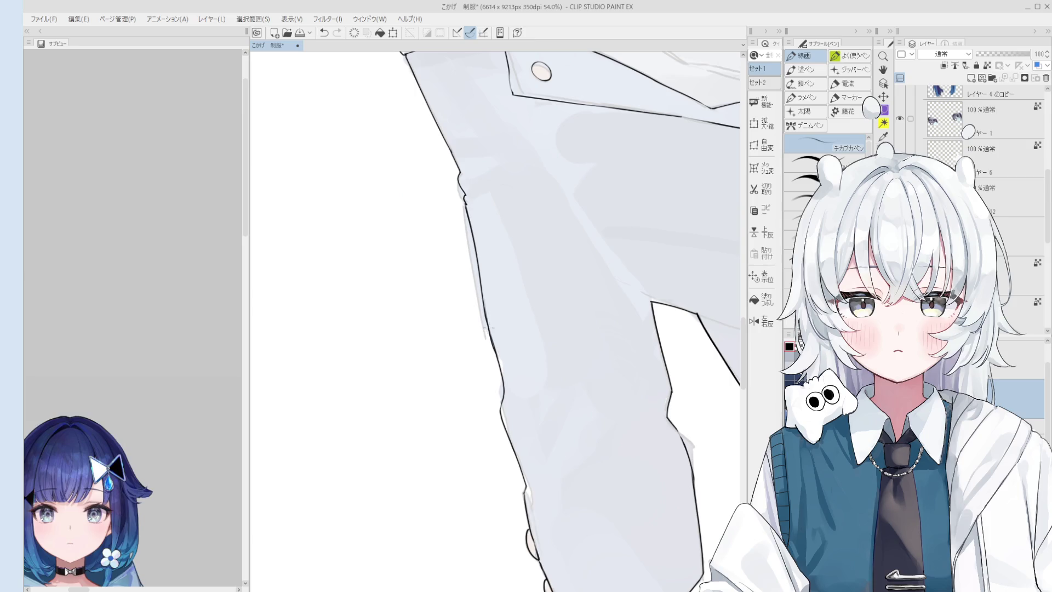
key(e)
drag(486, 342, 478, 291)
key(p)
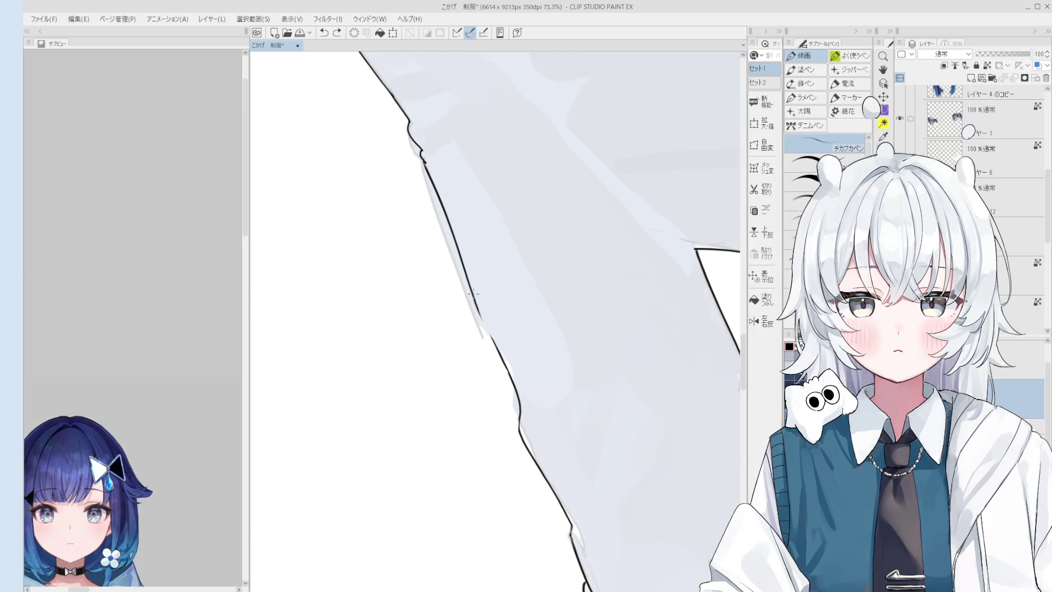
scroll(496, 346, down, 2)
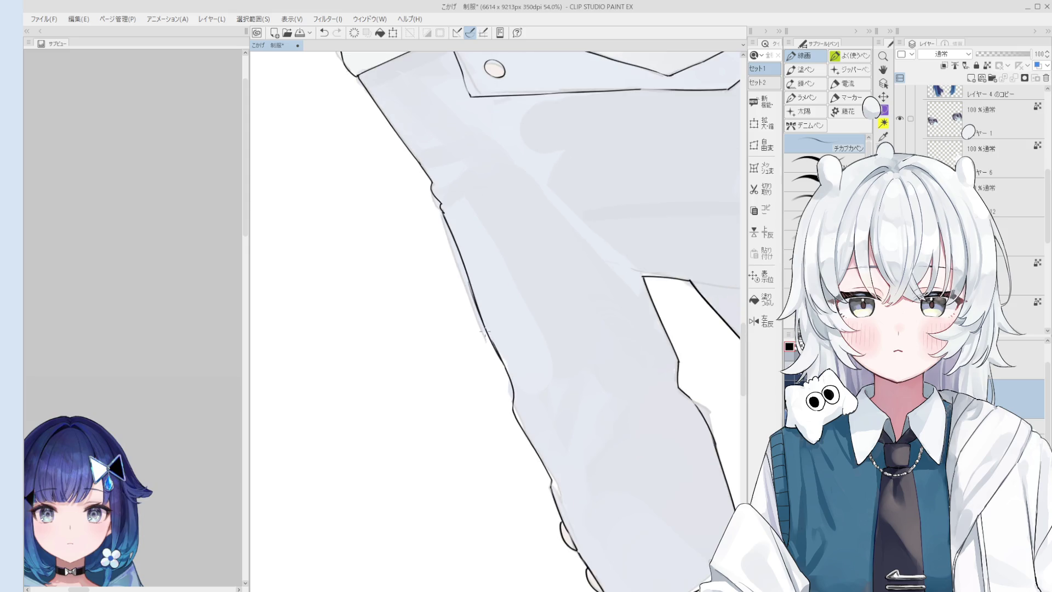
key(e)
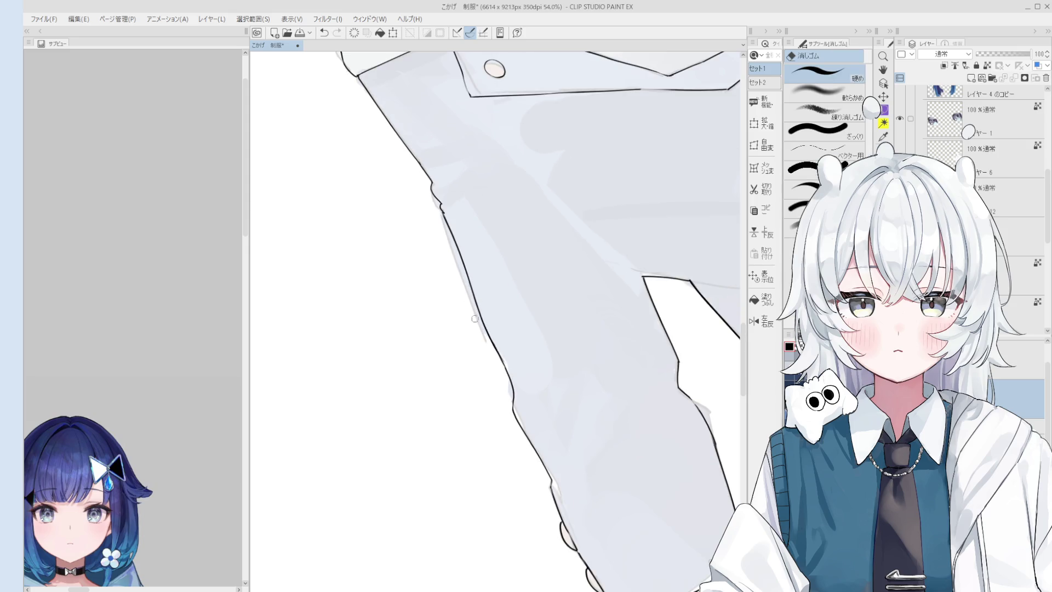
scroll(474, 318, down, 5)
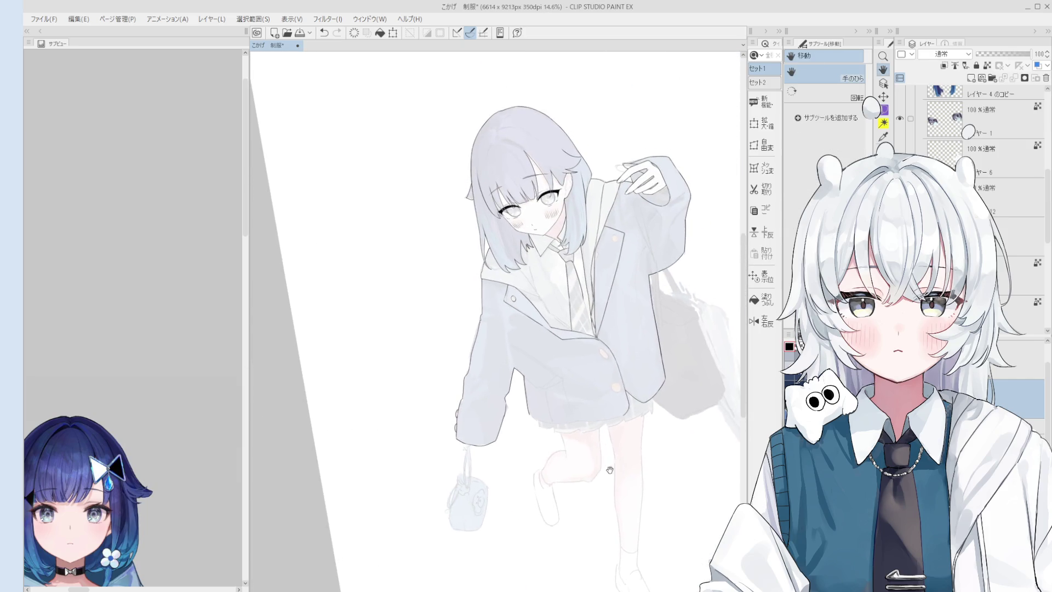
Step: Ink black outlines along the lapel, collar and tie, with a ring around the jacket button
drag(610, 470, 610, 425)
key(p)
scroll(689, 179, up, 1)
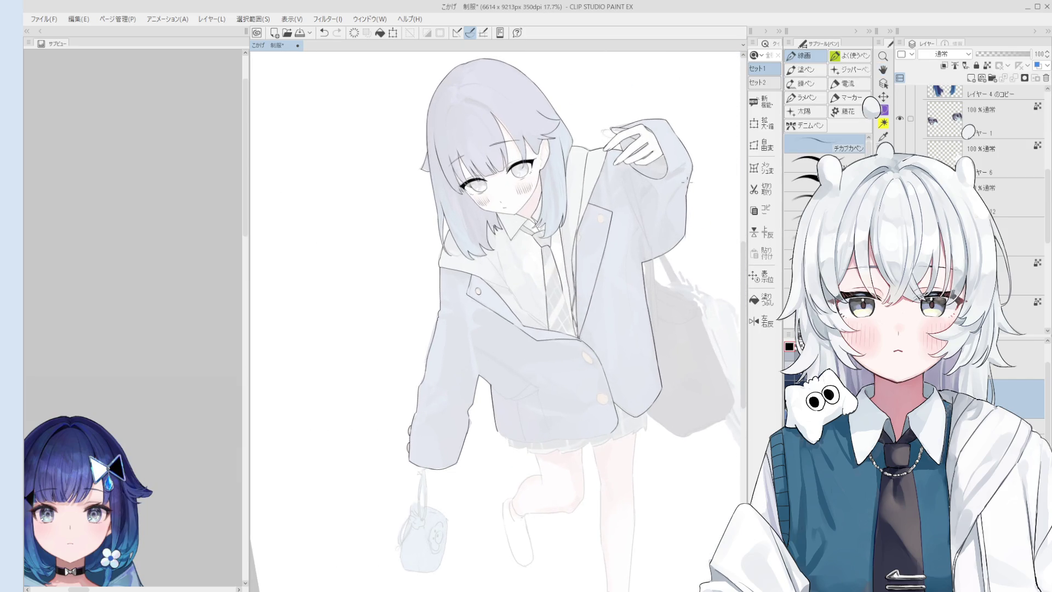
scroll(572, 222, up, 2)
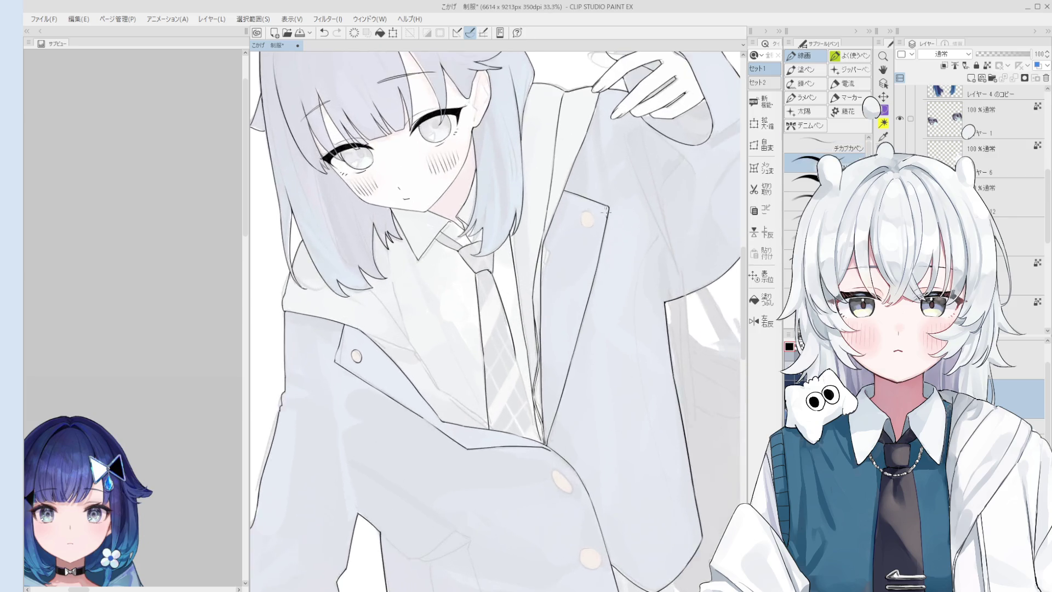
scroll(576, 221, up, 1)
scroll(582, 217, up, 1)
drag(586, 231, 585, 224)
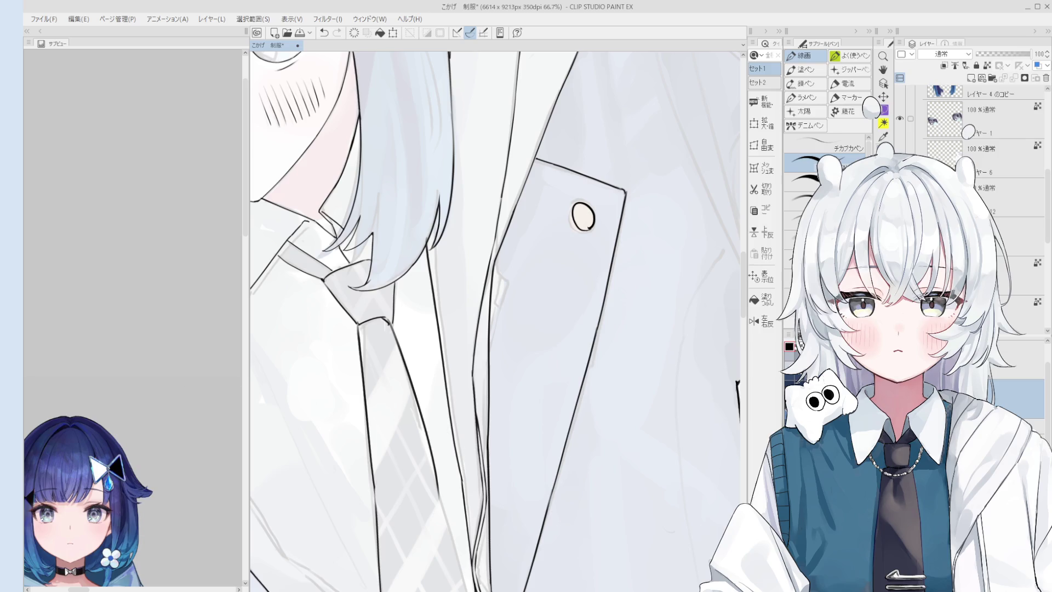
scroll(582, 217, up, 1)
Step: Draw a ring around the lapel button, compare with undo/redo, and remove it for redrawing
drag(585, 218, 600, 238)
scroll(588, 202, up, 1)
key(ctrl+z)
key(ctrl+y)
key(ctrl+z)
key(ctrl+y)
key(ctrl+z)
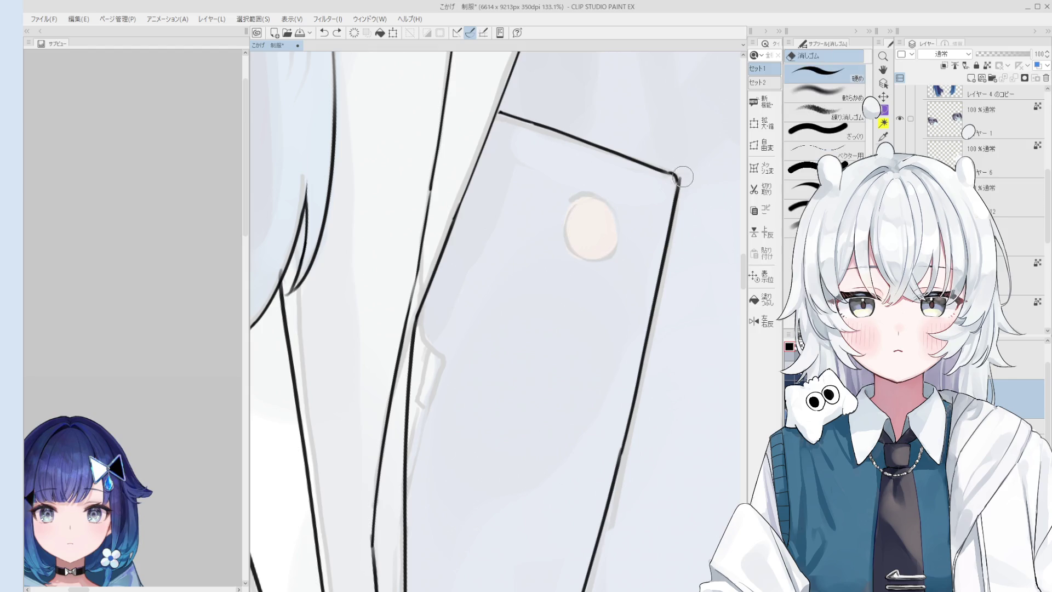
scroll(695, 206, up, 1)
scroll(695, 206, up, 1)
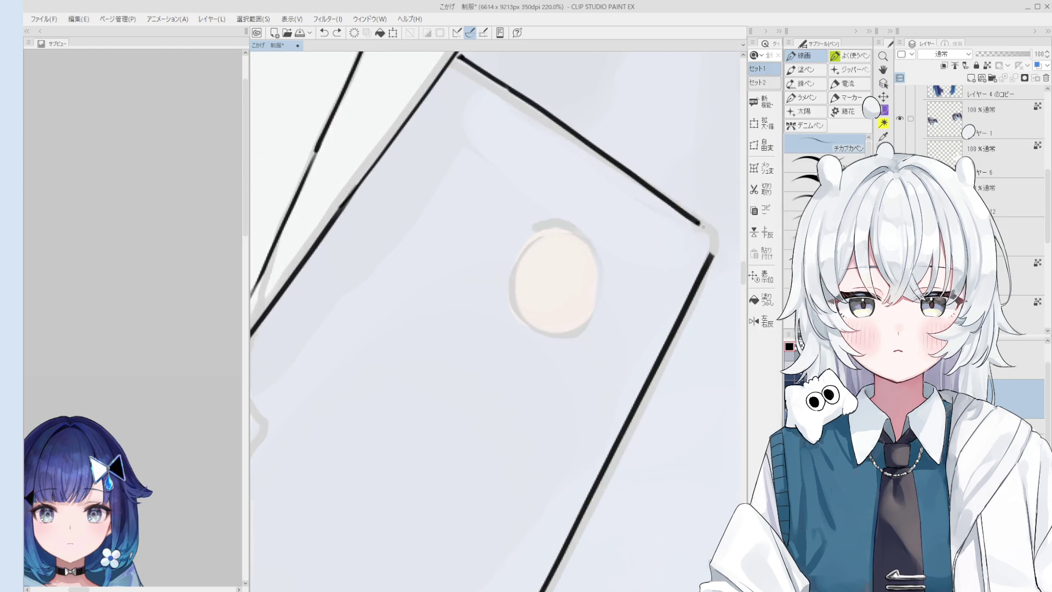
scroll(714, 242, down, 1)
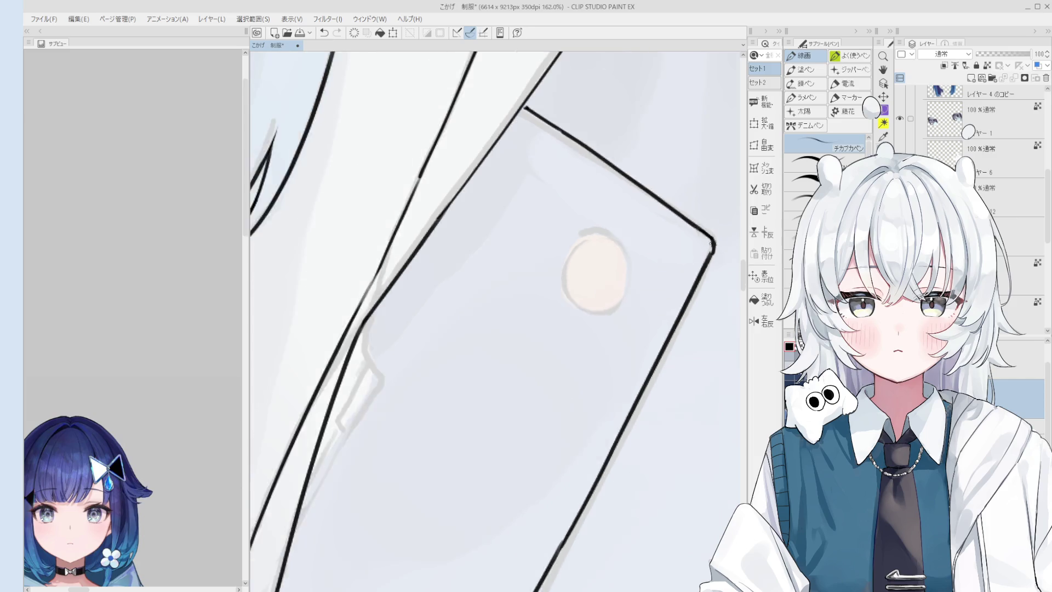
scroll(713, 242, down, 1)
scroll(670, 181, down, 1)
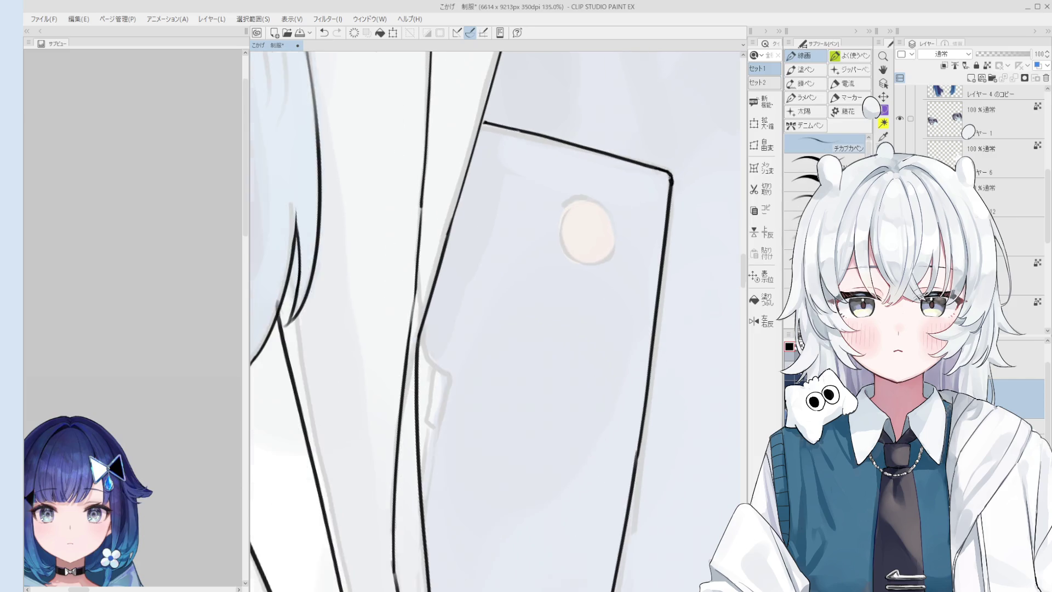
Step: Re-ink the round jacket button's outline in black
key(e)
scroll(671, 180, up, 1)
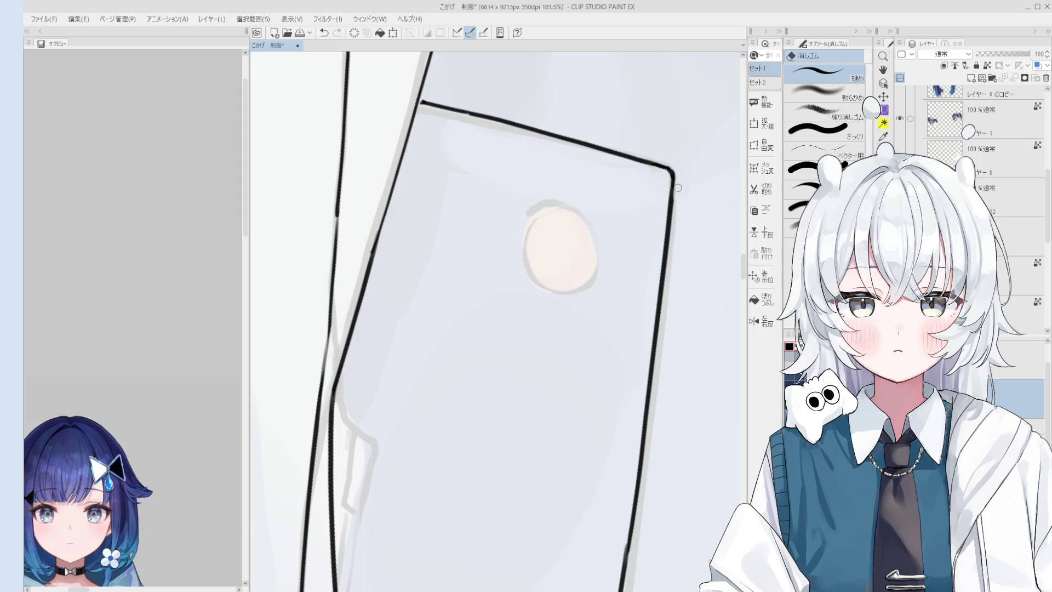
key(p)
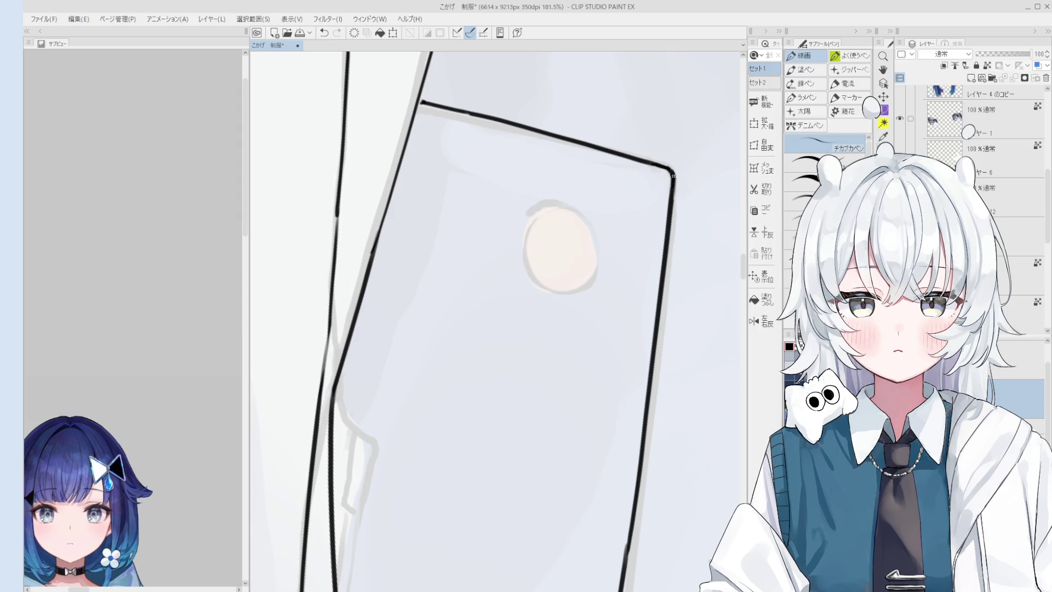
scroll(673, 175, down, 3)
scroll(627, 242, up, 2)
key(ctrl+z)
drag(627, 241, 638, 241)
key(ctrl+z)
key(ctrl+z)
scroll(638, 241, up, 2)
Step: Erase the rough part of the button ring and redraw it as a clean closed outline
key(e)
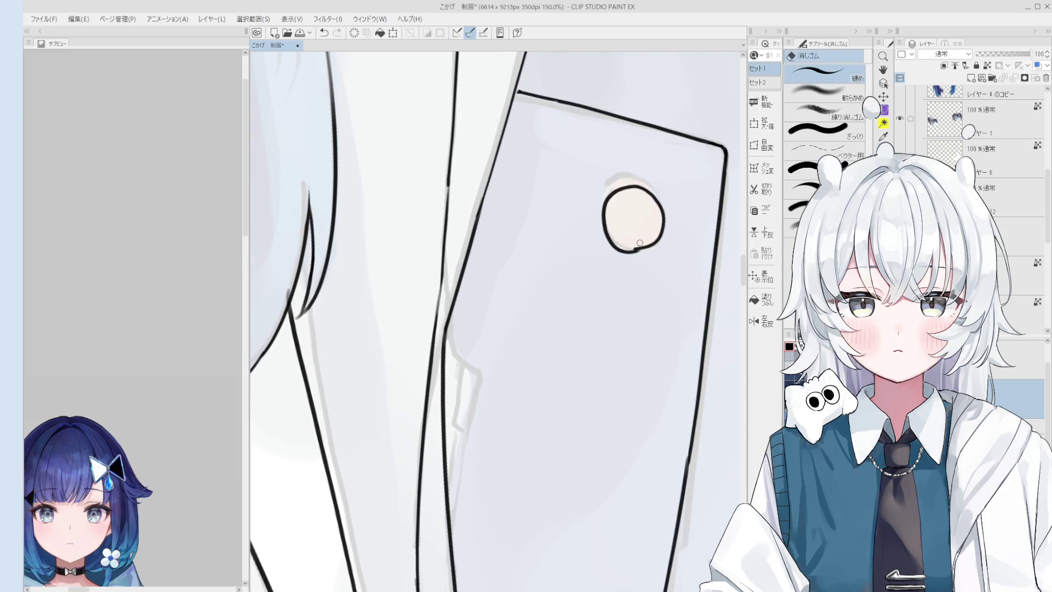
scroll(639, 243, up, 1)
scroll(642, 263, up, 1)
drag(580, 215, 625, 234)
key(p)
key(ctrl+z)
drag(567, 189, 633, 226)
scroll(630, 200, down, 1)
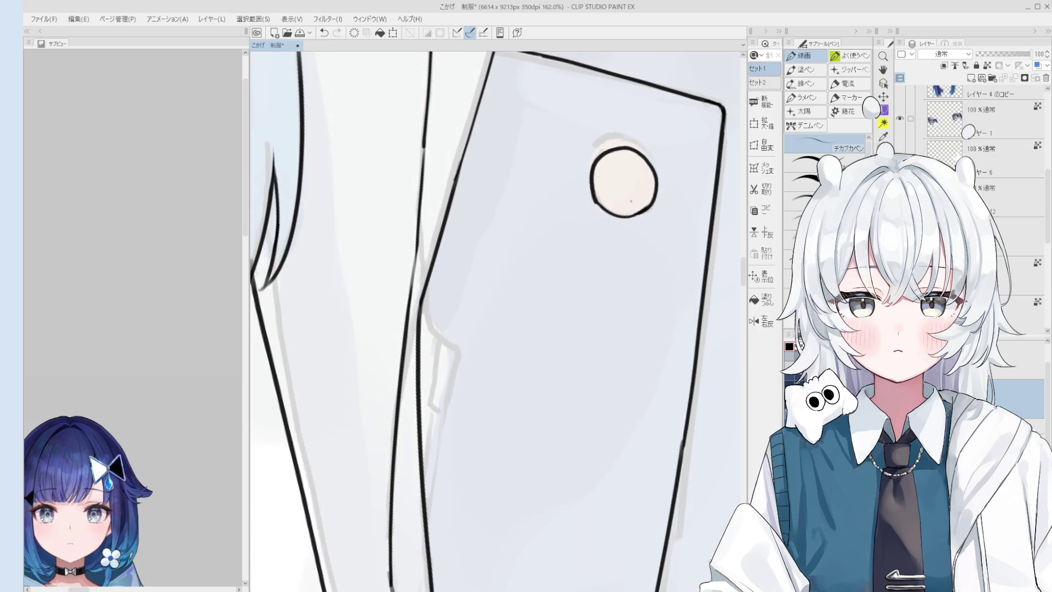
scroll(630, 199, down, 1)
scroll(631, 196, down, 2)
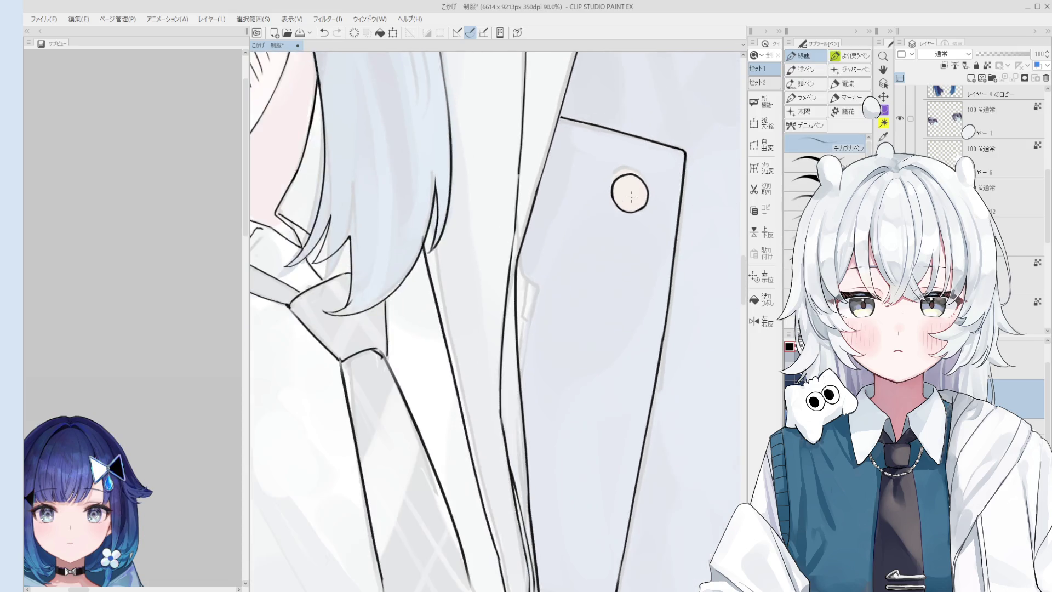
scroll(630, 195, up, 1)
scroll(631, 196, up, 1)
key(e)
scroll(630, 200, up, 1)
scroll(629, 205, up, 1)
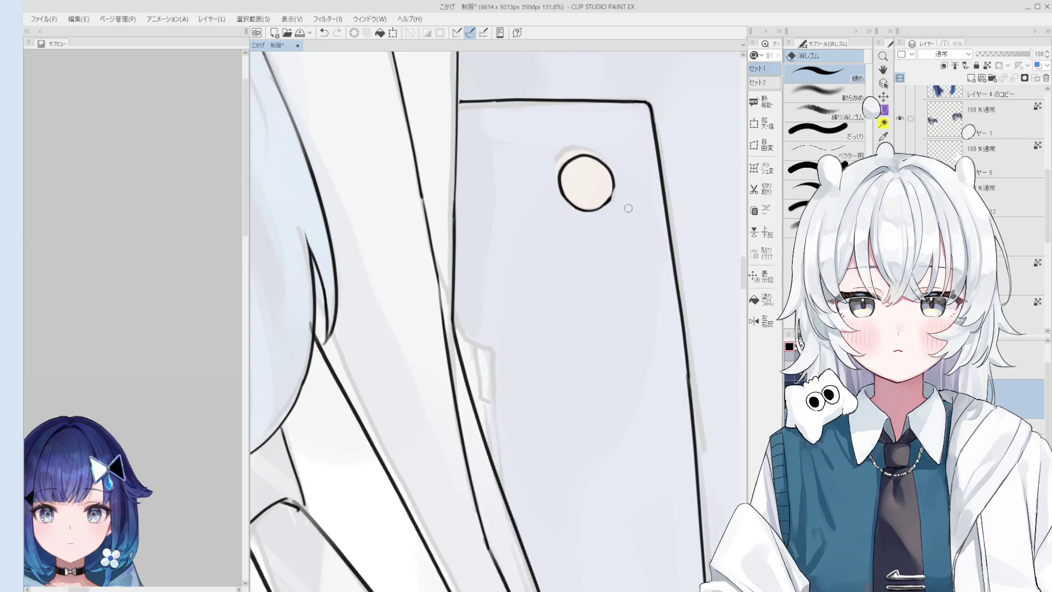
scroll(628, 205, down, 1)
scroll(623, 190, down, 1)
scroll(618, 172, down, 1)
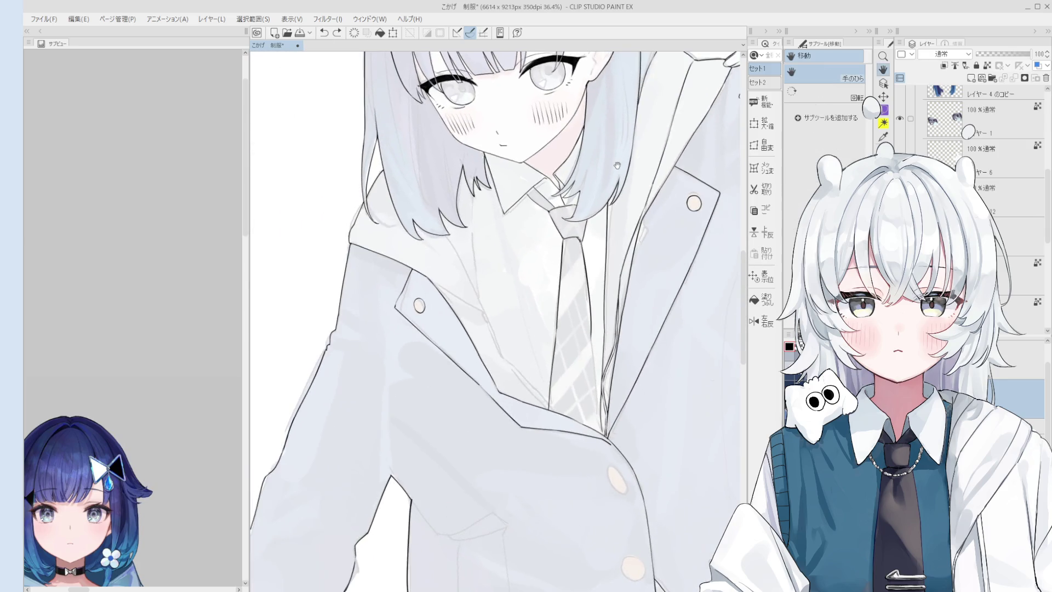
scroll(509, 261, up, 1)
scroll(520, 287, up, 1)
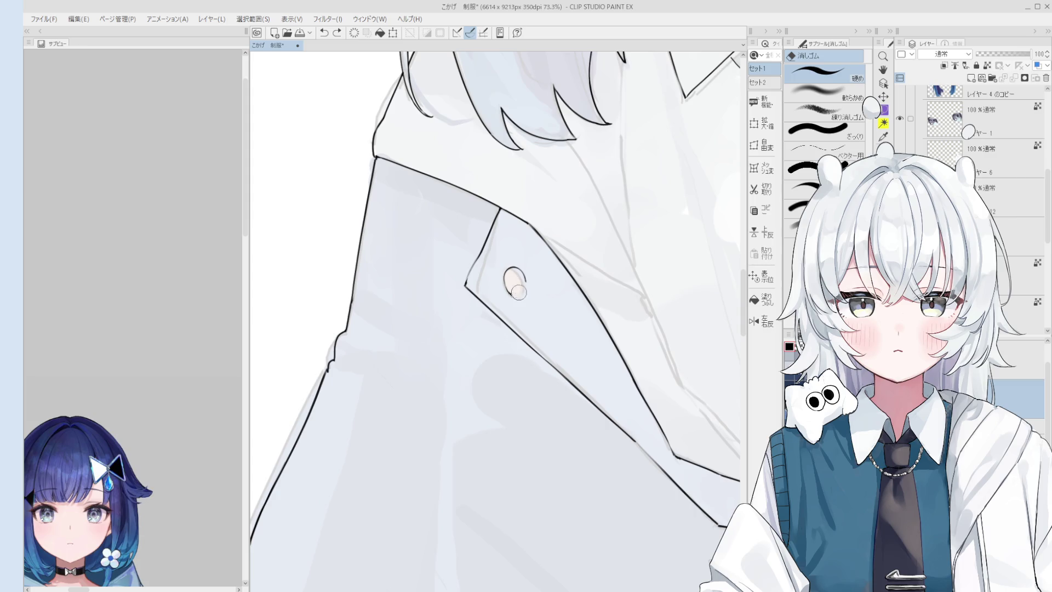
scroll(517, 291, up, 2)
Step: Close the oval button's bottom and right outline, erase the rough edge and re-ink it
key(p)
scroll(501, 292, up, 2)
drag(494, 291, 546, 261)
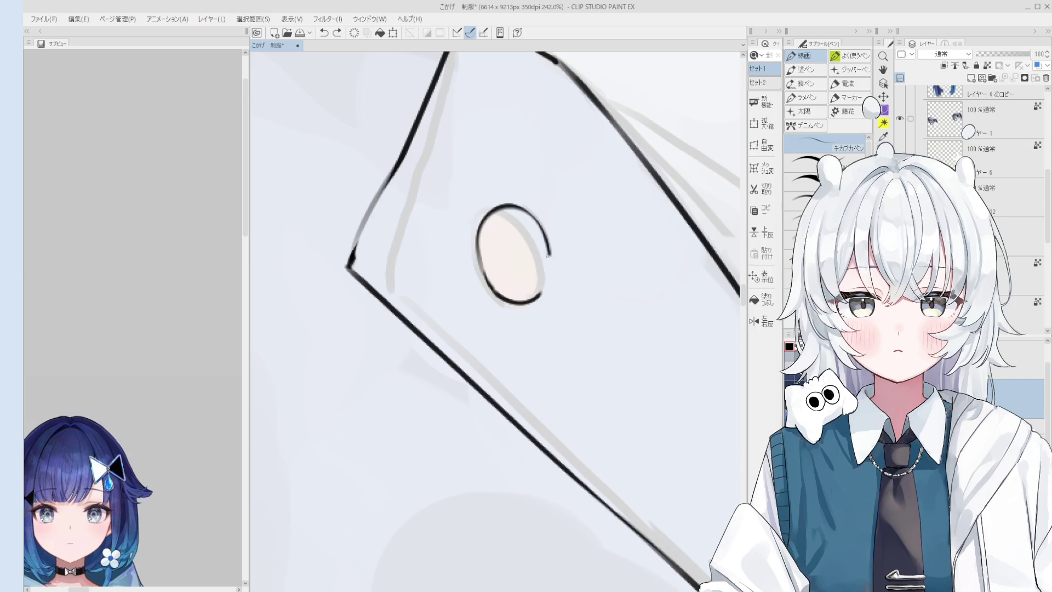
scroll(542, 276, down, 2)
scroll(549, 279, up, 1)
key(e)
drag(559, 265, 561, 294)
scroll(566, 278, up, 2)
key(p)
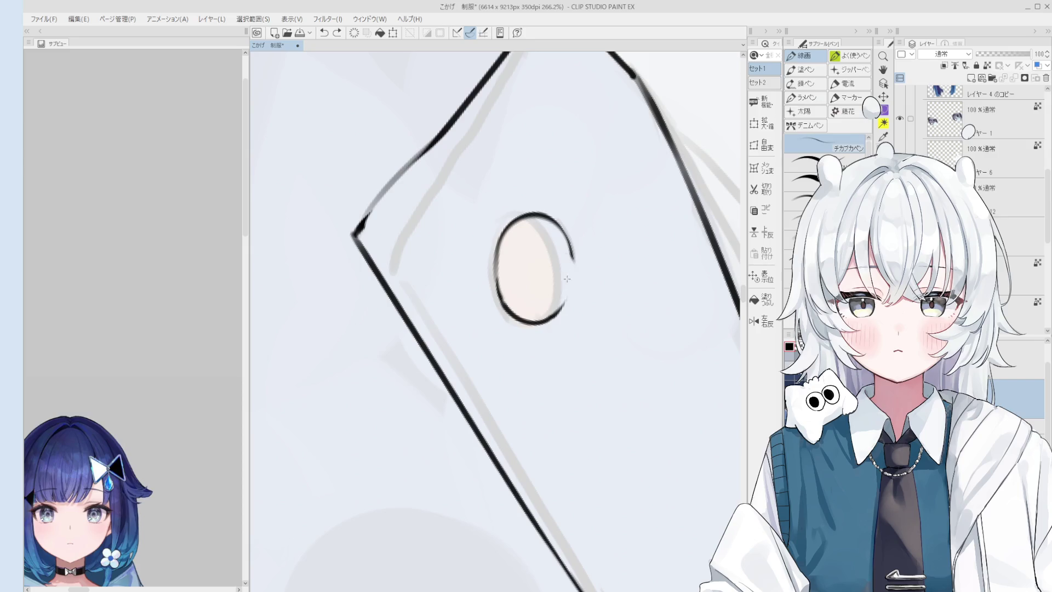
drag(569, 255, 567, 298)
scroll(560, 271, down, 2)
scroll(560, 272, down, 3)
scroll(560, 272, down, 3)
scroll(559, 271, down, 2)
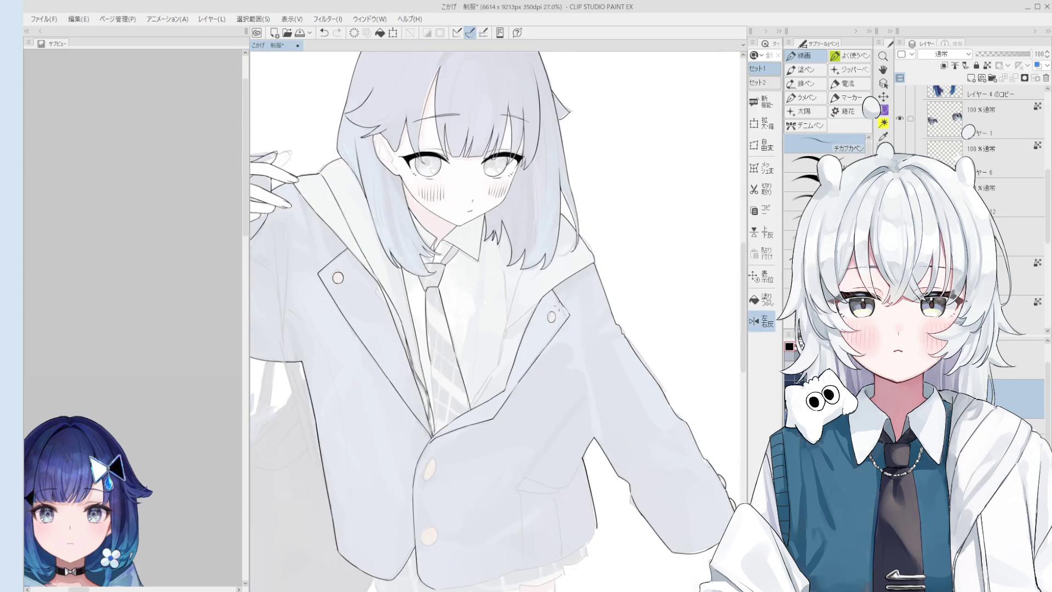
scroll(558, 301, up, 2)
scroll(543, 321, up, 2)
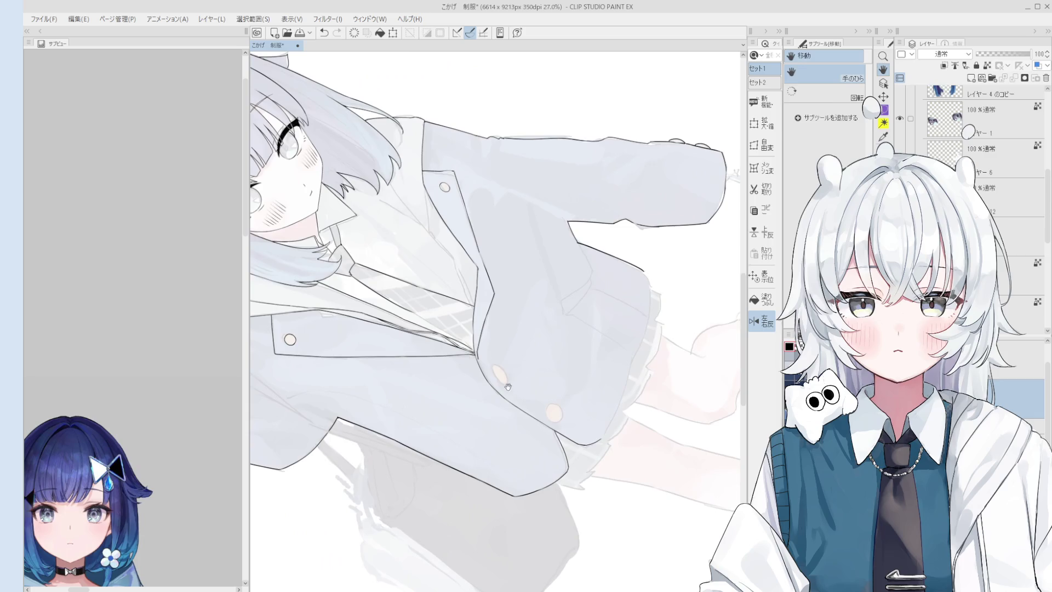
scroll(509, 362, up, 2)
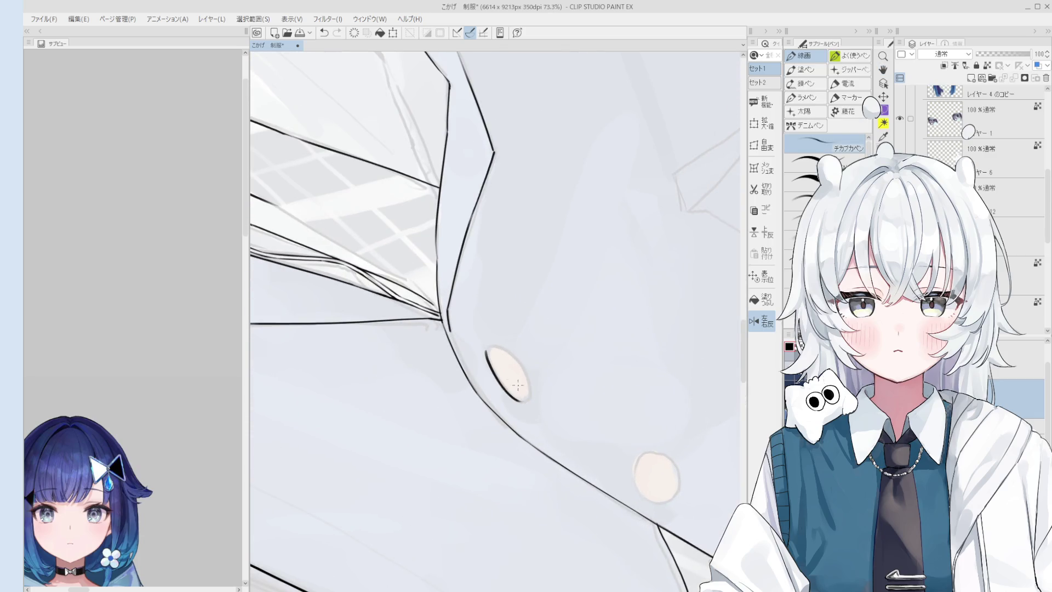
Step: Ink the left and lower-right edges of the front button, redoing uneven strokes
mouse_move(520, 402)
mouse_down()
mouse_move(490, 353)
mouse_move(519, 358)
mouse_move(528, 398)
mouse_up()
key(ctrl+z)
scroll(526, 398, up, 1)
key(e)
key(p)
drag(526, 362, 520, 403)
key(ctrl+z)
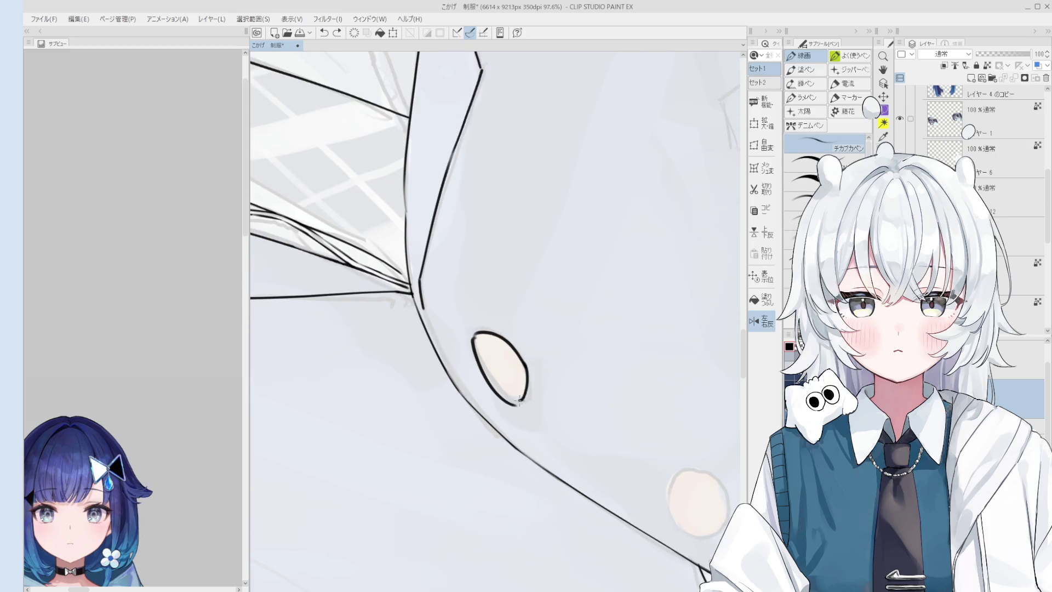
key(ctrl+z)
mouse_move(527, 362)
mouse_down()
mouse_move(521, 404)
mouse_move(512, 348)
mouse_up()
scroll(522, 403, down, 1)
Step: Reposition the canvas, then erase and redraw the upper button's left outline
key(e)
key(h)
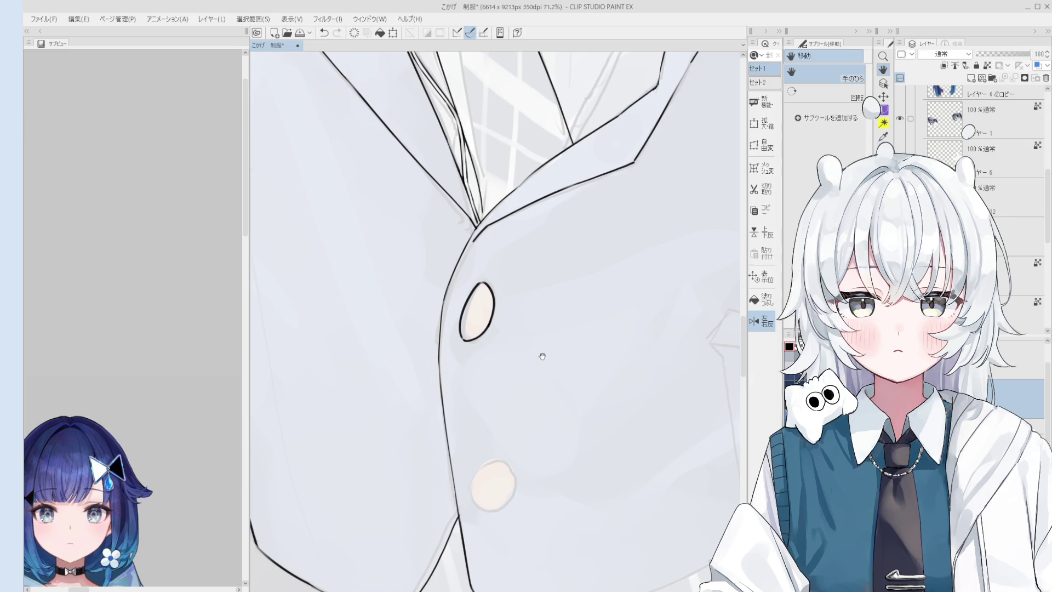
drag(538, 356, 579, 391)
drag(610, 463, 597, 398)
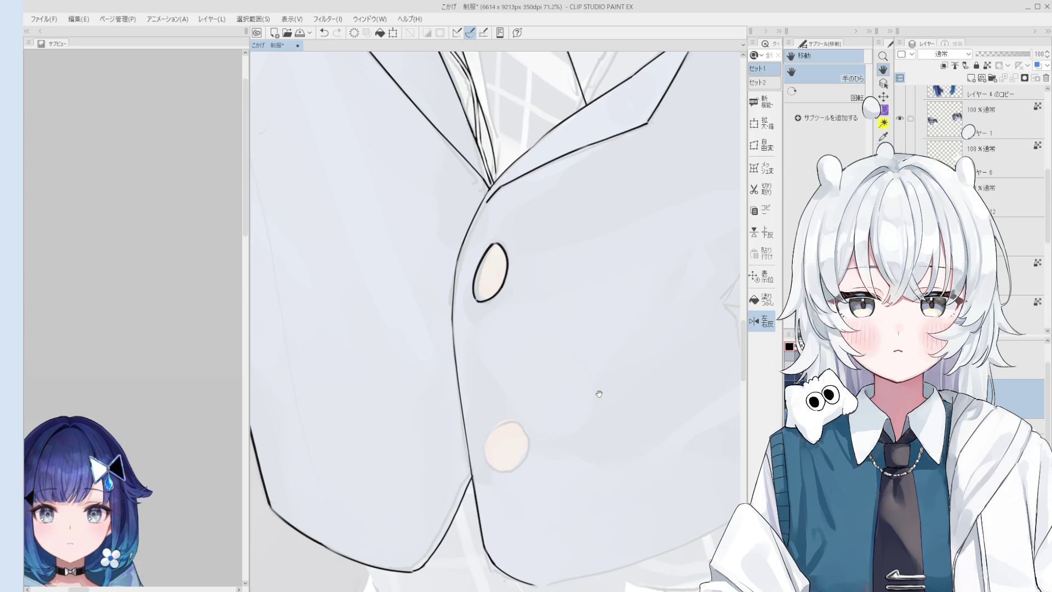
mouse_move(599, 394)
mouse_down()
mouse_move(616, 375)
mouse_move(615, 335)
mouse_up()
key(e)
drag(421, 228, 439, 263)
key(p)
drag(418, 219, 442, 266)
key(ctrl+z)
key(ctrl+z)
mouse_move(417, 217)
mouse_down()
mouse_move(453, 276)
mouse_move(427, 239)
mouse_up()
key(ctrl+z)
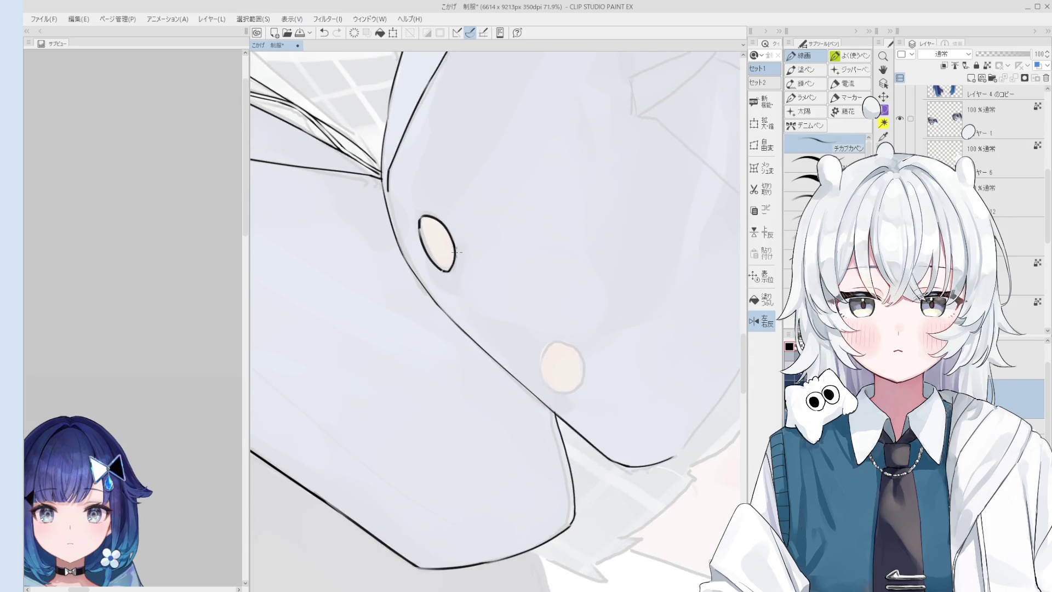
Step: Draw a full black outline around the lower front button
key(e)
key(p)
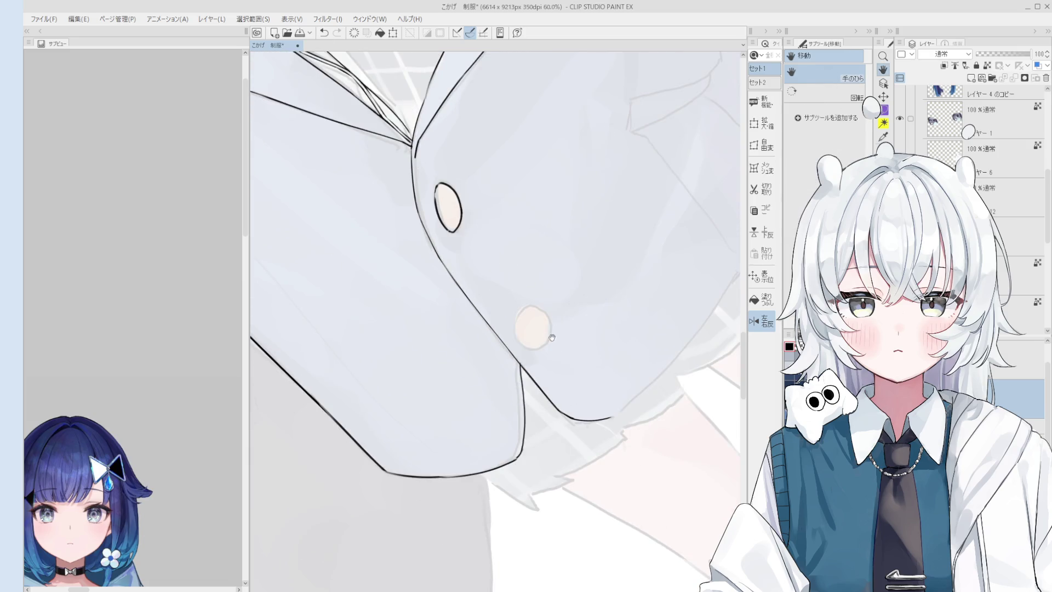
drag(511, 332, 535, 349)
key(ctrl+z)
drag(511, 312, 516, 336)
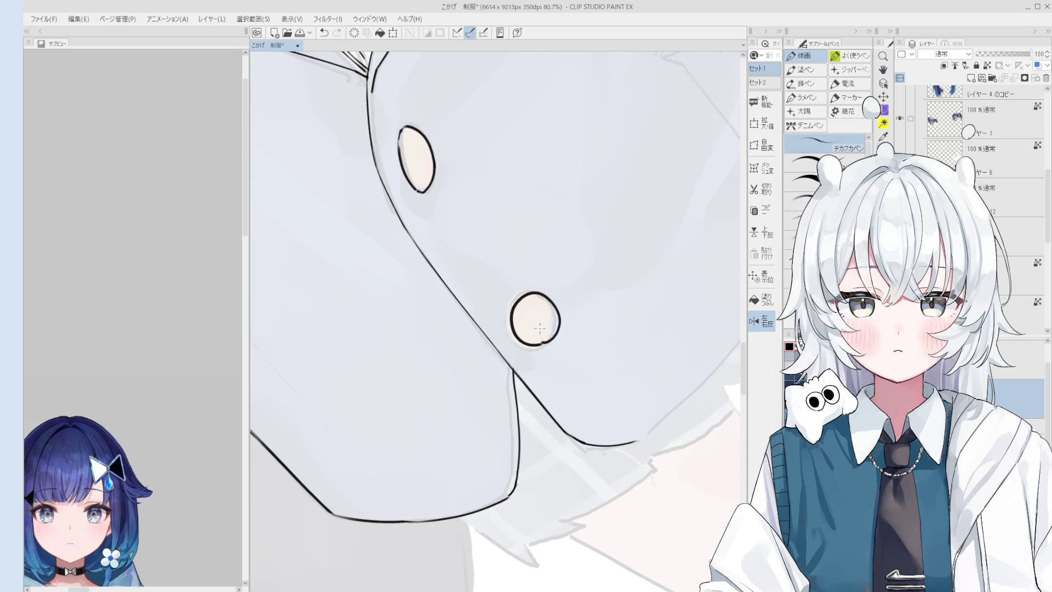
Step: Erase the stray part of the lower button's outline to tidy the ring
key(e)
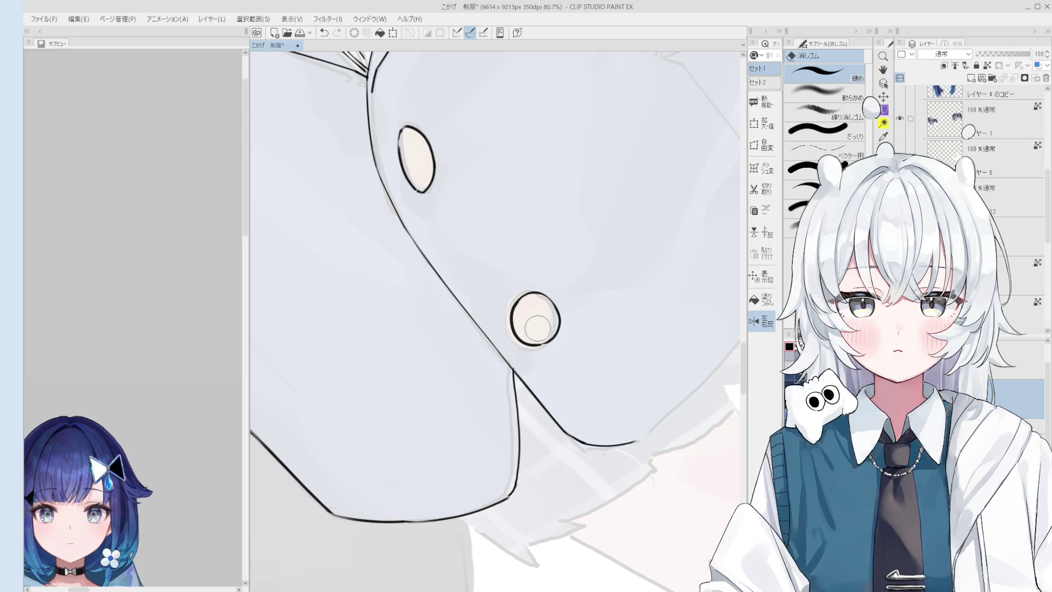
scroll(570, 327, down, 3)
scroll(570, 327, down, 2)
scroll(567, 346, up, 3)
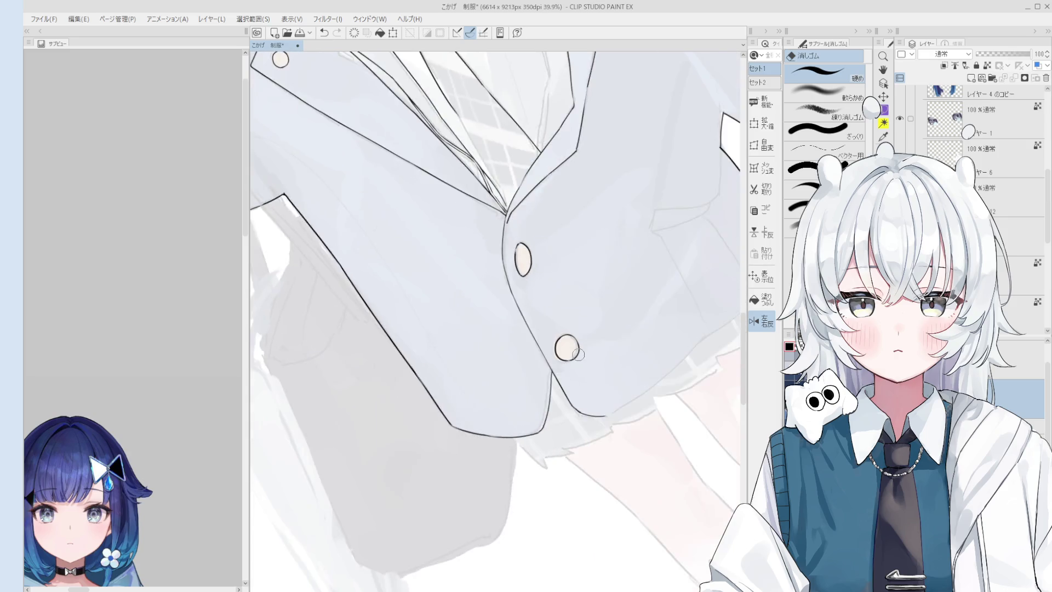
scroll(564, 357, up, 2)
scroll(564, 356, up, 3)
key(p)
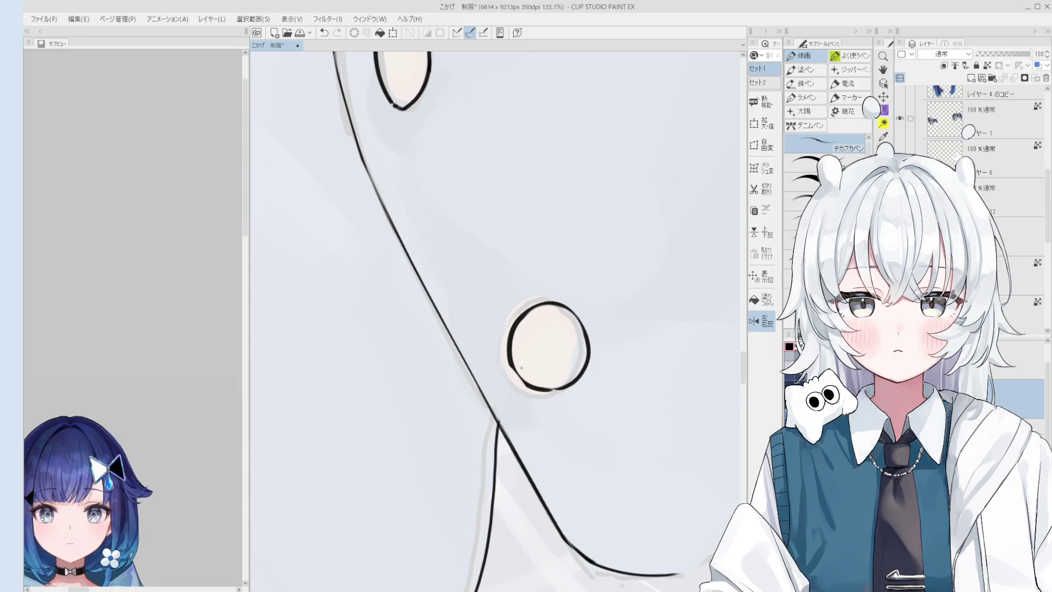
scroll(522, 374, down, 2)
scroll(521, 374, up, 4)
key(e)
mouse_move(550, 395)
mouse_down()
mouse_move(502, 380)
mouse_move(555, 394)
mouse_move(521, 376)
mouse_up()
key(p)
scroll(535, 387, down, 1)
key(e)
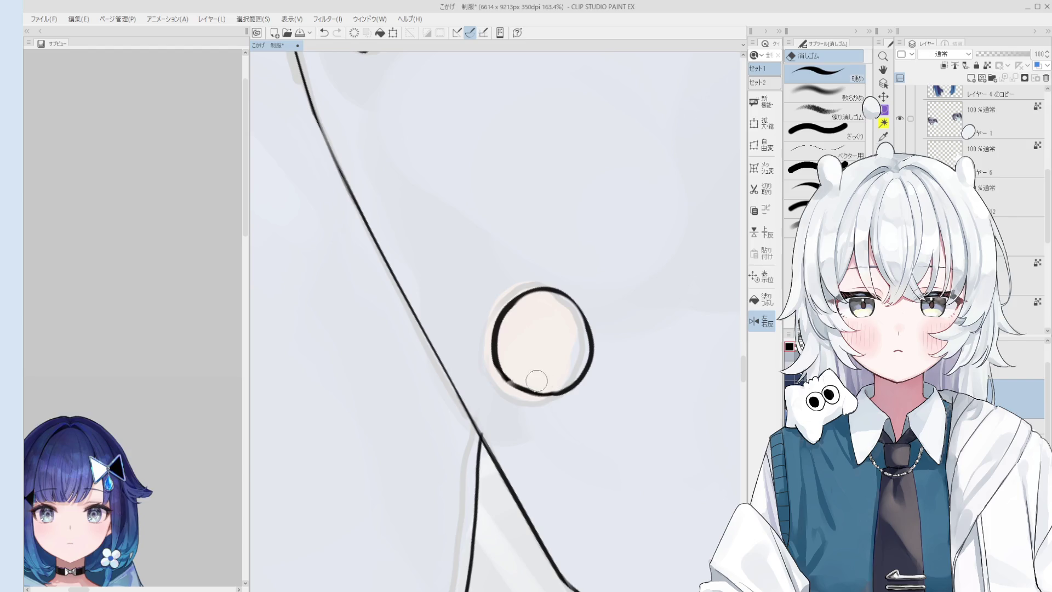
scroll(522, 376, down, 2)
key(p)
scroll(534, 383, down, 4)
Step: Thicken the left edge of the upper button outline and tilt the canvas to show both buttons
drag(524, 287, 569, 402)
scroll(570, 401, up, 2)
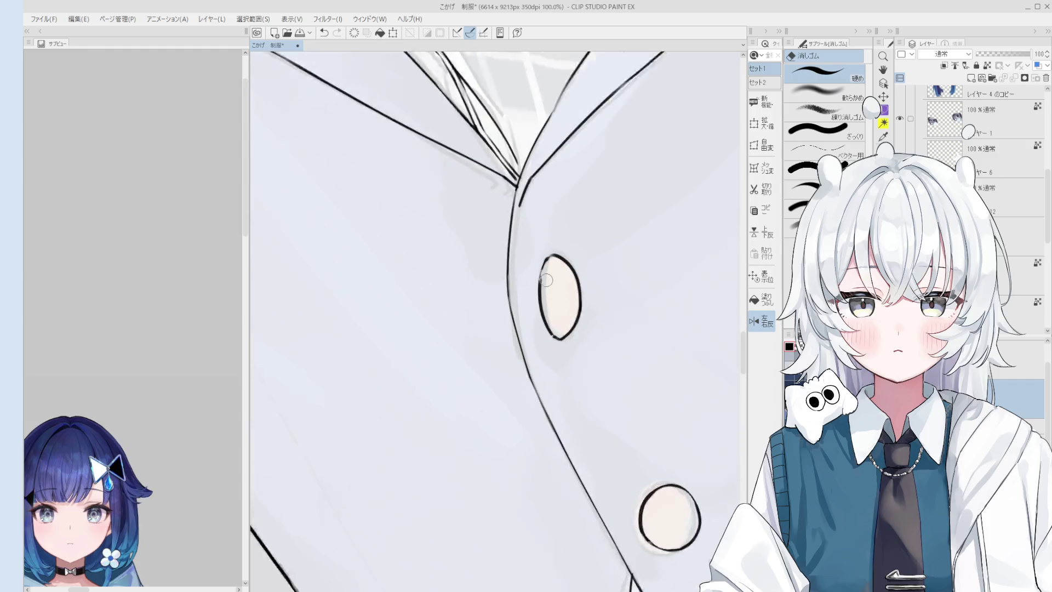
scroll(535, 329, up, 2)
key(p)
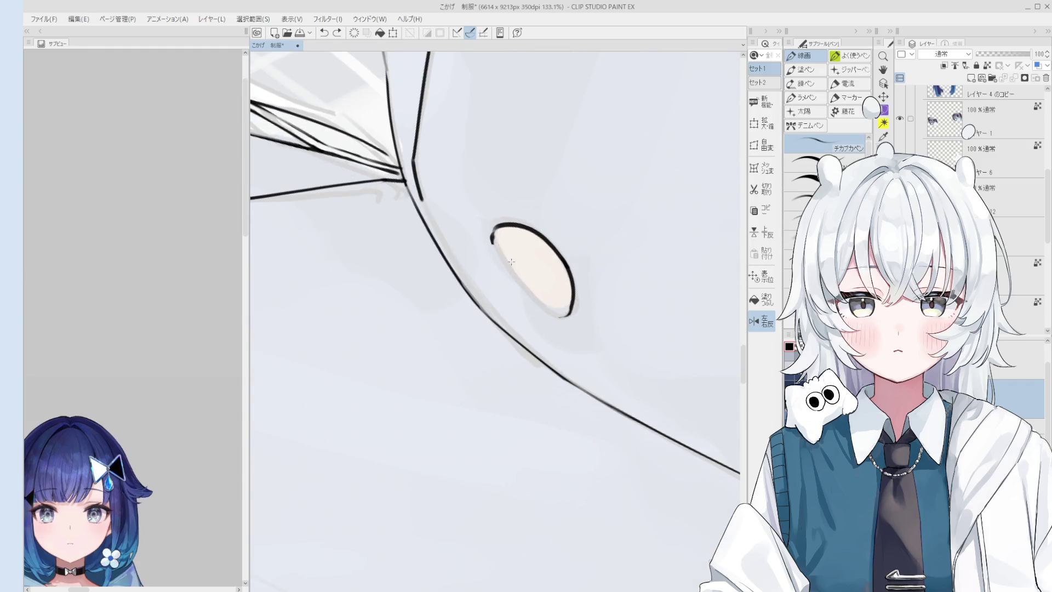
scroll(504, 256, down, 1)
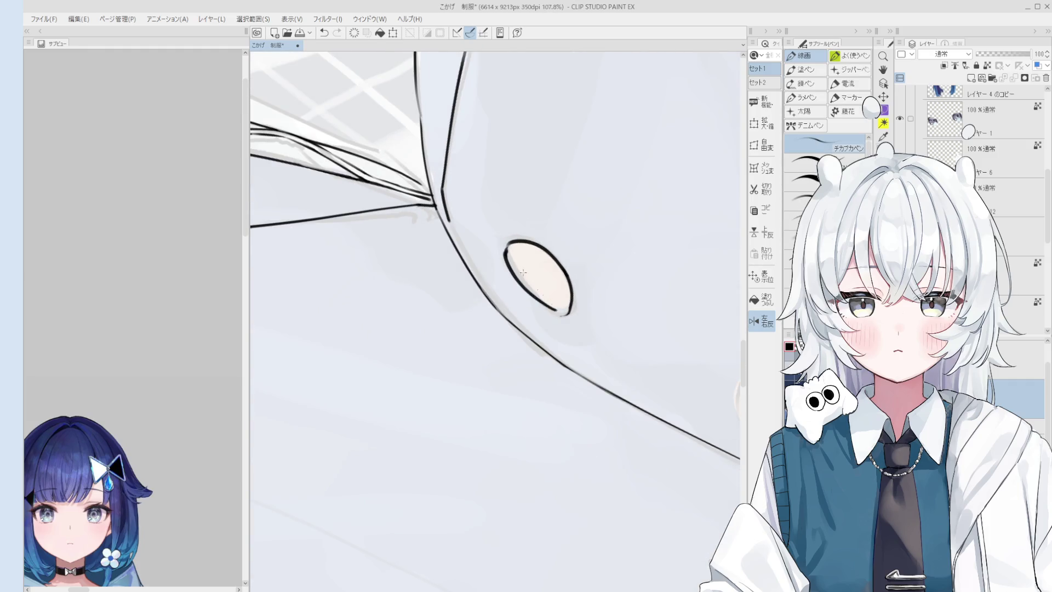
drag(505, 251, 554, 310)
key(e)
key(p)
scroll(634, 296, down, 3)
scroll(633, 296, down, 3)
scroll(634, 296, down, 3)
scroll(634, 296, down, 2)
drag(634, 296, 589, 318)
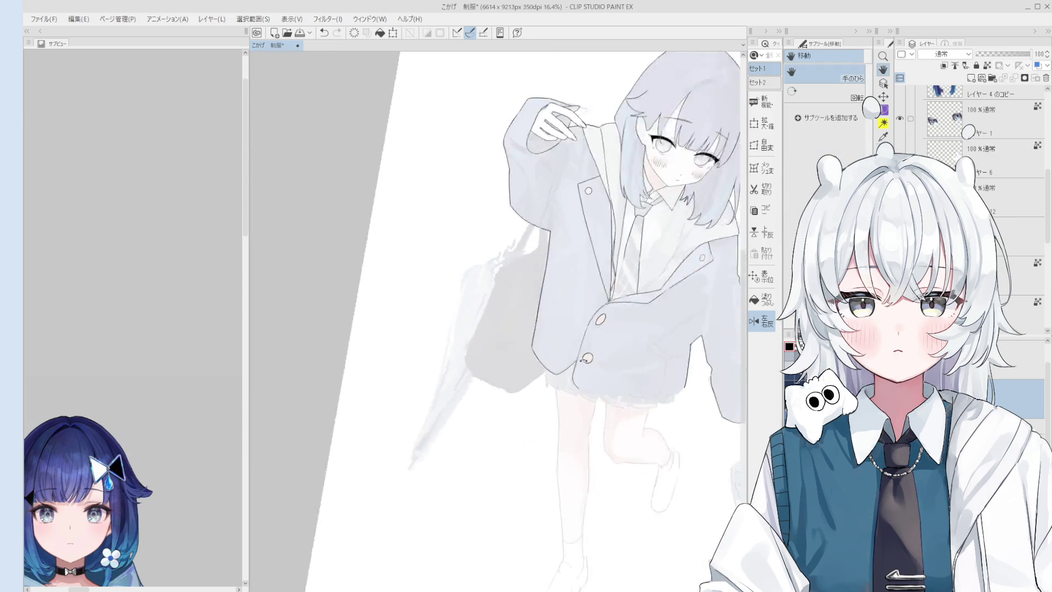
scroll(589, 317, up, 3)
key(e)
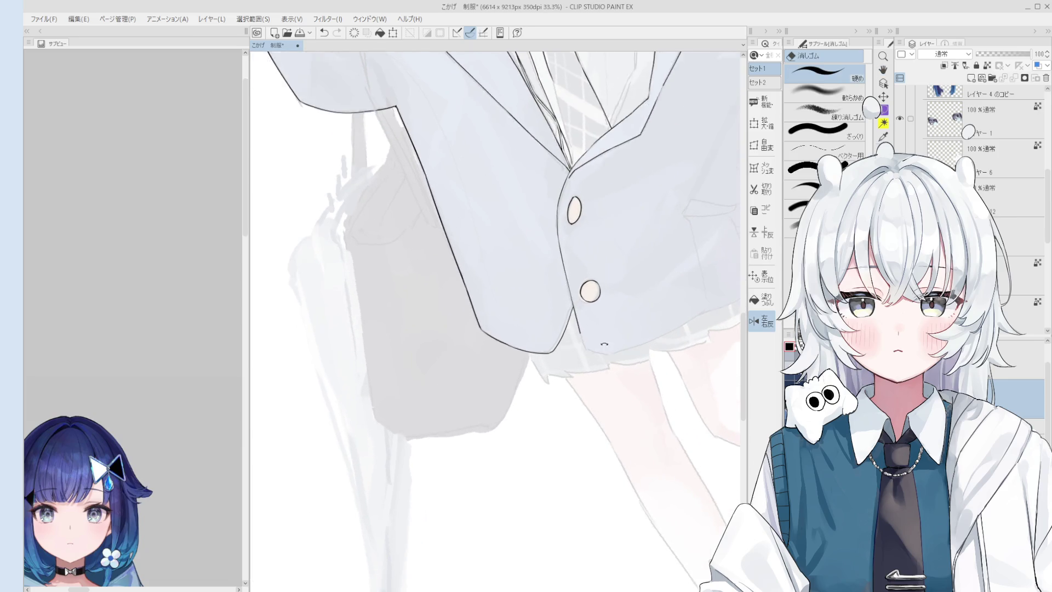
scroll(602, 340, up, 1)
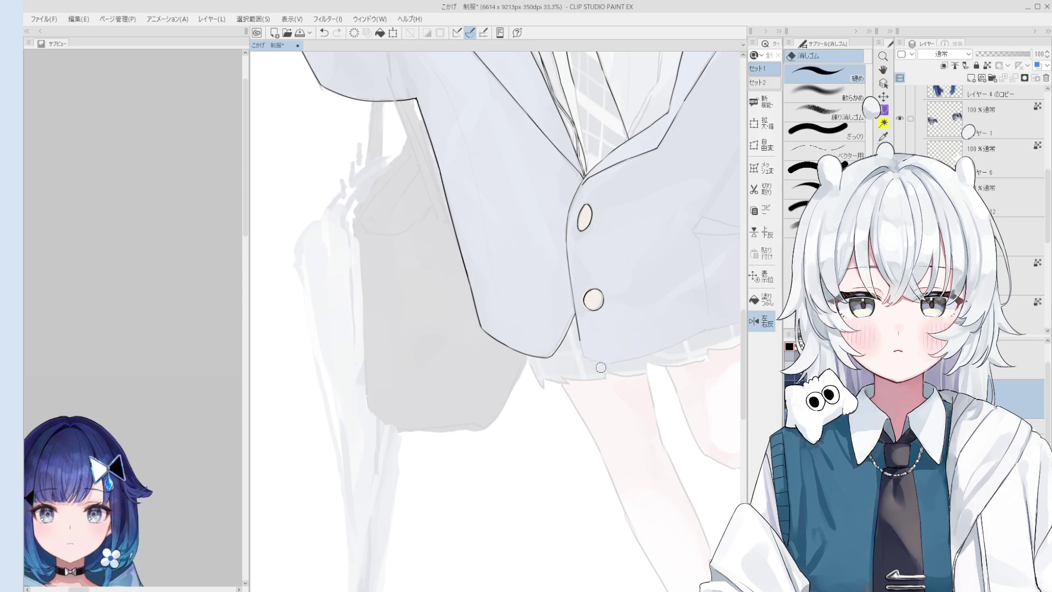
Step: Extend and tidy the black outline at the blazer hem, alternating pen and eraser
key(p)
scroll(580, 298, up, 5)
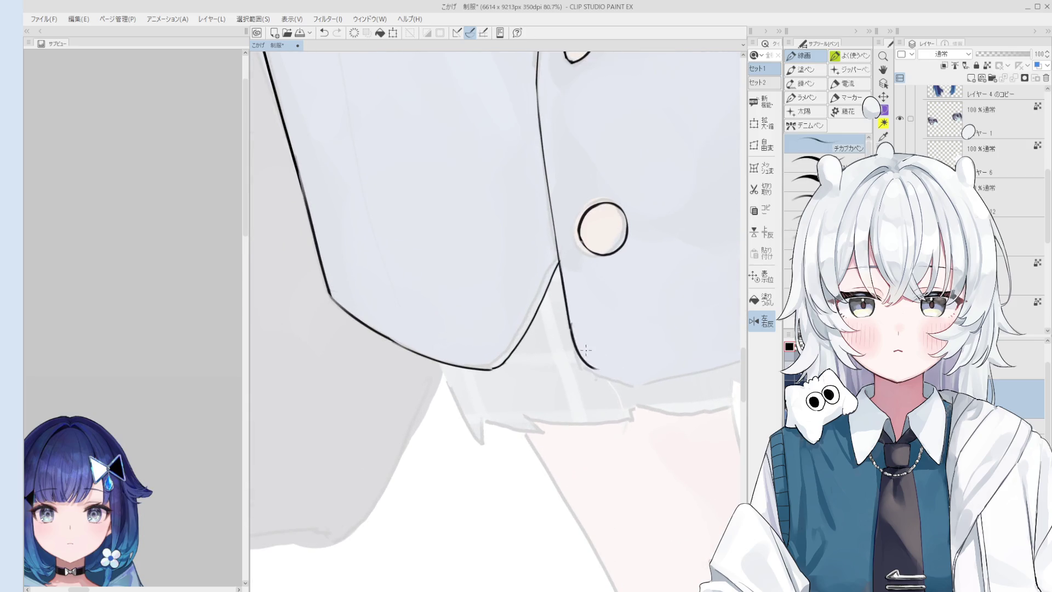
scroll(589, 351, down, 2)
scroll(559, 379, down, 1)
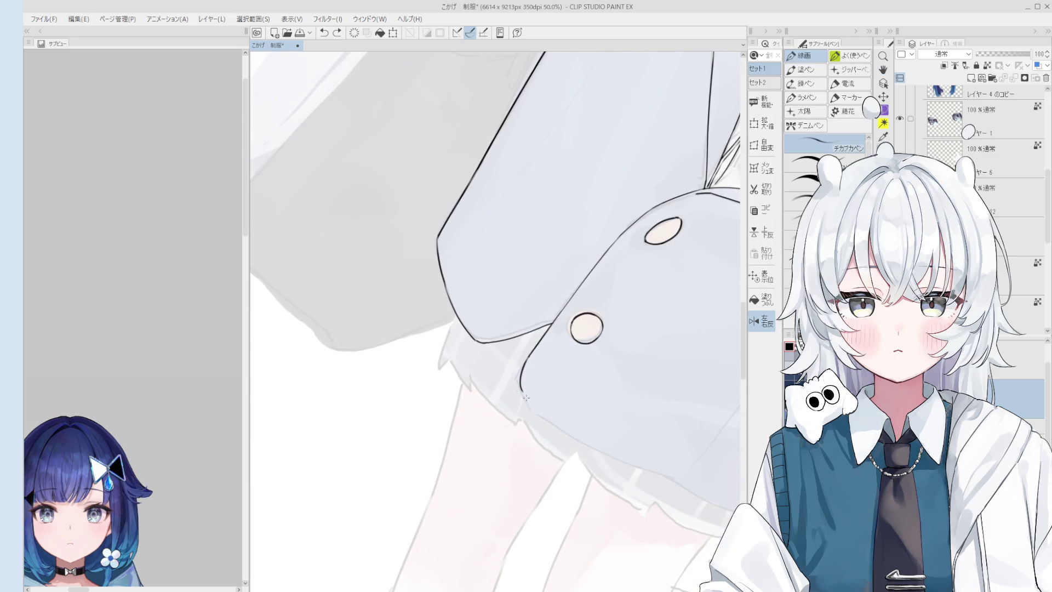
mouse_move(523, 393)
mouse_down()
mouse_move(534, 405)
mouse_move(552, 371)
mouse_up()
scroll(535, 405, down, 2)
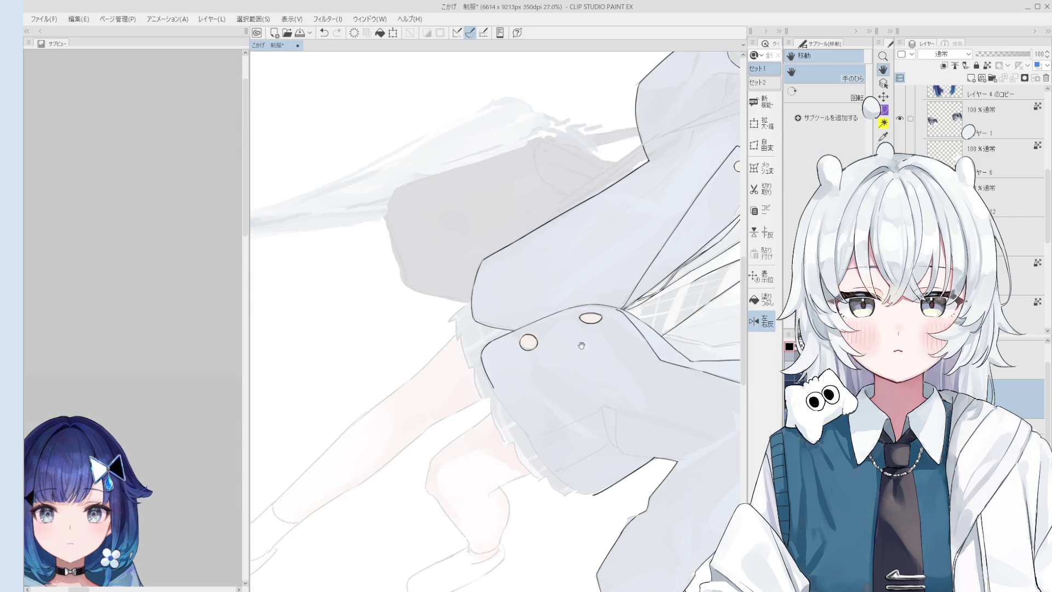
key(e)
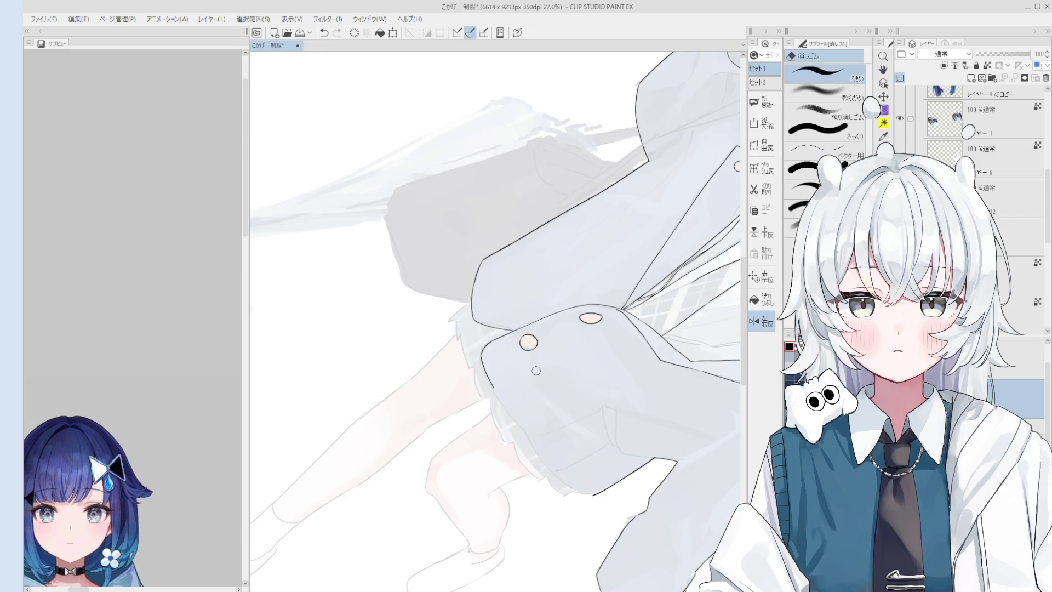
scroll(488, 368, up, 2)
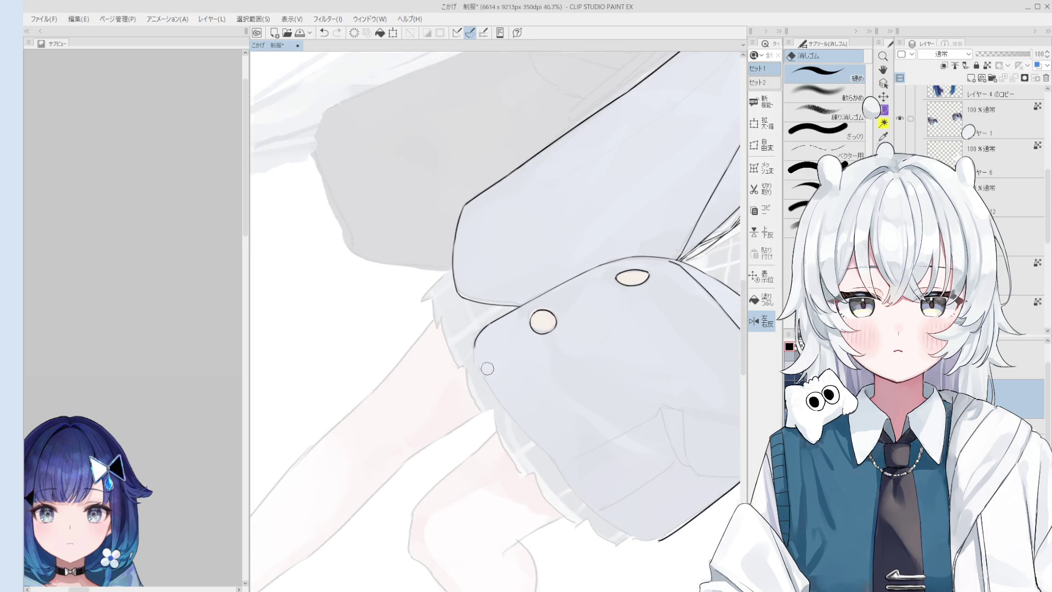
key(p)
scroll(478, 358, up, 1)
scroll(479, 356, up, 2)
key(e)
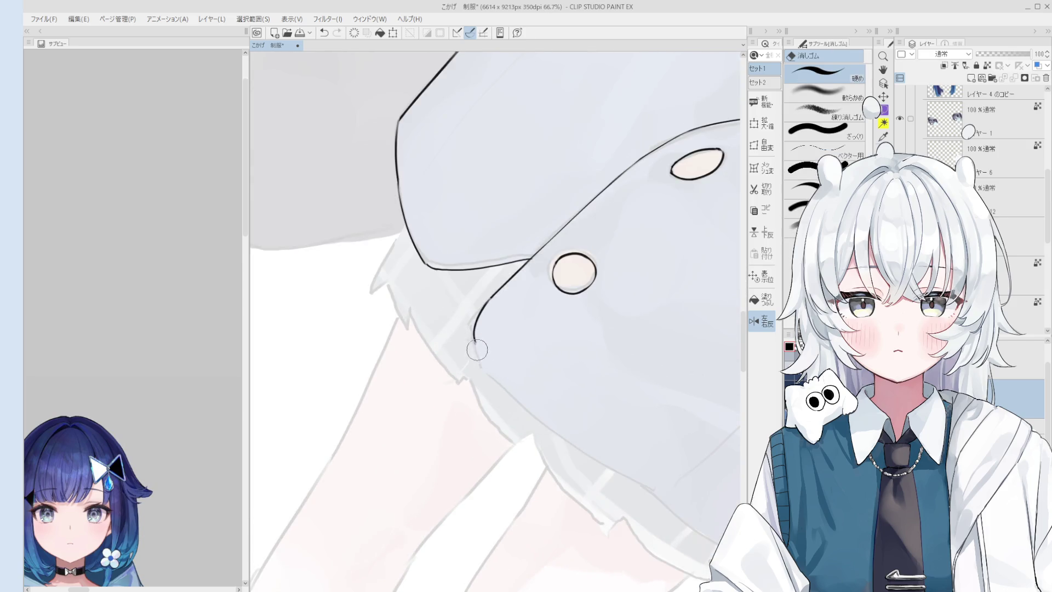
key(p)
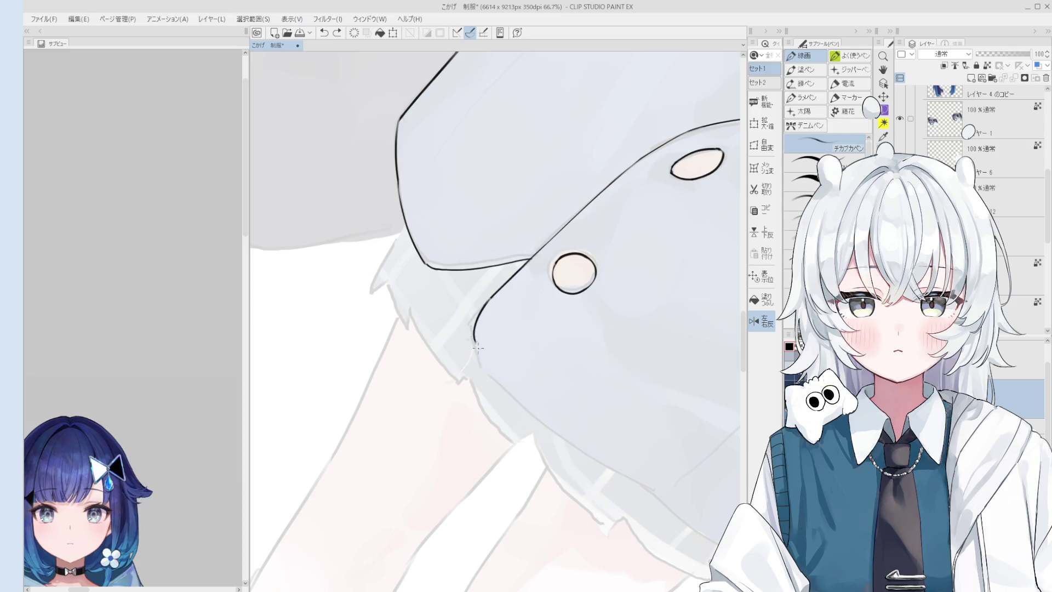
scroll(529, 415, down, 2)
scroll(528, 415, down, 1)
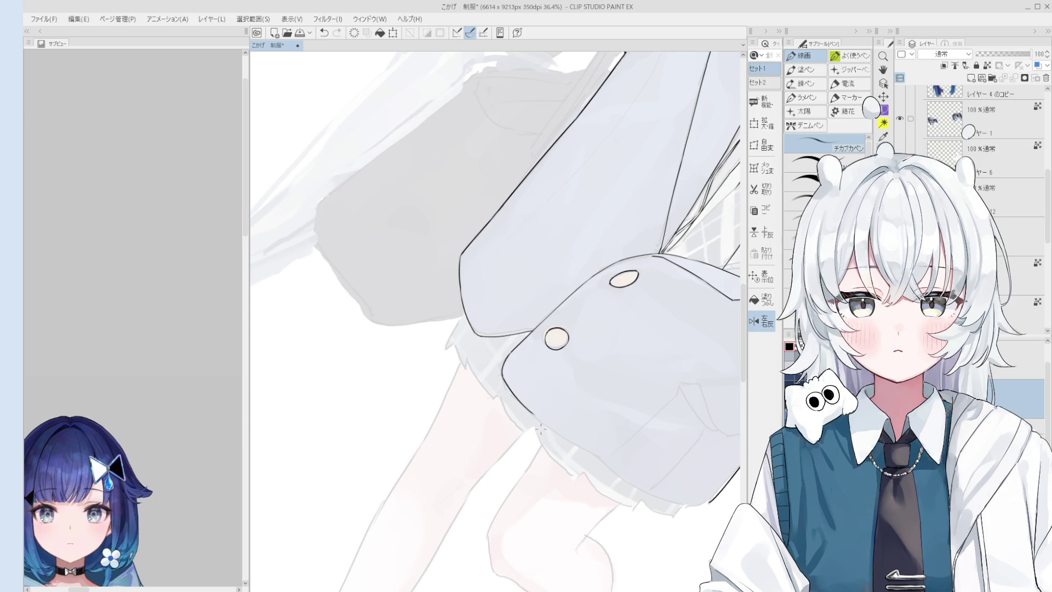
key(e)
scroll(564, 419, up, 1)
scroll(558, 411, up, 1)
scroll(542, 402, up, 1)
scroll(517, 386, up, 1)
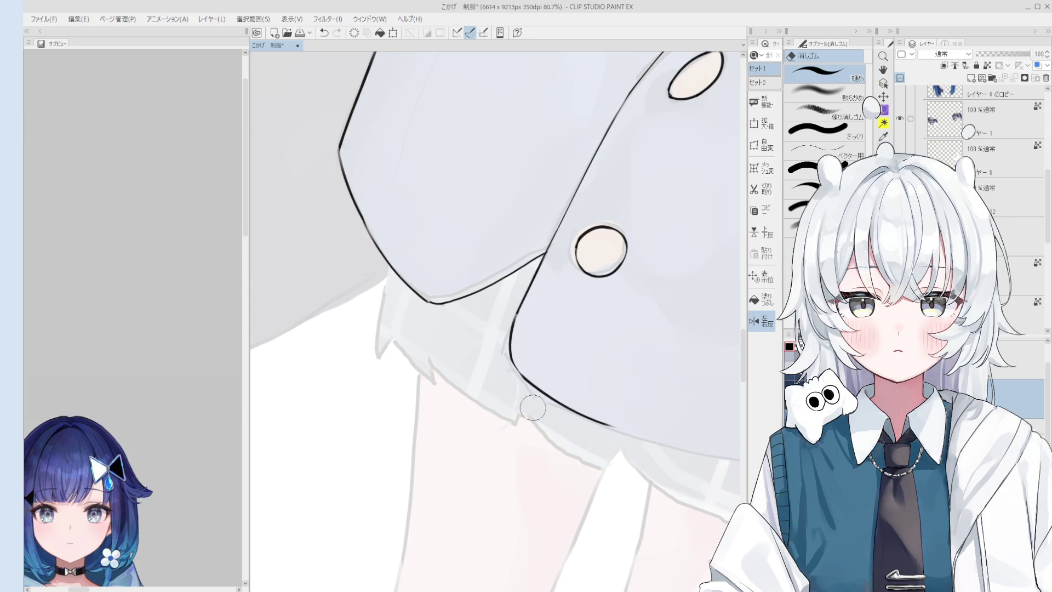
scroll(518, 386, up, 1)
Step: Refine the outline around the lower button area with short pen and eraser passes
mouse_move(620, 309)
mouse_down()
mouse_move(515, 291)
mouse_move(562, 348)
mouse_up()
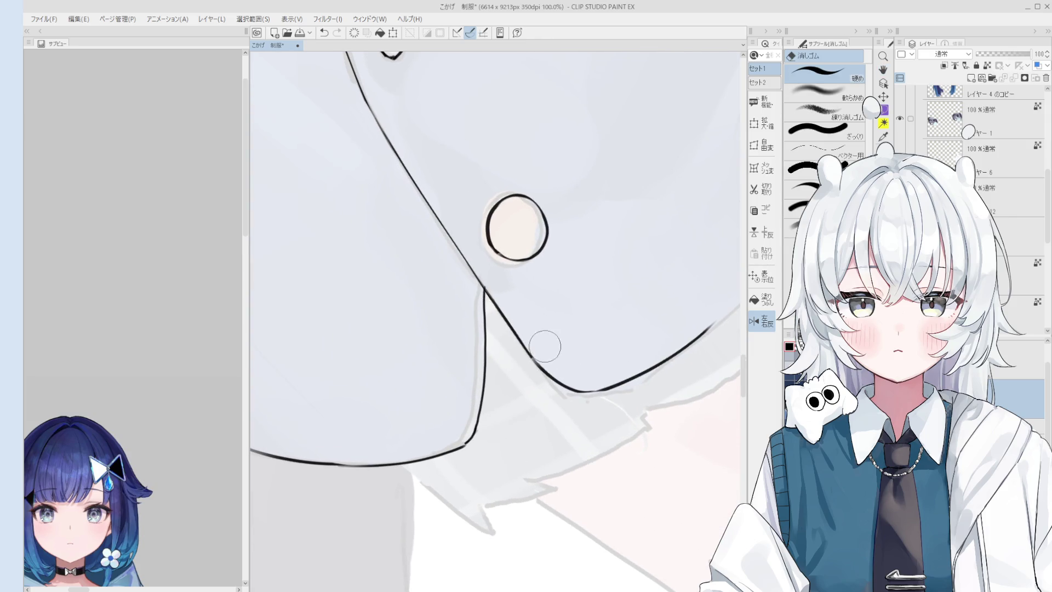
key(p)
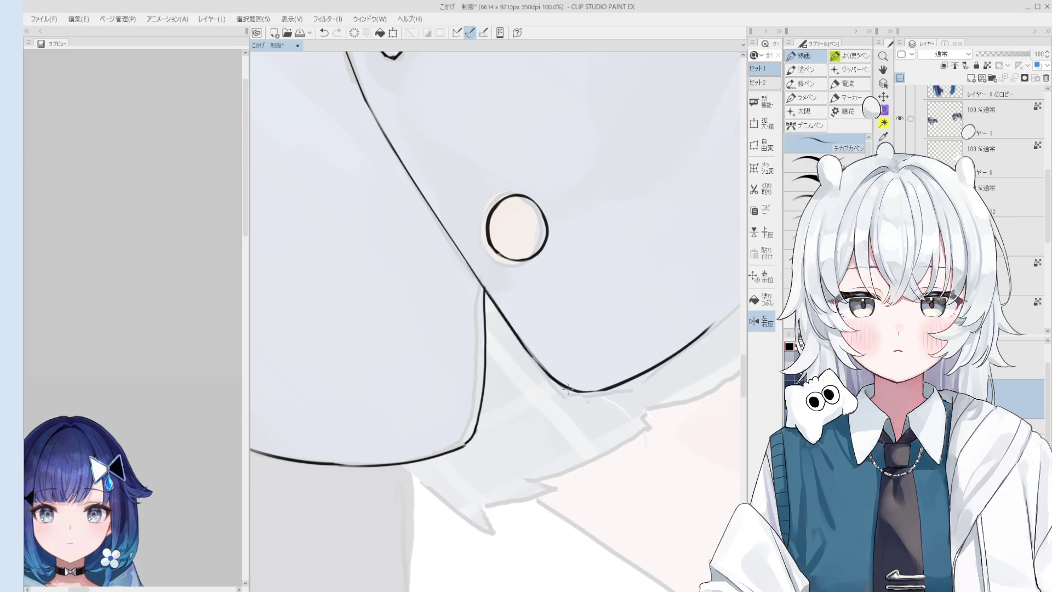
scroll(538, 372, down, 3)
scroll(547, 366, up, 1)
scroll(534, 354, up, 1)
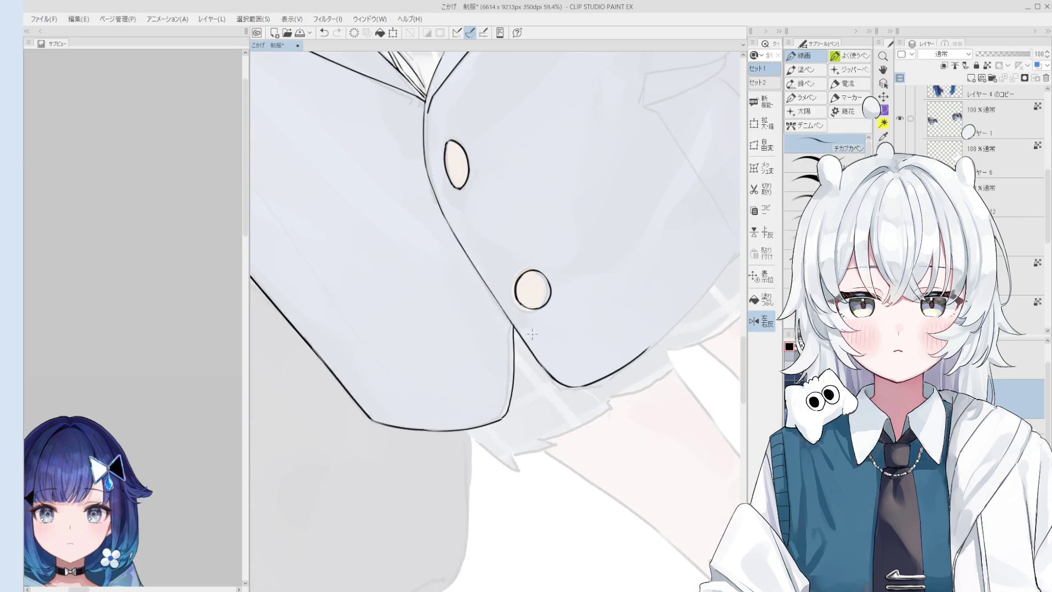
key(e)
scroll(513, 326, up, 2)
key(p)
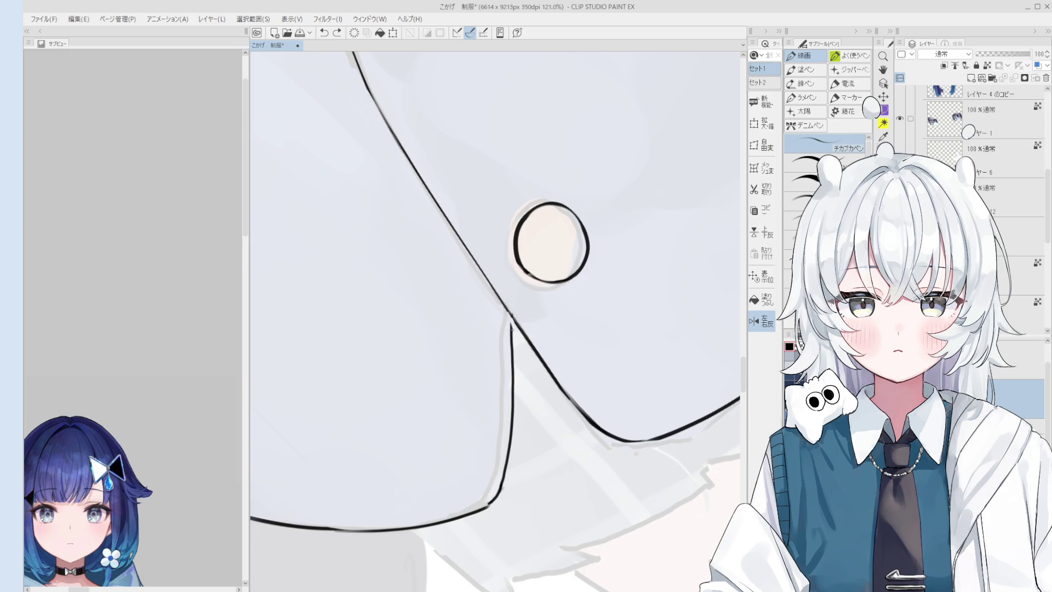
scroll(509, 313, down, 1)
key(e)
scroll(513, 313, up, 2)
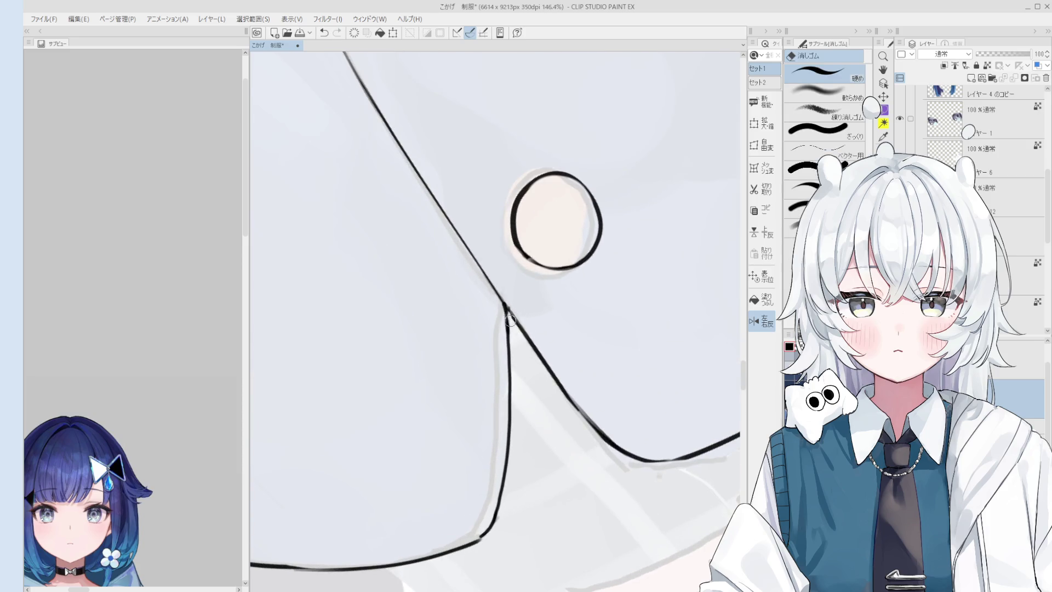
key(p)
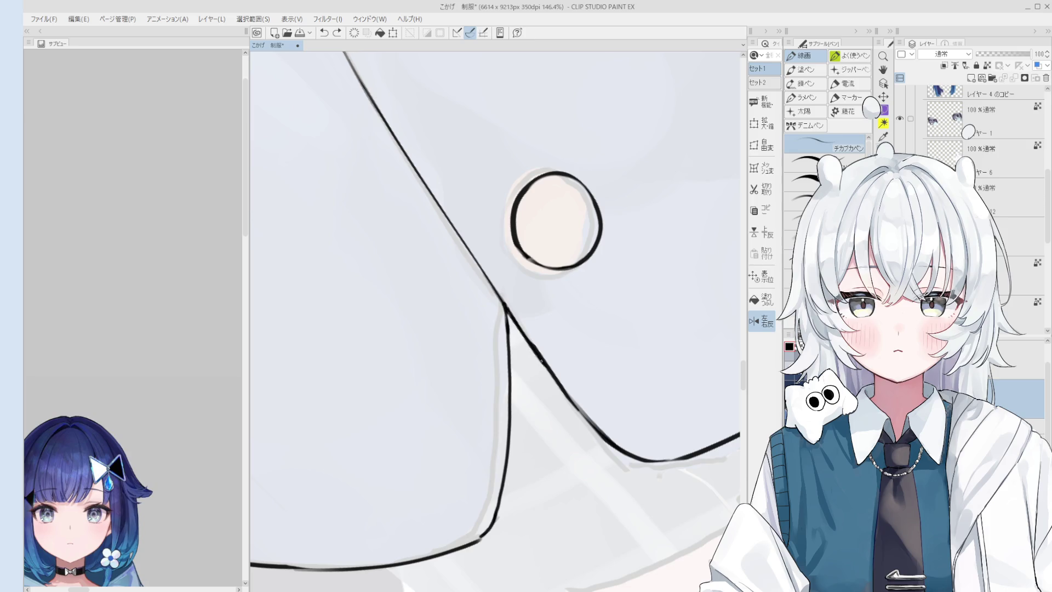
scroll(528, 346, down, 1)
scroll(528, 346, down, 3)
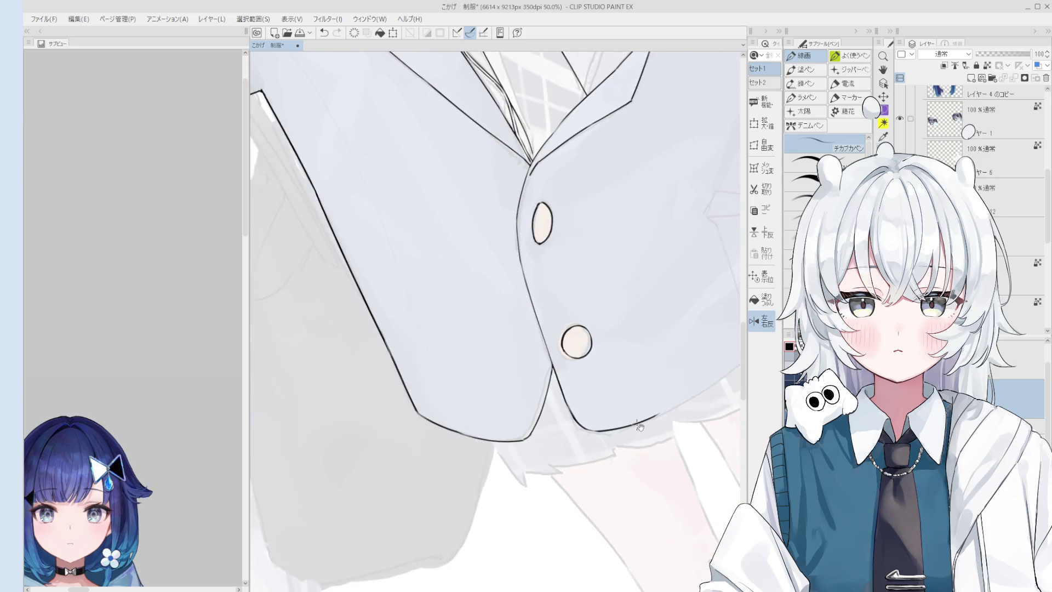
Step: Wrap the bold outline around the blazer's rounded lower front corner on a rotated canvas
drag(671, 398, 445, 374)
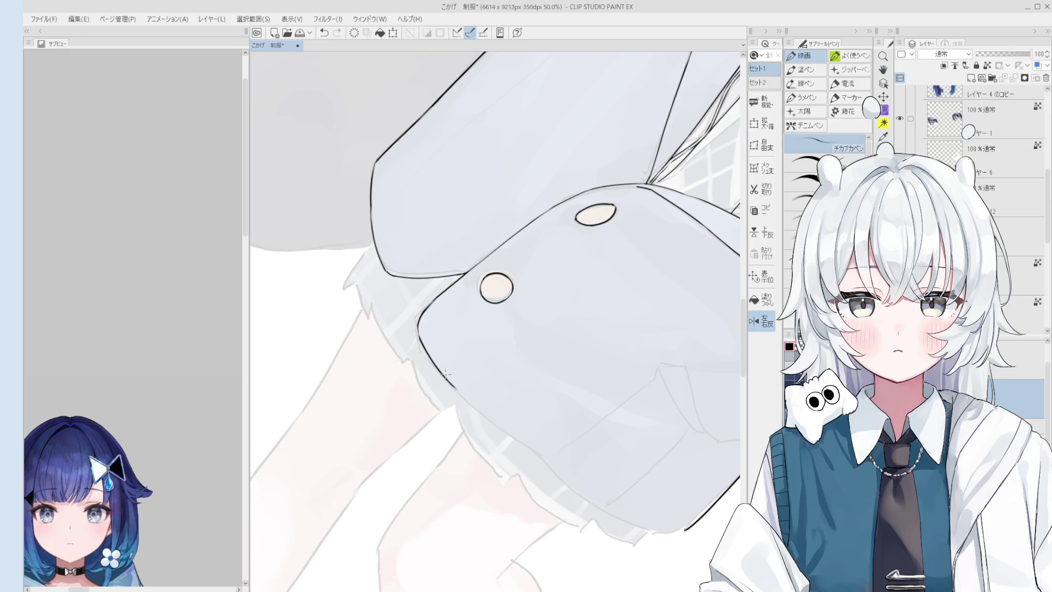
drag(458, 389, 537, 451)
key(e)
scroll(445, 367, up, 2)
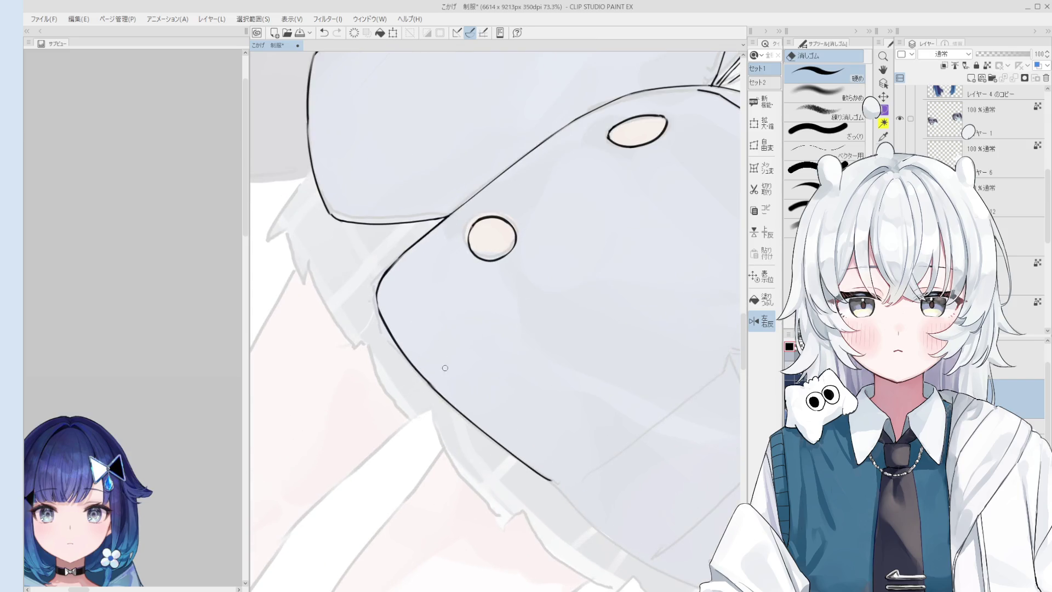
scroll(444, 386, up, 2)
key(p)
scroll(366, 335, down, 1)
scroll(512, 443, down, 1)
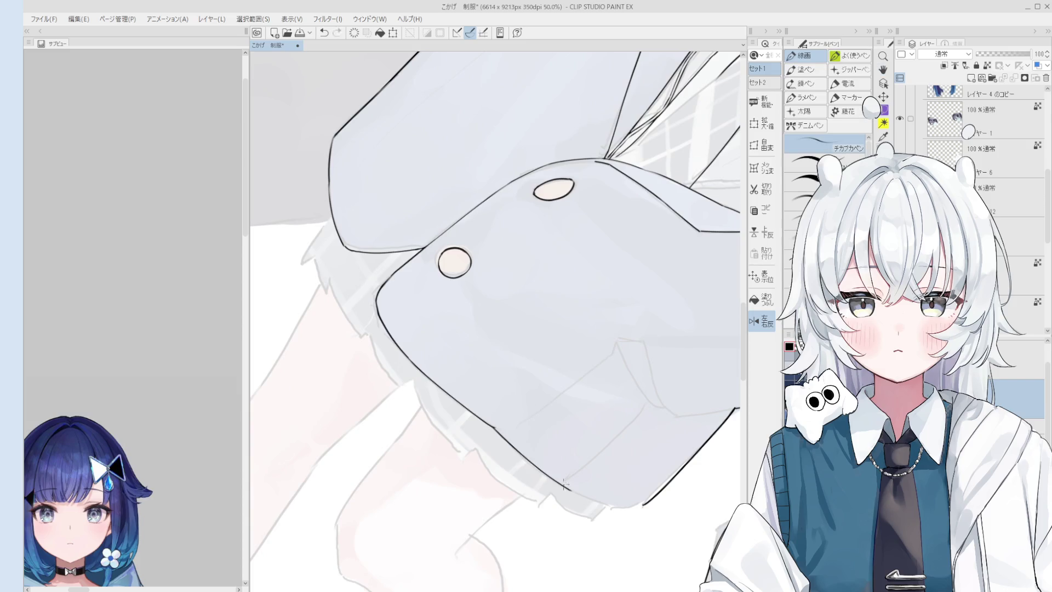
key(e)
scroll(502, 429, down, 1)
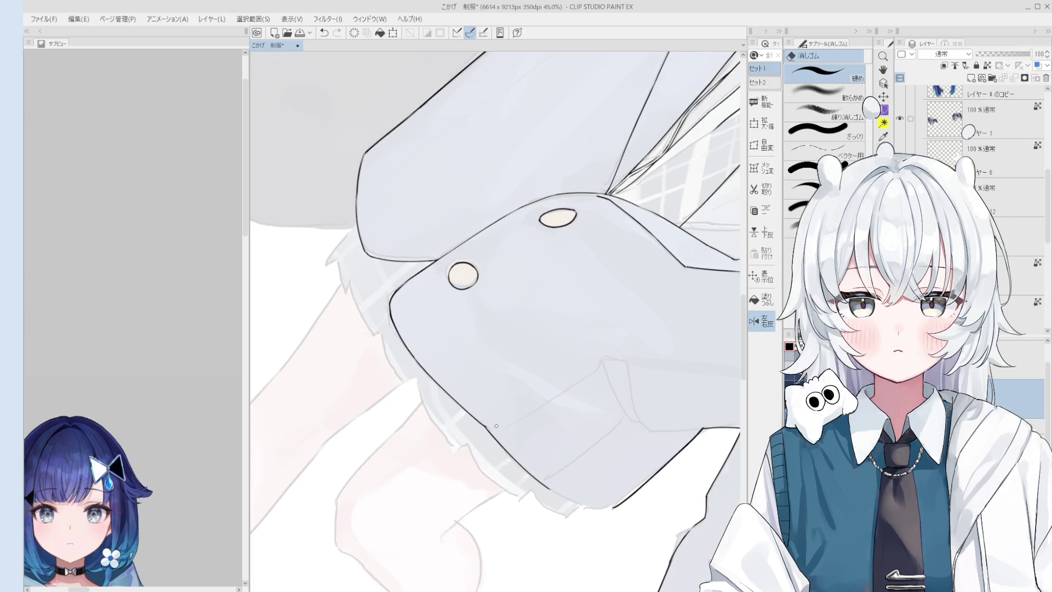
scroll(496, 426, up, 2)
scroll(576, 486, up, 2)
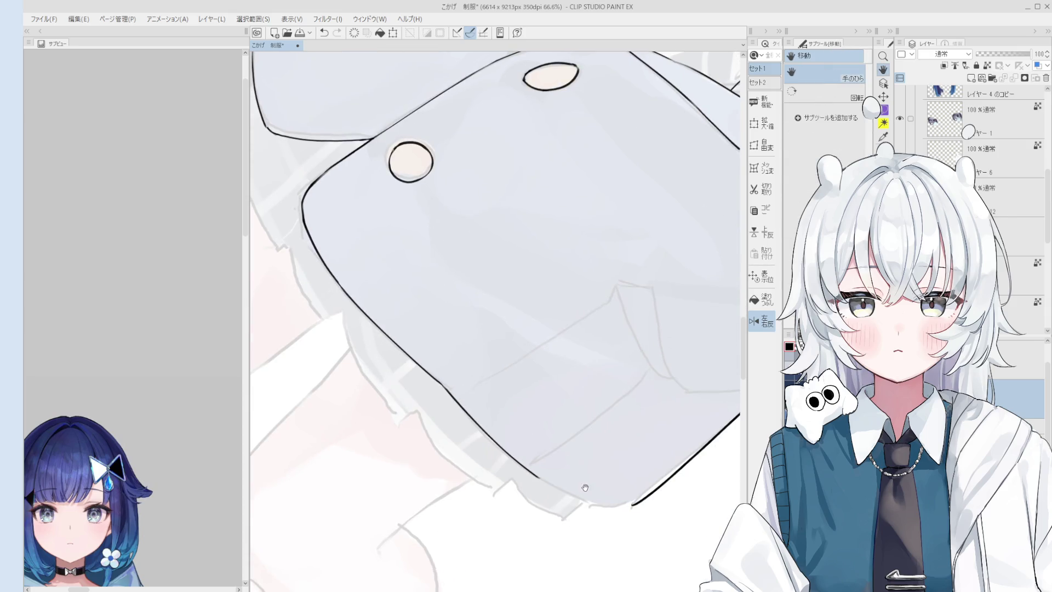
scroll(555, 486, up, 2)
Step: Bridge the gap in the blazer's side outline so the edge joins the lower corner
key(p)
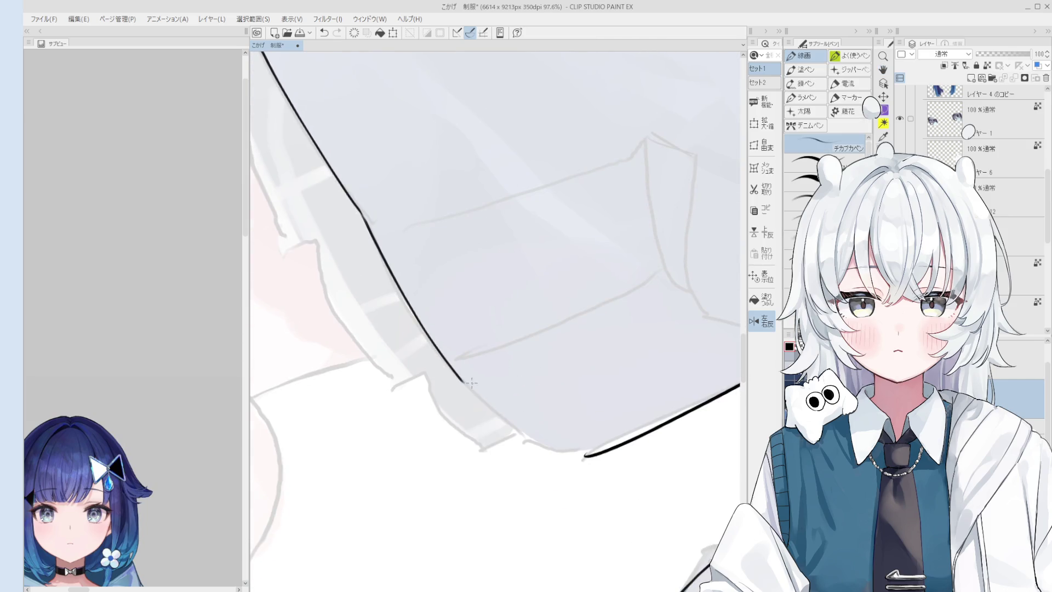
scroll(531, 433, down, 2)
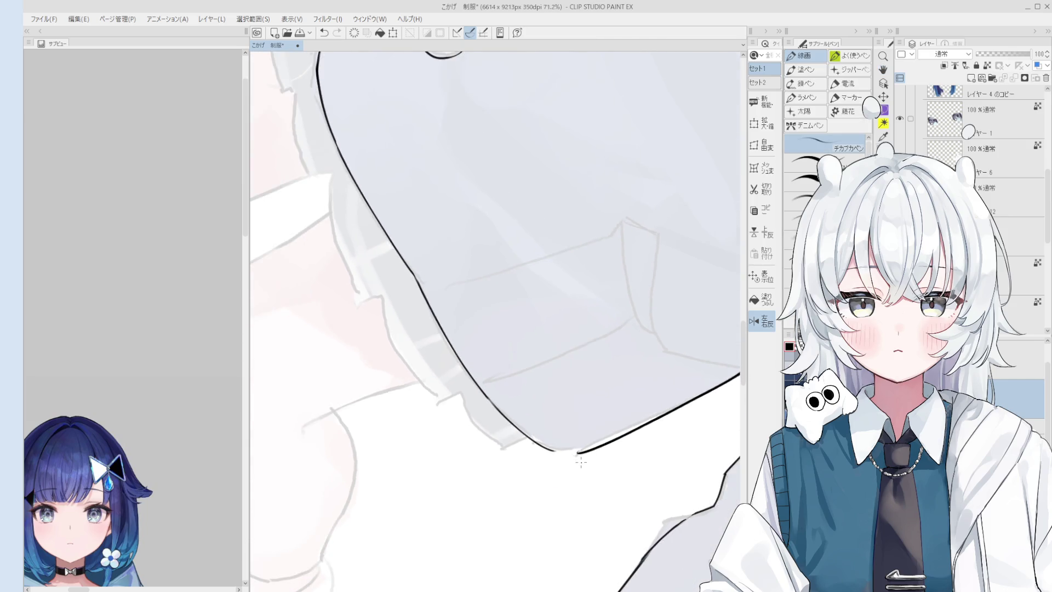
drag(531, 432, 619, 403)
scroll(619, 402, up, 2)
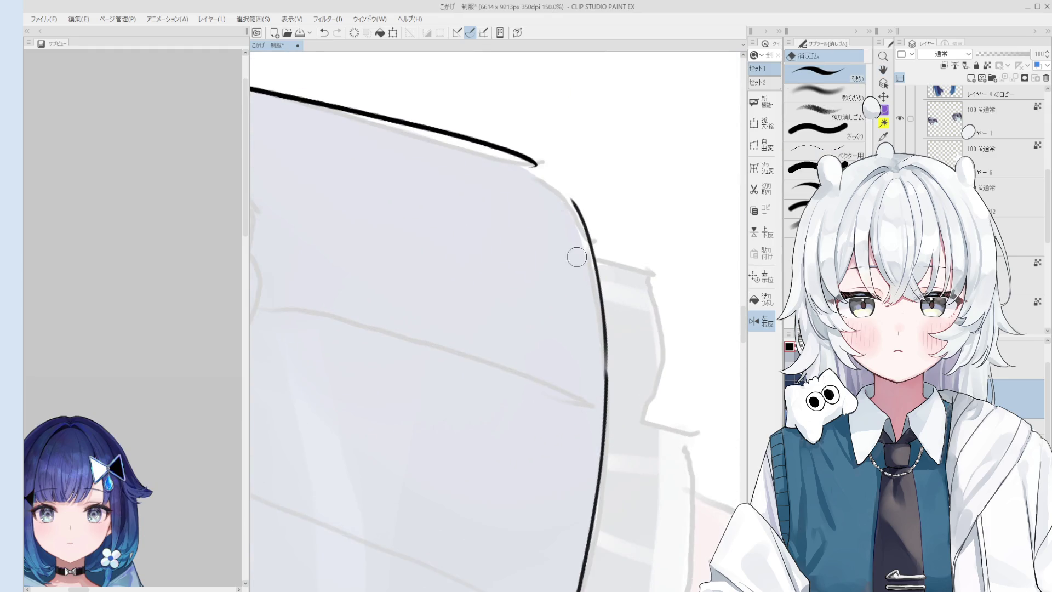
scroll(622, 220, up, 2)
scroll(622, 221, down, 1)
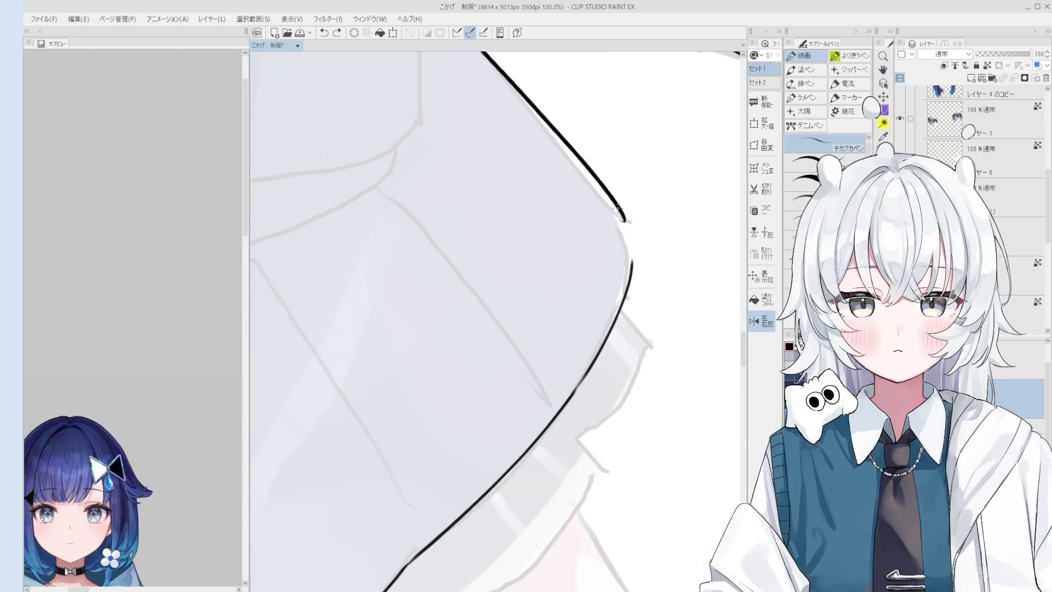
key(ctrl+z)
drag(623, 215, 631, 267)
key(ctrl+z)
scroll(631, 265, down, 1)
key(e)
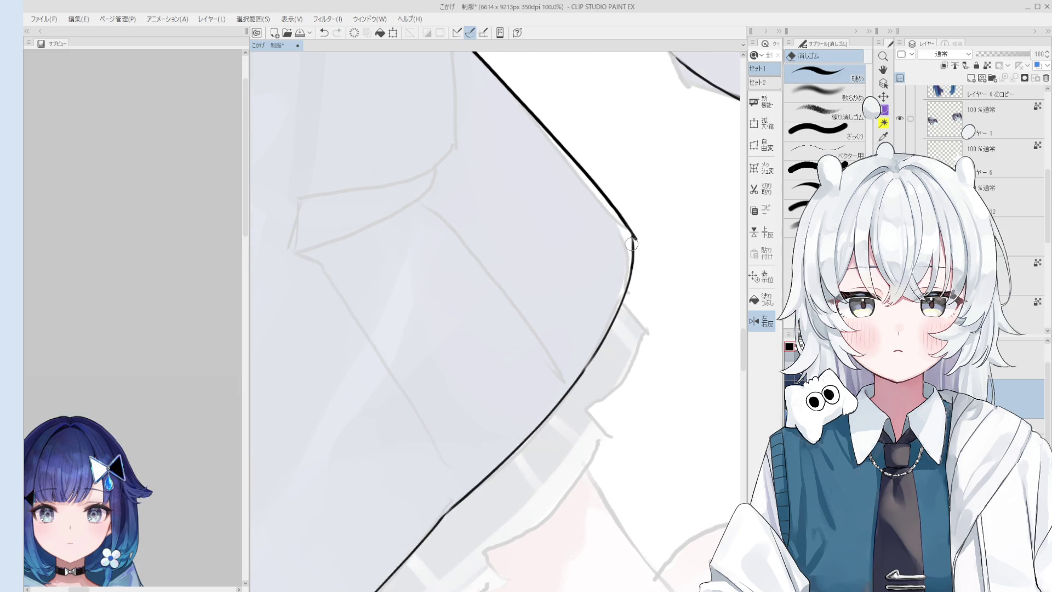
scroll(649, 244, down, 4)
scroll(650, 244, down, 2)
mouse_move(650, 244)
mouse_down()
mouse_move(623, 293)
mouse_move(623, 275)
mouse_up()
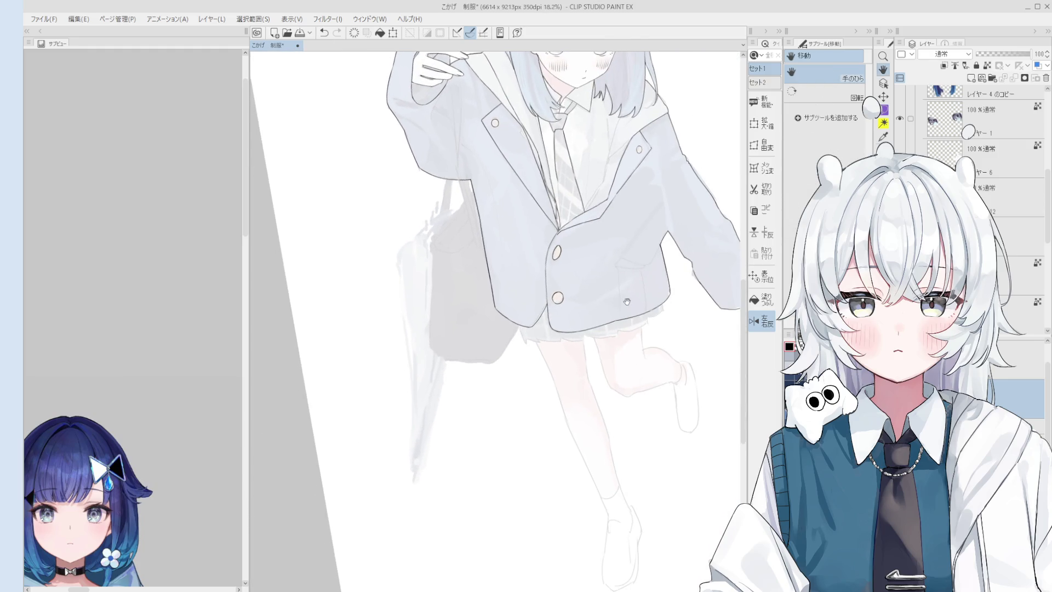
Step: Undo the pointed stroke below the jacket corner and redraw the short lines there
key(p)
scroll(498, 330, up, 2)
key(ctrl+z)
mouse_move(493, 327)
mouse_down()
mouse_move(503, 344)
mouse_move(537, 346)
mouse_move(497, 337)
mouse_move(513, 350)
mouse_up()
key(e)
scroll(535, 348, up, 2)
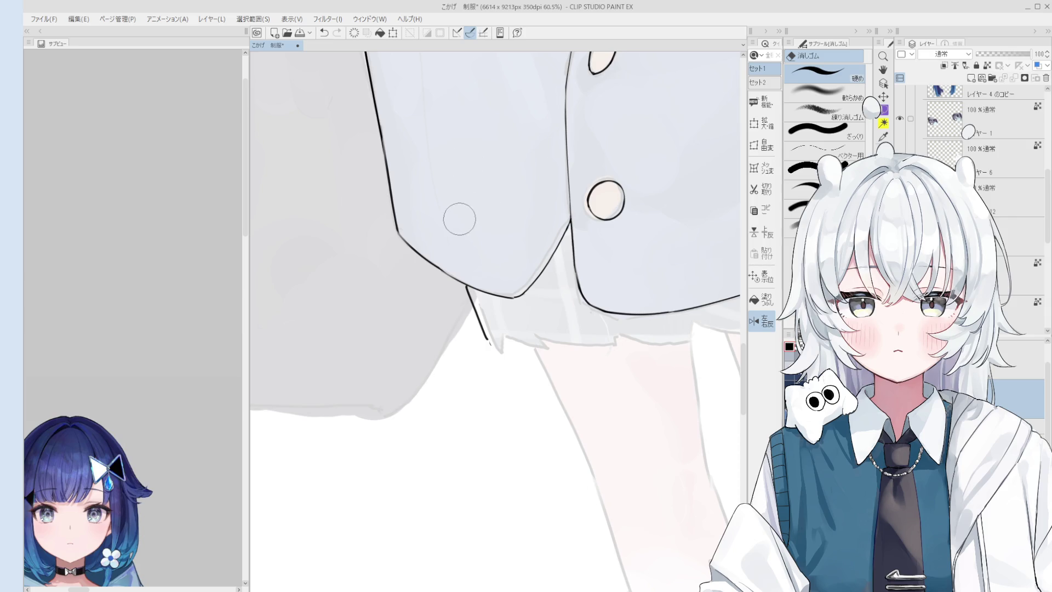
Step: Erase the short line below the jacket hem and redraw short hem strokes around the notch
drag(485, 345, 465, 294)
key(p)
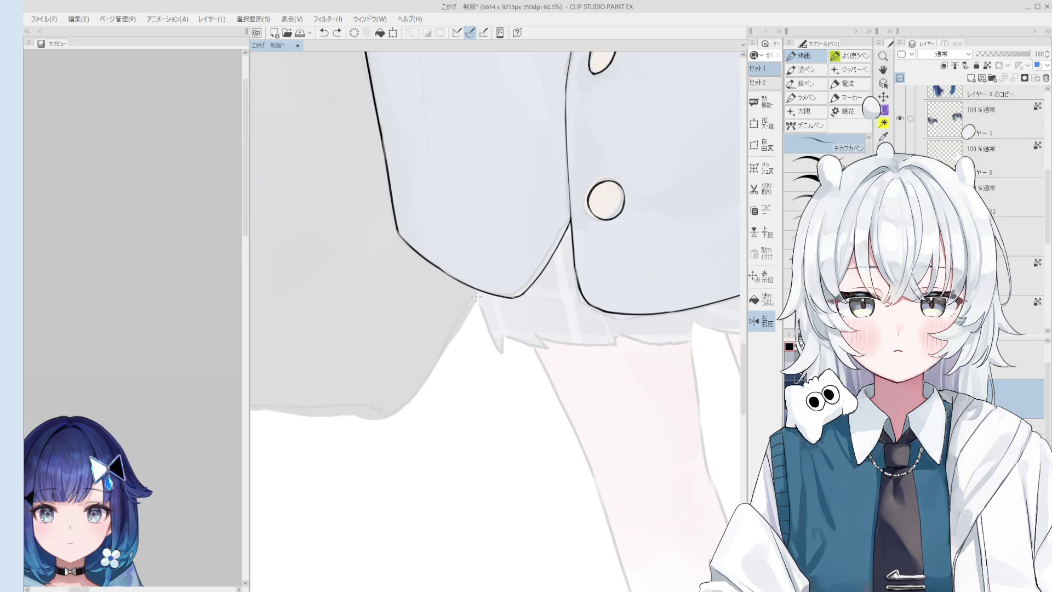
scroll(474, 300, down, 1)
drag(479, 299, 497, 330)
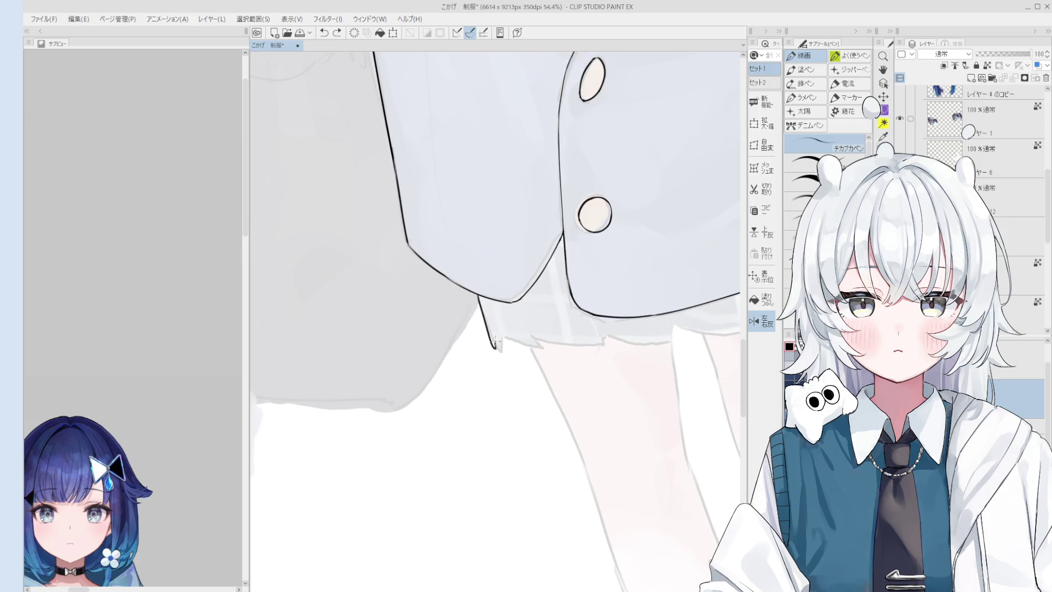
scroll(497, 341, down, 1)
scroll(510, 342, up, 3)
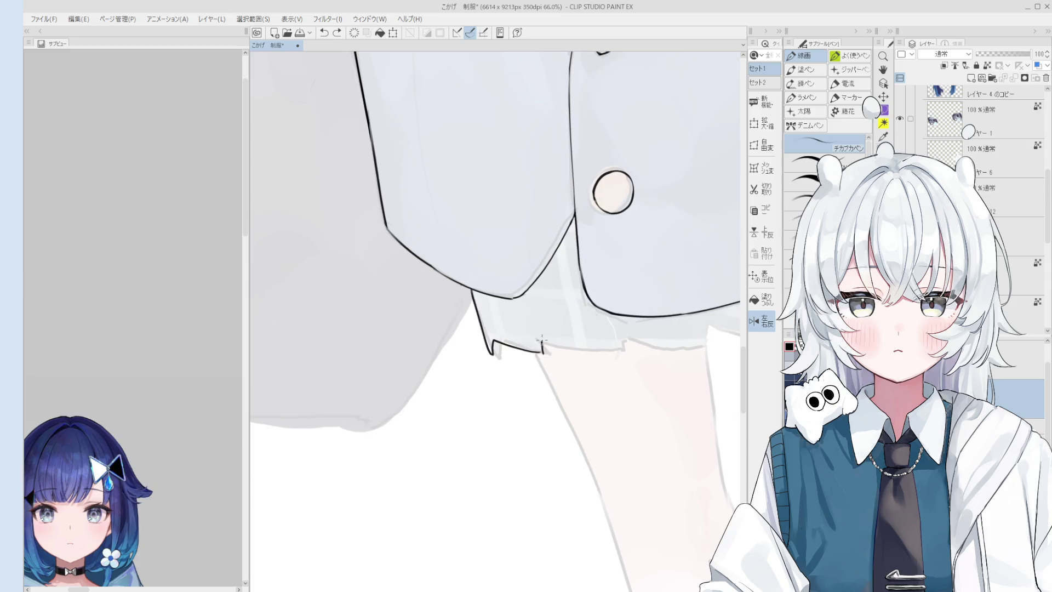
scroll(540, 341, down, 3)
drag(540, 341, 587, 345)
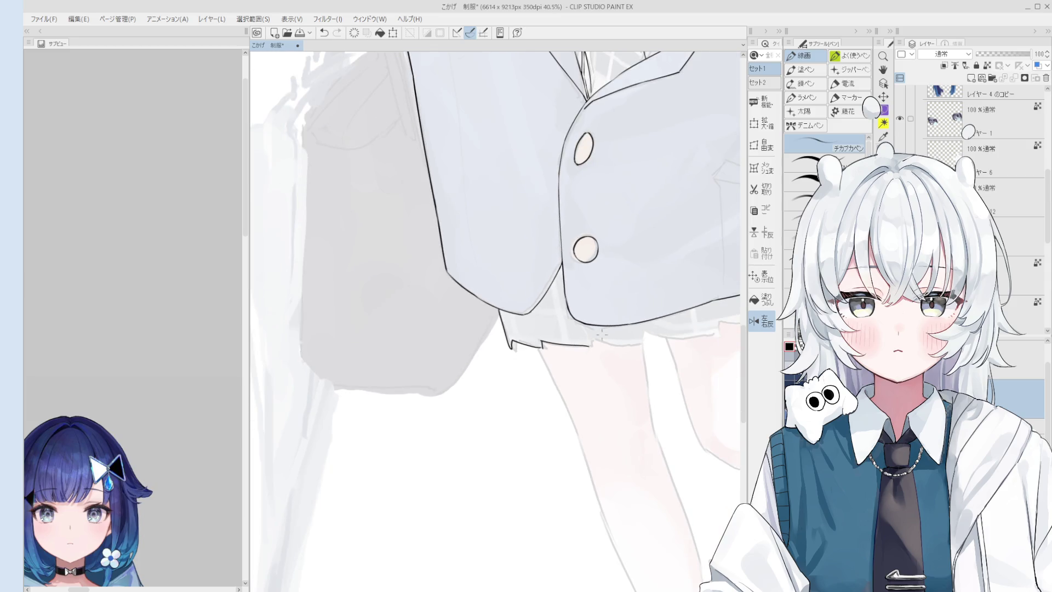
scroll(587, 345, up, 3)
scroll(587, 346, down, 3)
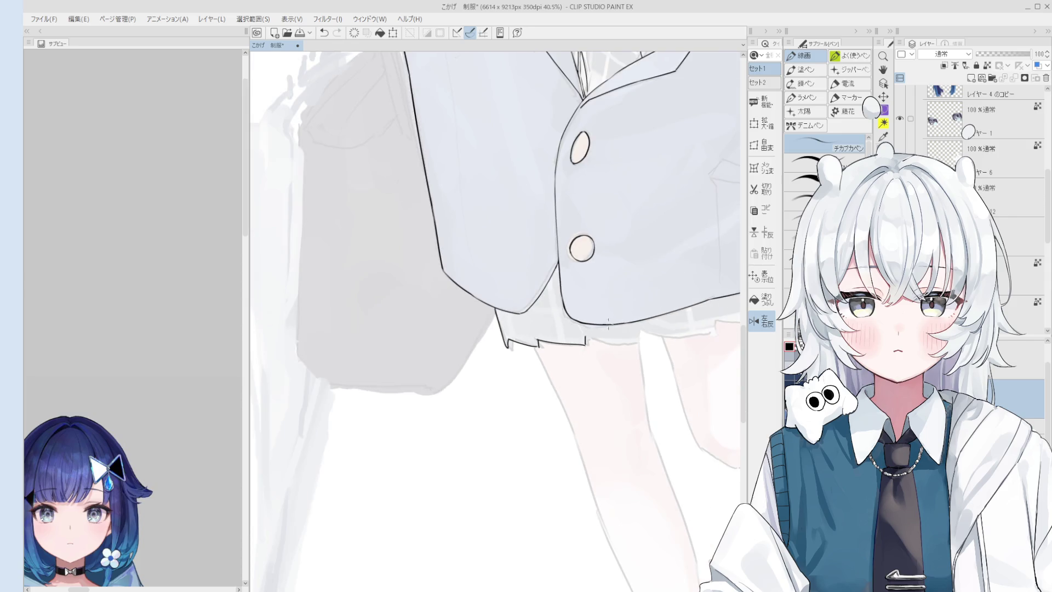
Step: Erase the small tick and the overshooting tip of the skirt hem line
key(e)
scroll(507, 306, up, 3)
drag(506, 305, 503, 300)
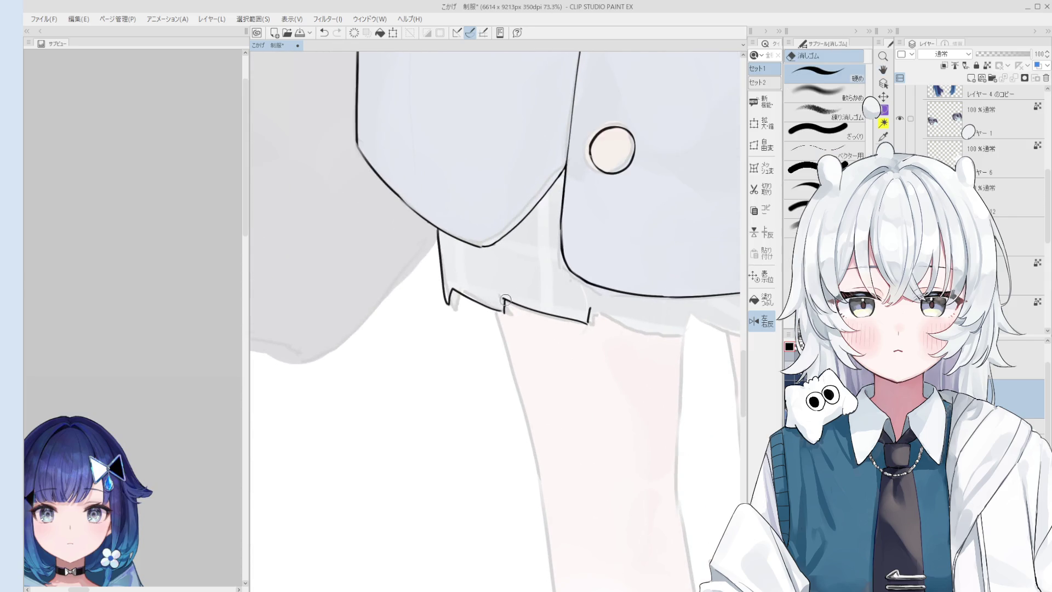
key(p)
scroll(502, 308, down, 4)
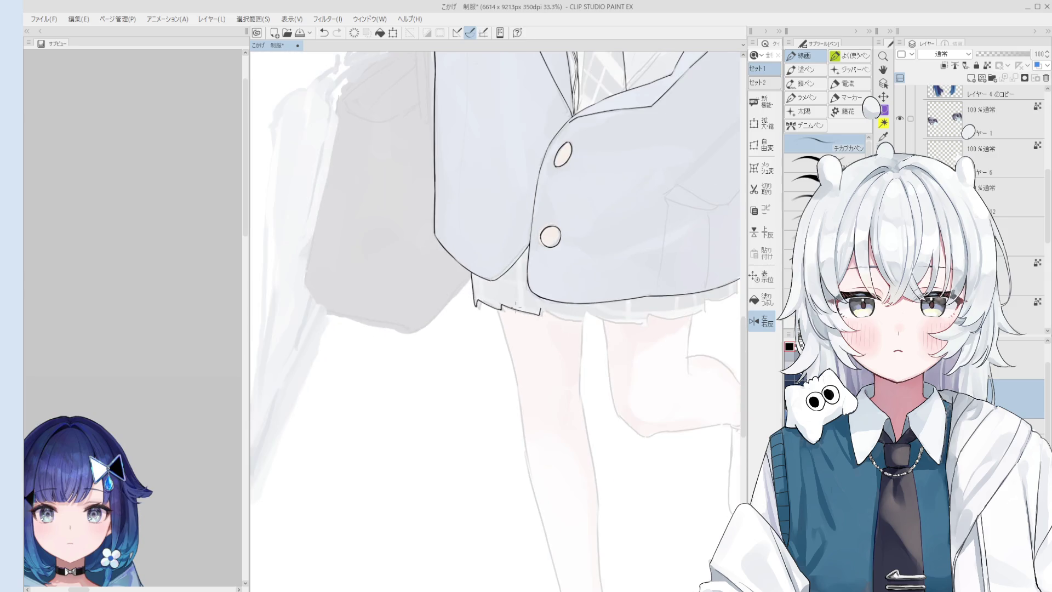
key(e)
scroll(534, 302, up, 2)
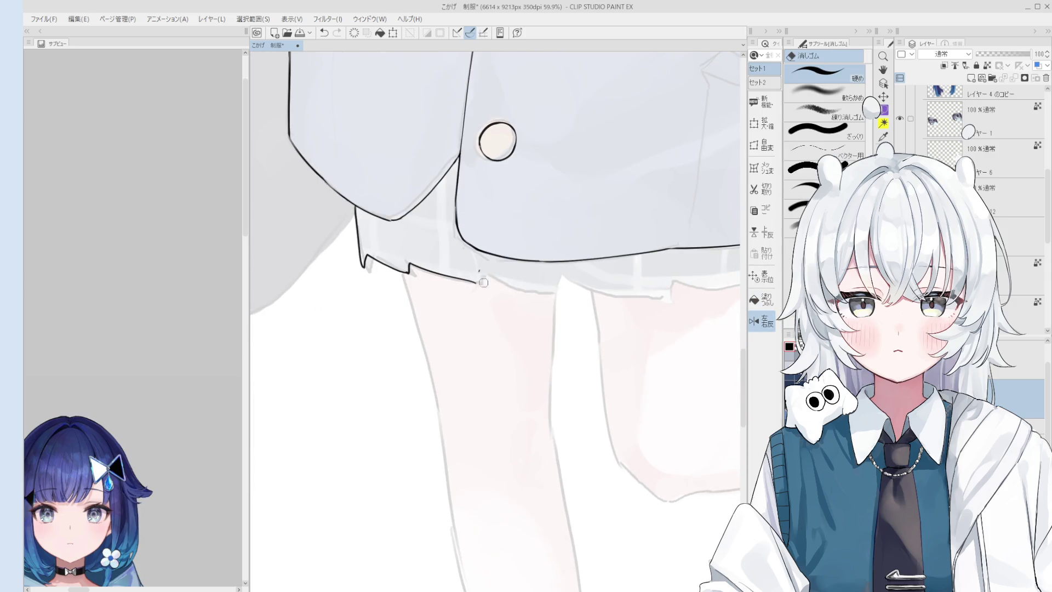
scroll(482, 280, up, 1)
mouse_move(509, 270)
mouse_down()
mouse_move(483, 248)
mouse_move(536, 287)
mouse_up()
key(p)
scroll(472, 284, down, 1)
scroll(477, 281, down, 1)
scroll(485, 278, down, 1)
scroll(495, 275, down, 1)
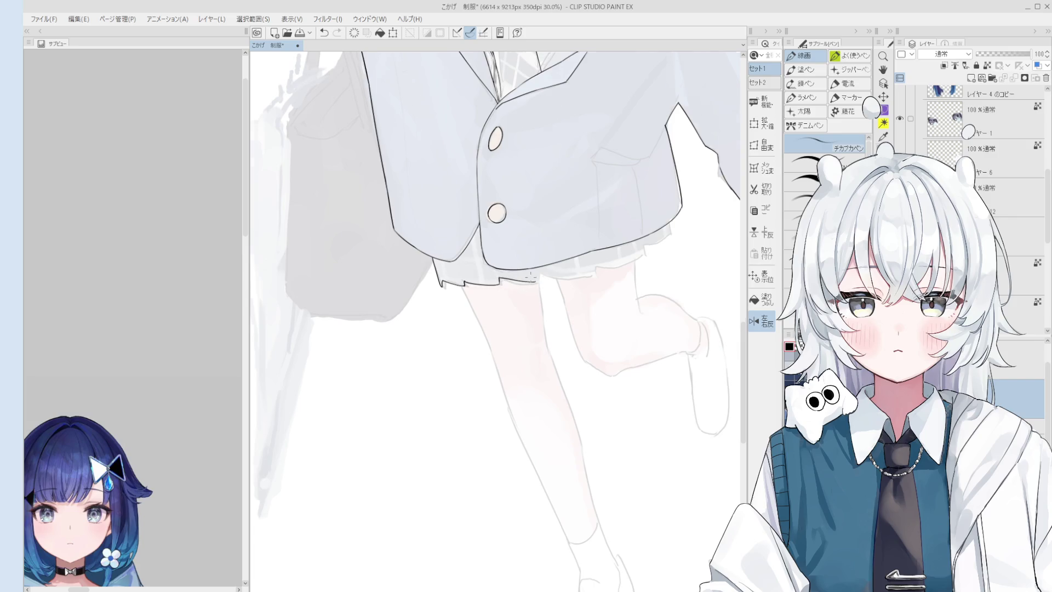
scroll(529, 275, up, 3)
Step: Try a short skirt hem stroke, undo it, and flip the canvas horizontally for a better angle
key(e)
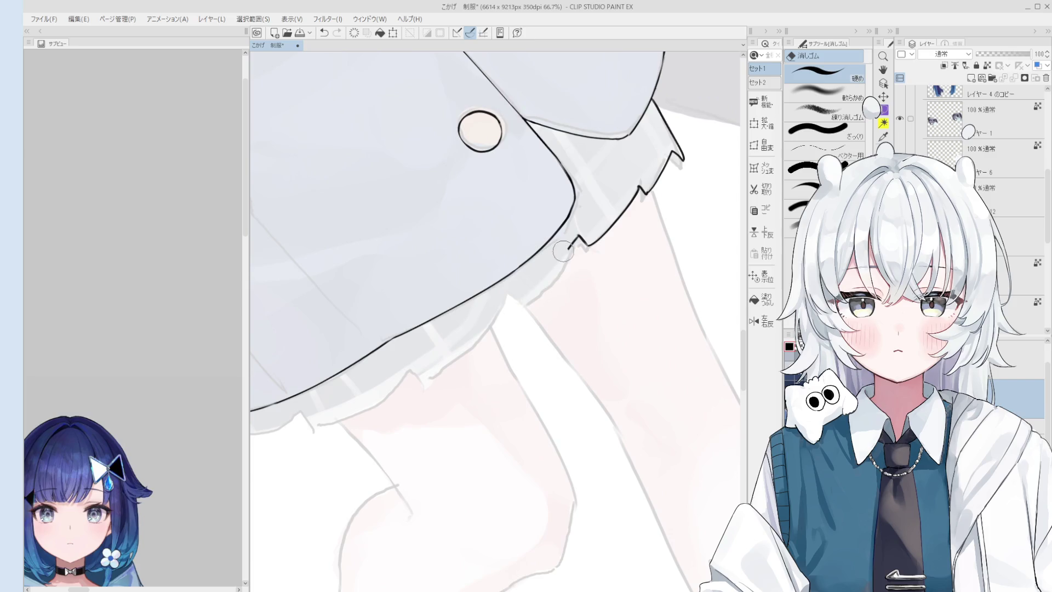
key(p)
drag(542, 289, 579, 246)
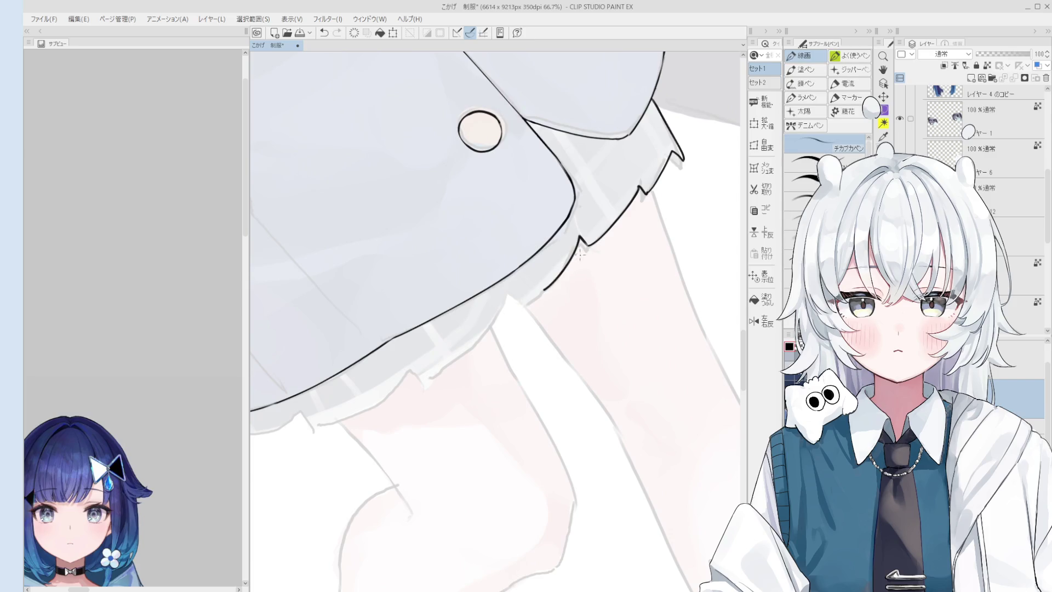
scroll(580, 253, up, 1)
scroll(546, 317, up, 1)
key(ctrl+z)
scroll(545, 323, down, 1)
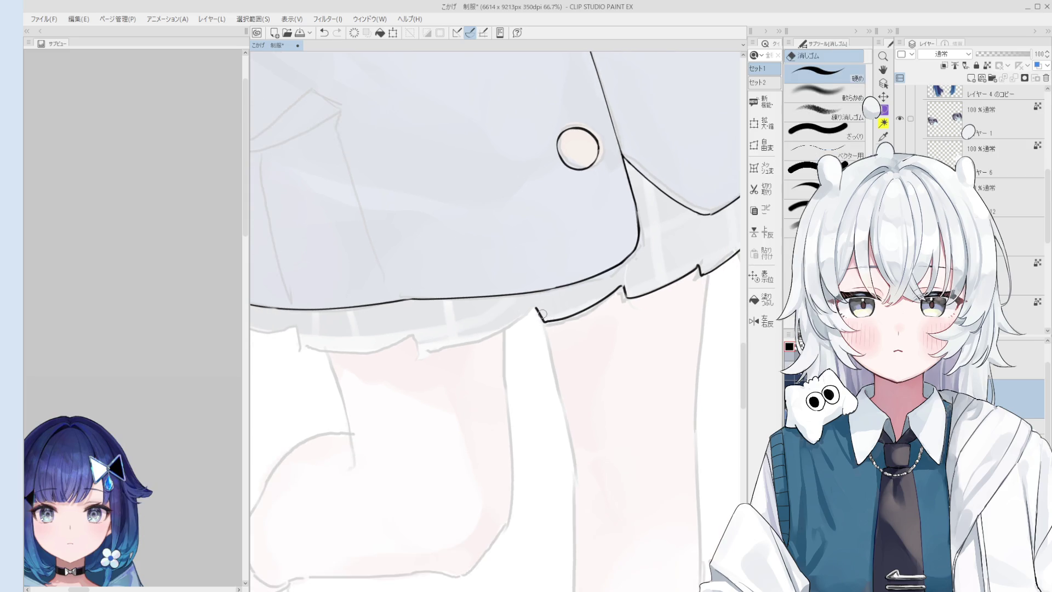
key(h)
scroll(550, 337, down, 1)
scroll(465, 328, up, 1)
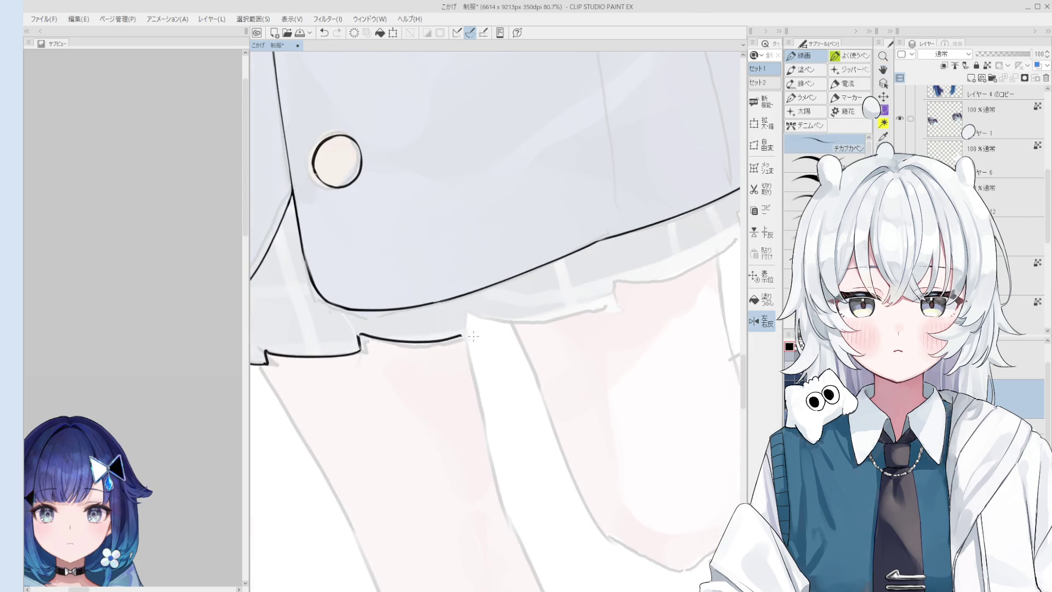
drag(465, 327, 498, 328)
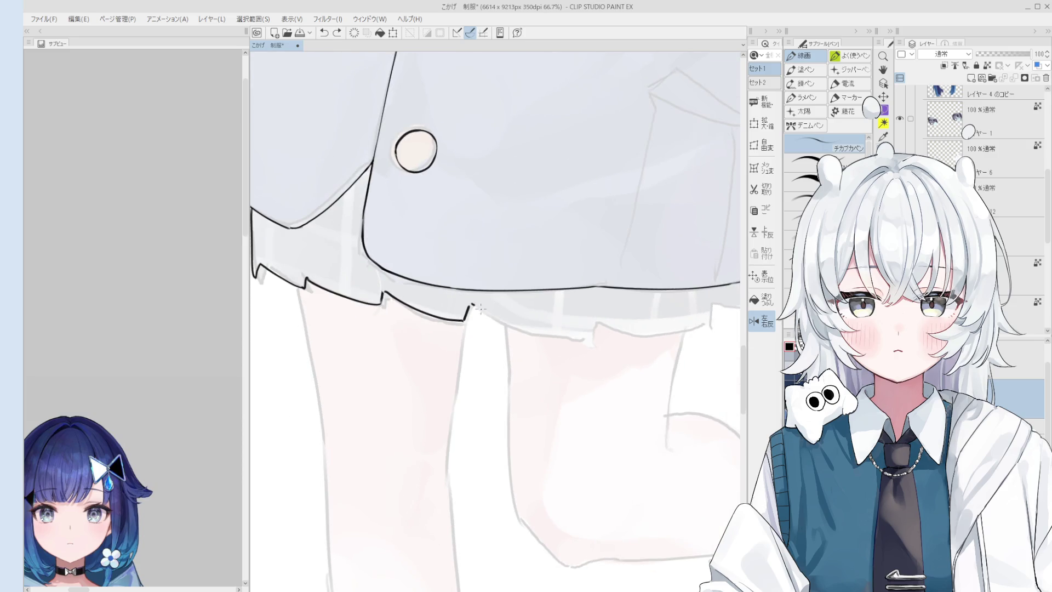
scroll(475, 307, down, 1)
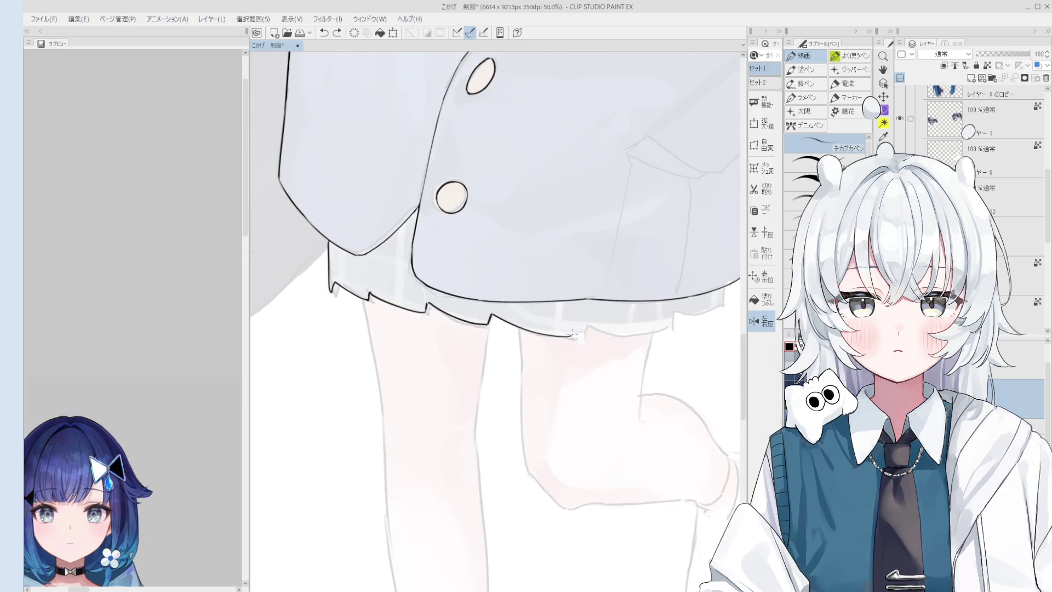
scroll(547, 327, down, 1)
scroll(547, 327, up, 1)
scroll(550, 316, up, 1)
Step: Extend the skirt hem line to the right and remove its overshooting end
key(e)
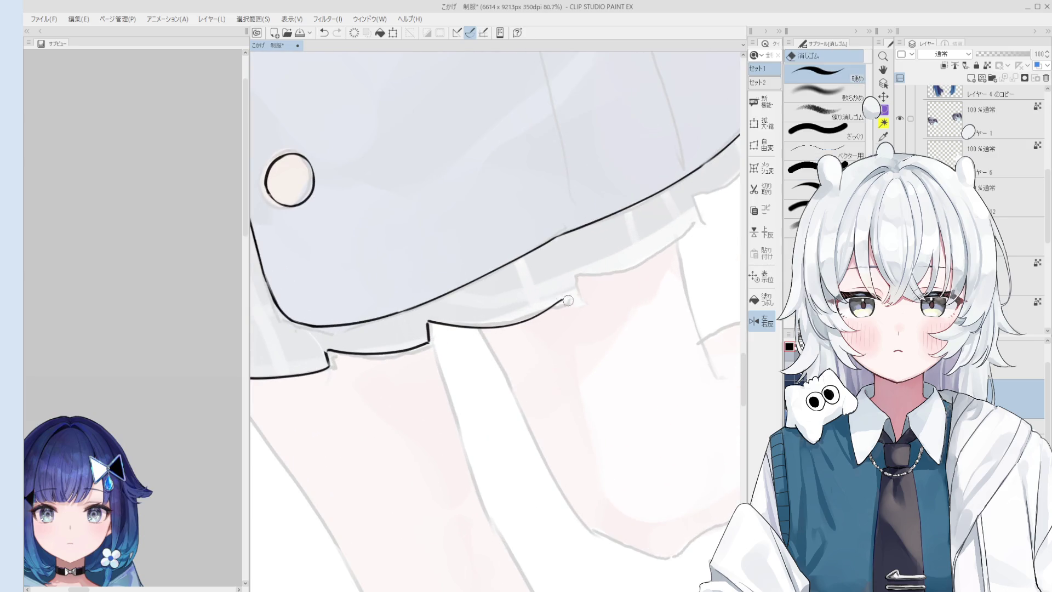
scroll(555, 307, up, 1)
key(p)
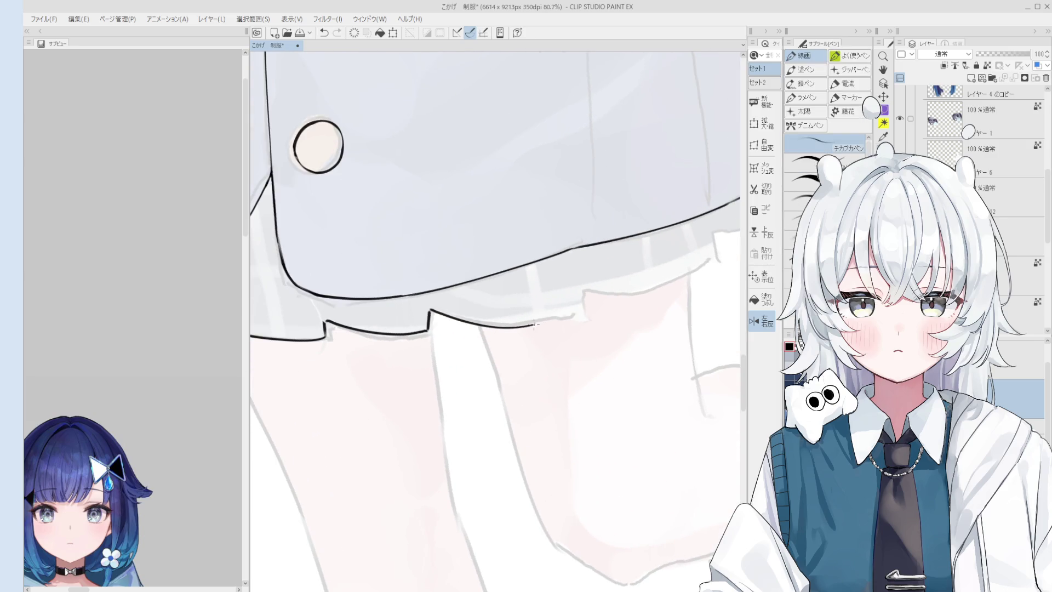
drag(538, 324, 563, 319)
key(e)
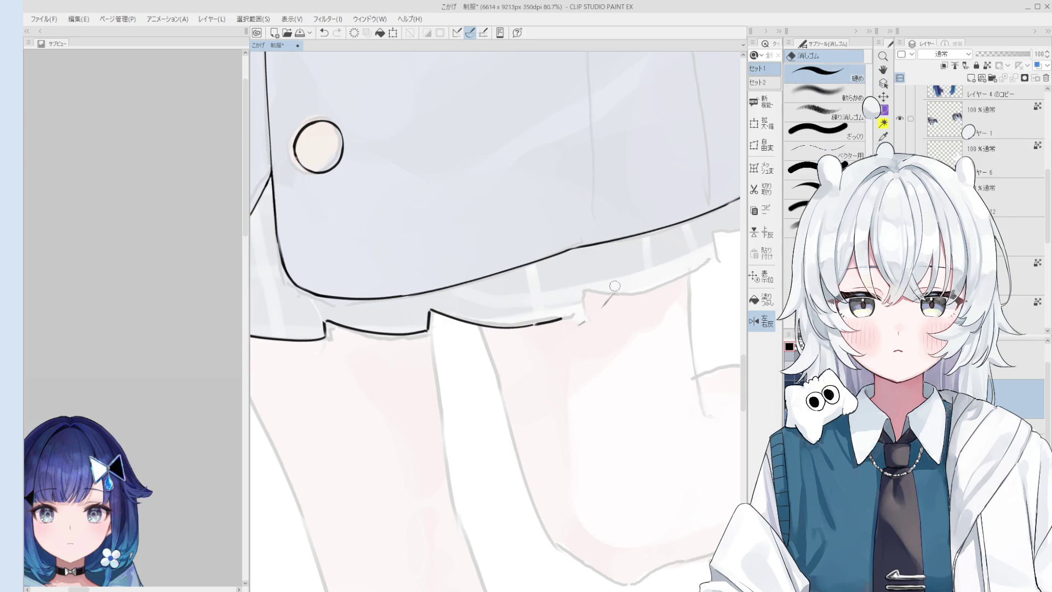
mouse_move(553, 326)
mouse_down()
mouse_move(534, 323)
mouse_move(629, 295)
mouse_move(650, 347)
mouse_up()
key(p)
key(ctrl+z)
key(ctrl+z)
key(ctrl+z)
key(ctrl+z)
key(ctrl+z)
key(ctrl+z)
key(ctrl+z)
key(ctrl+z)
scroll(625, 288, down, 2)
key(ctrl+z)
key(ctrl+z)
key(ctrl+z)
scroll(633, 298, down, 2)
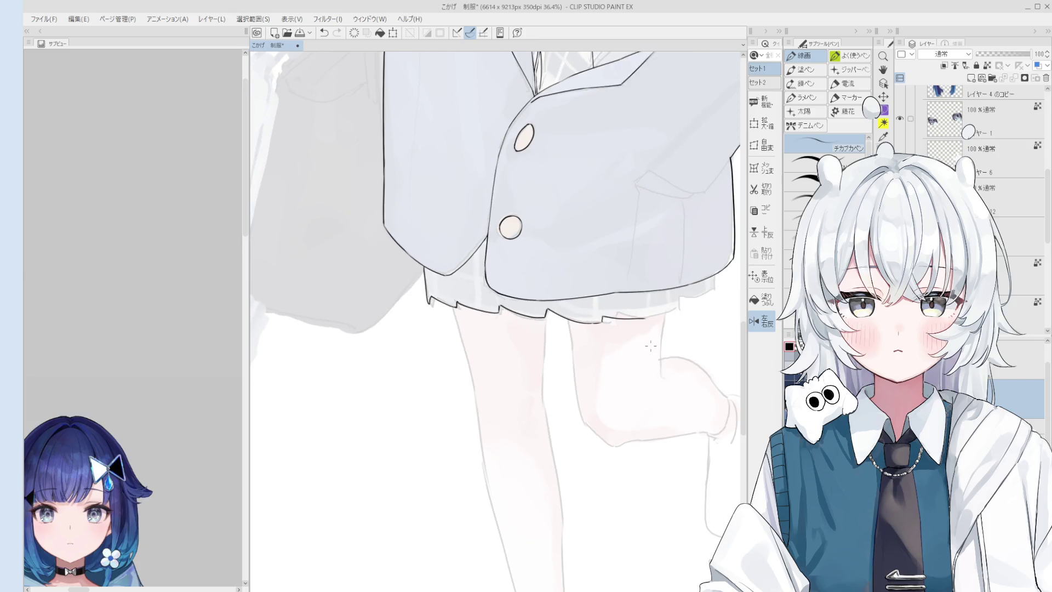
scroll(640, 328, up, 1)
scroll(561, 341, up, 1)
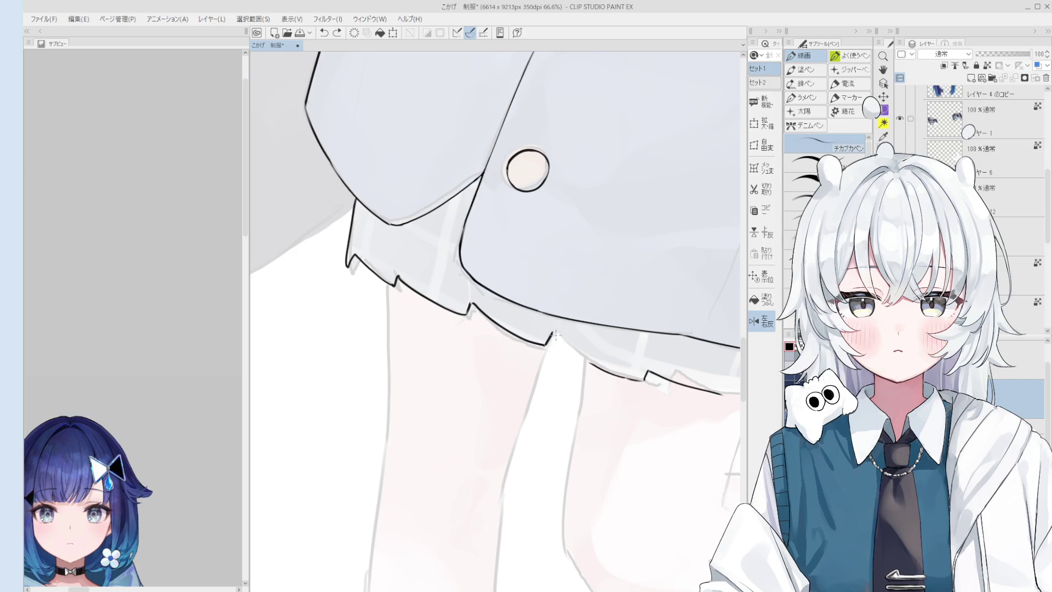
Step: Ink the diagonal hem line down from the notch, retracing it as a dark line
drag(552, 335, 583, 361)
key(e)
scroll(571, 341, down, 1)
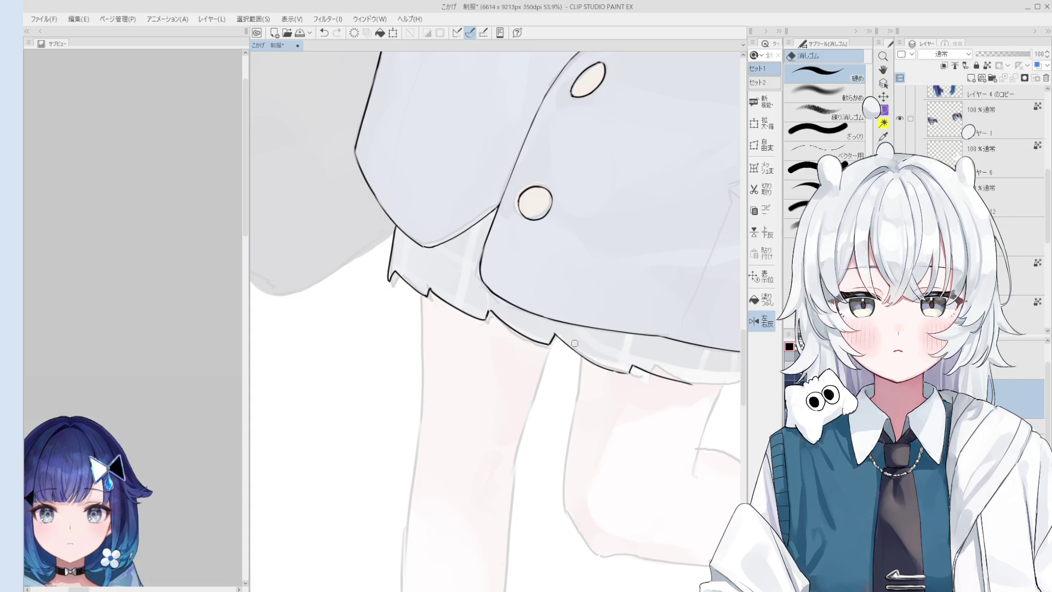
drag(555, 331, 498, 307)
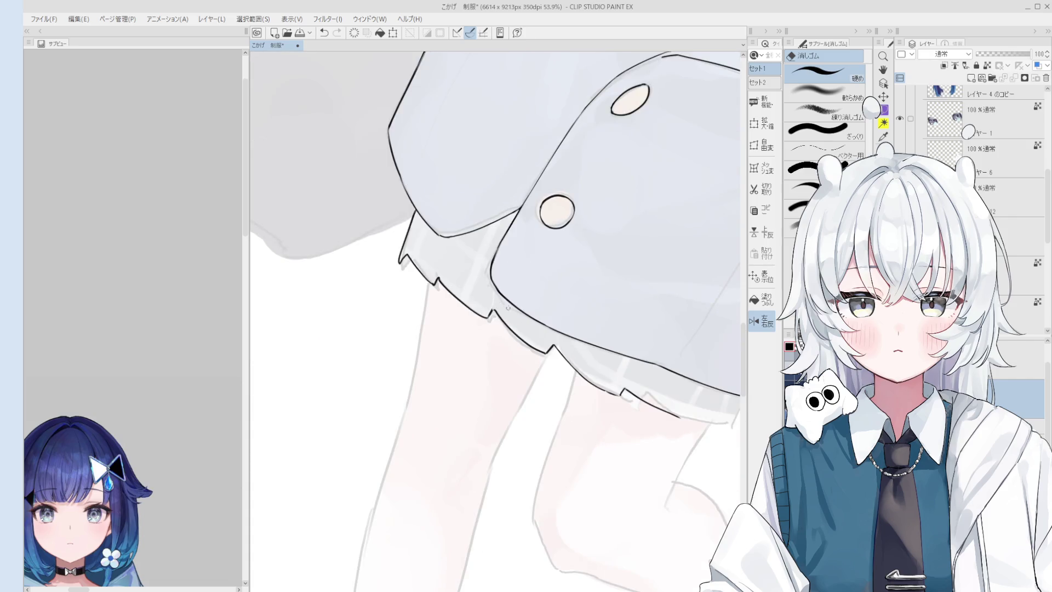
key(p)
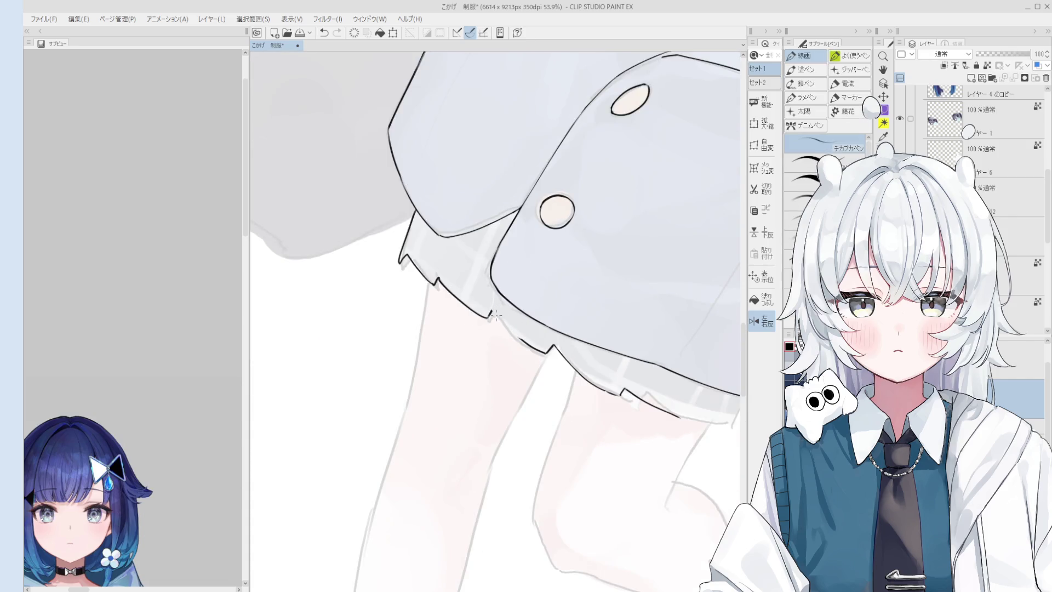
key(ctrl+z)
mouse_move(494, 312)
mouse_down()
mouse_move(523, 340)
mouse_move(509, 329)
mouse_up()
scroll(520, 331, up, 2)
key(e)
scroll(493, 317, up, 2)
scroll(485, 311, down, 1)
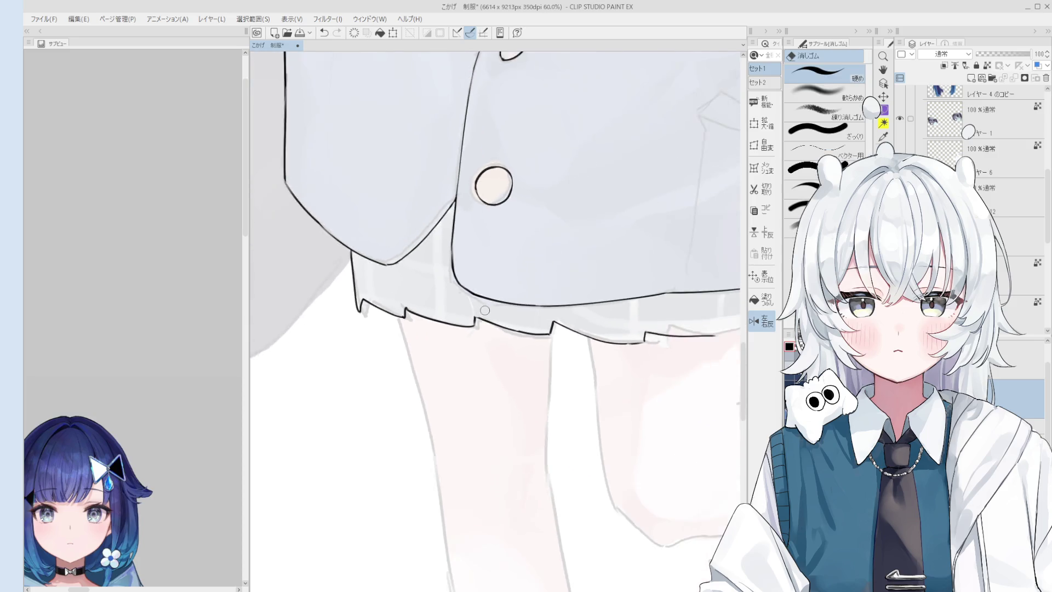
scroll(480, 309, up, 1)
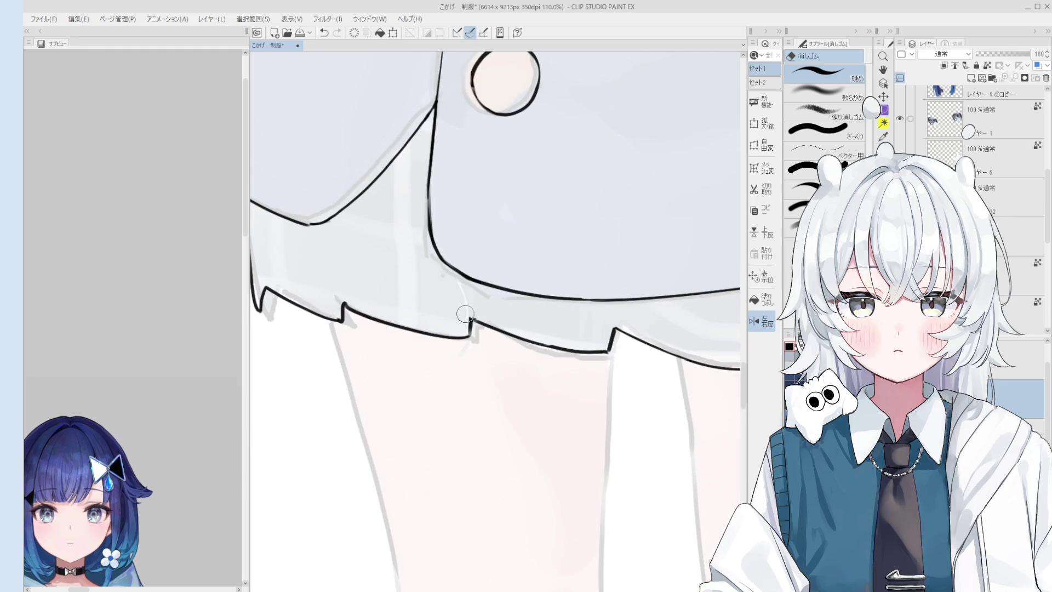
scroll(473, 315, down, 2)
scroll(472, 315, down, 1)
Step: Tidy the jagged hem outline with pen and eraser while rotating the view to each angle
key(minus)
key(minus)
scroll(493, 312, up, 2)
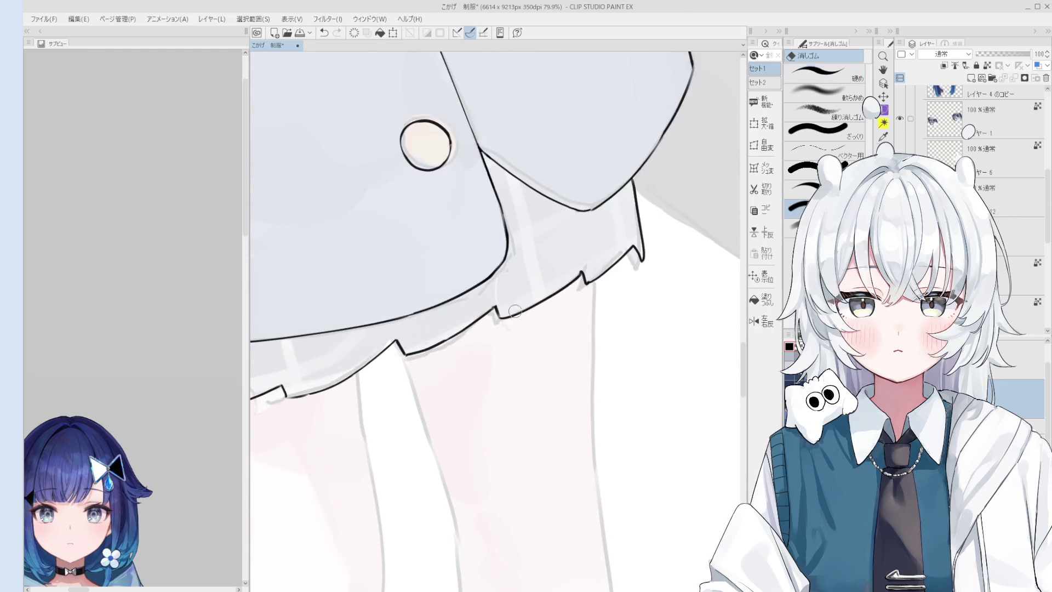
scroll(506, 313, up, 1)
key(p)
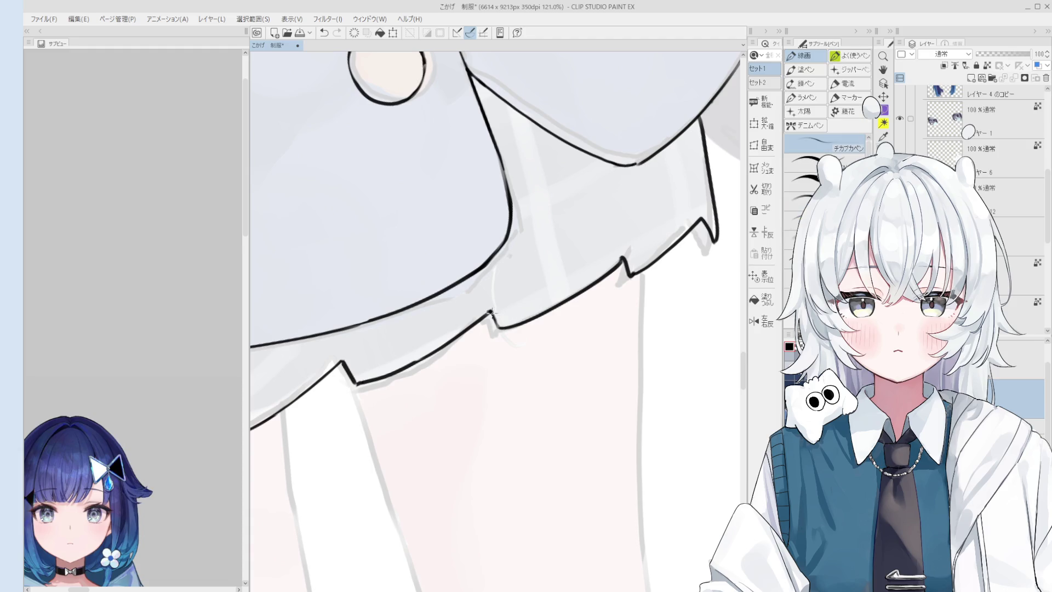
scroll(497, 325, down, 3)
key(e)
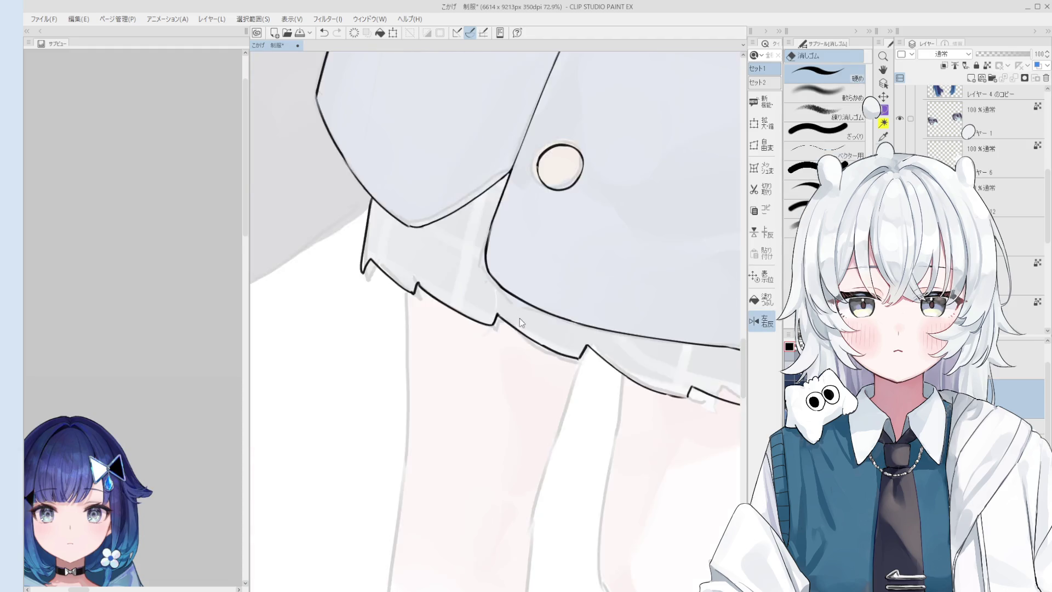
scroll(608, 294, down, 1)
key(asciicircum)
key(asciicircum)
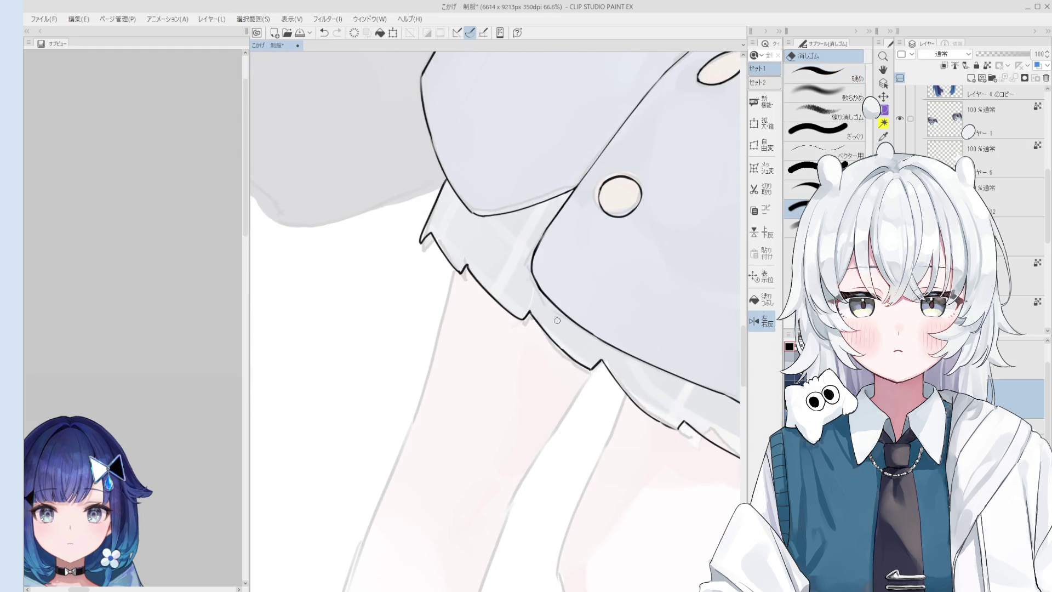
key(p)
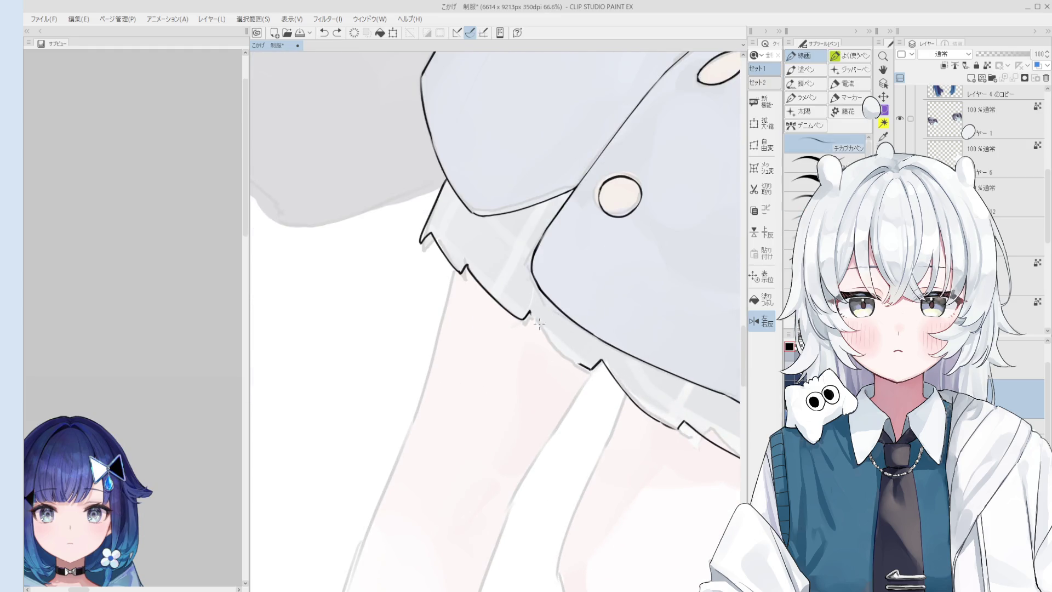
scroll(571, 354, down, 1)
scroll(573, 354, up, 1)
key(e)
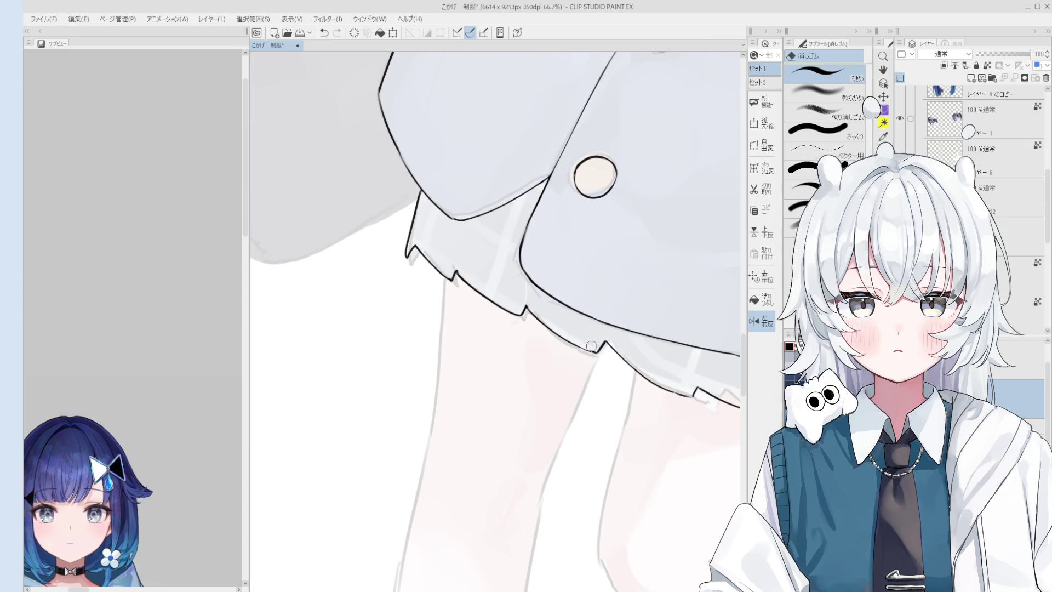
key(p)
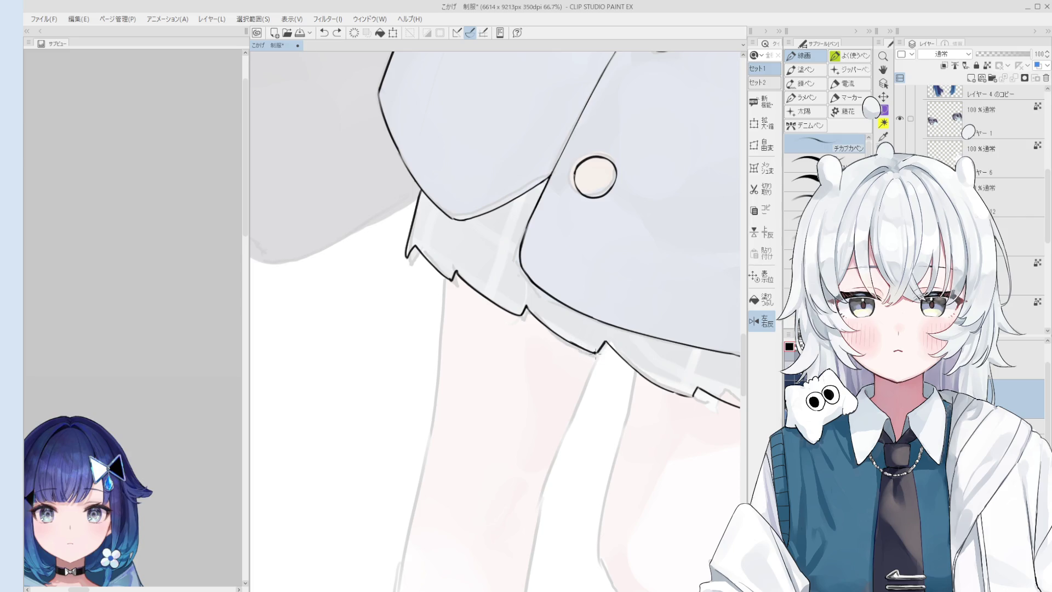
key(minus)
key(e)
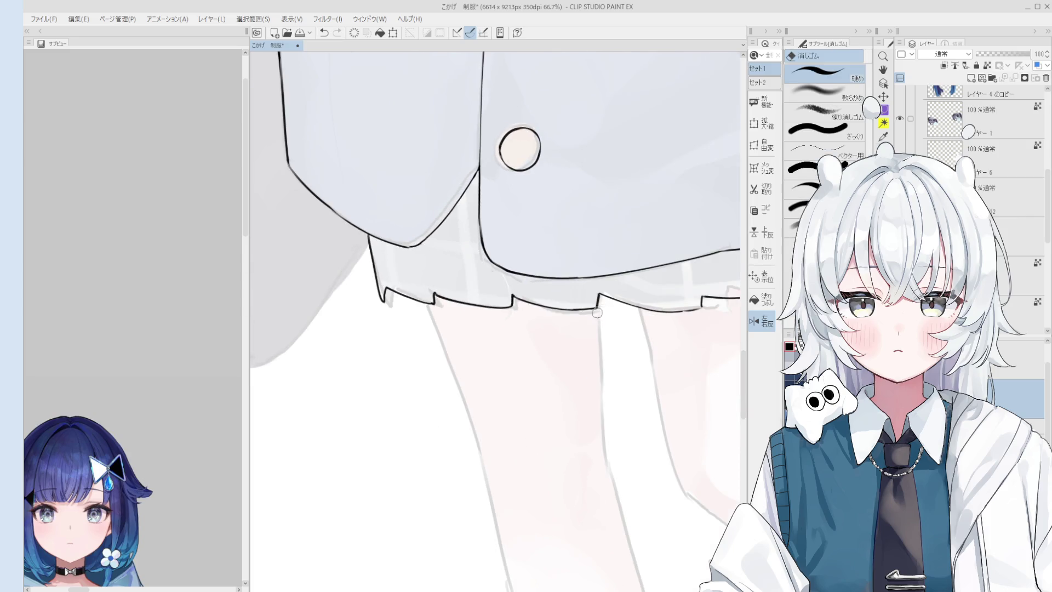
key(space)
scroll(595, 299, down, 4)
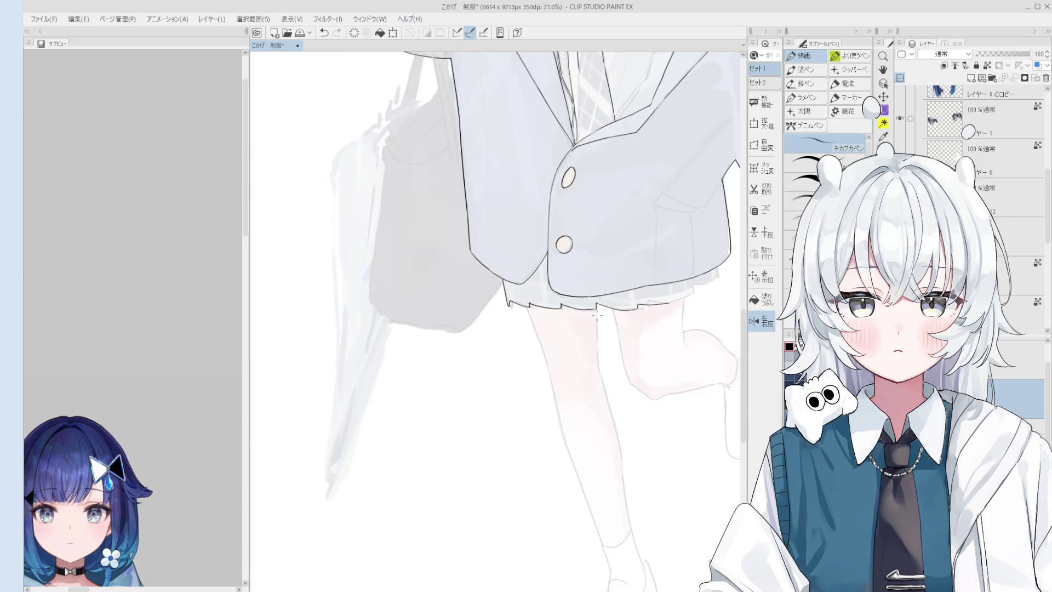
drag(677, 305, 665, 312)
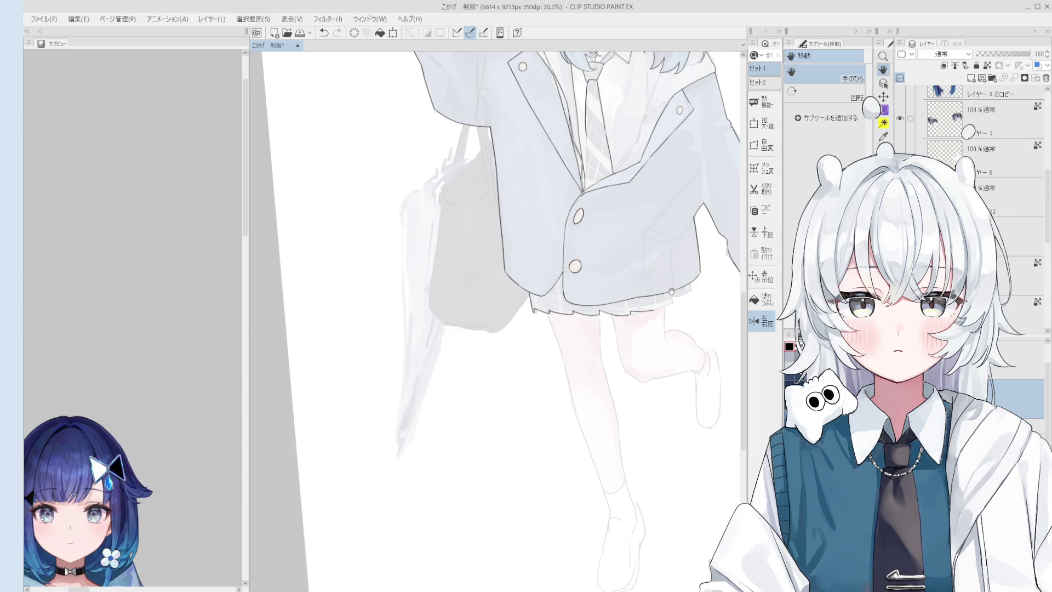
key(p)
scroll(671, 291, up, 1)
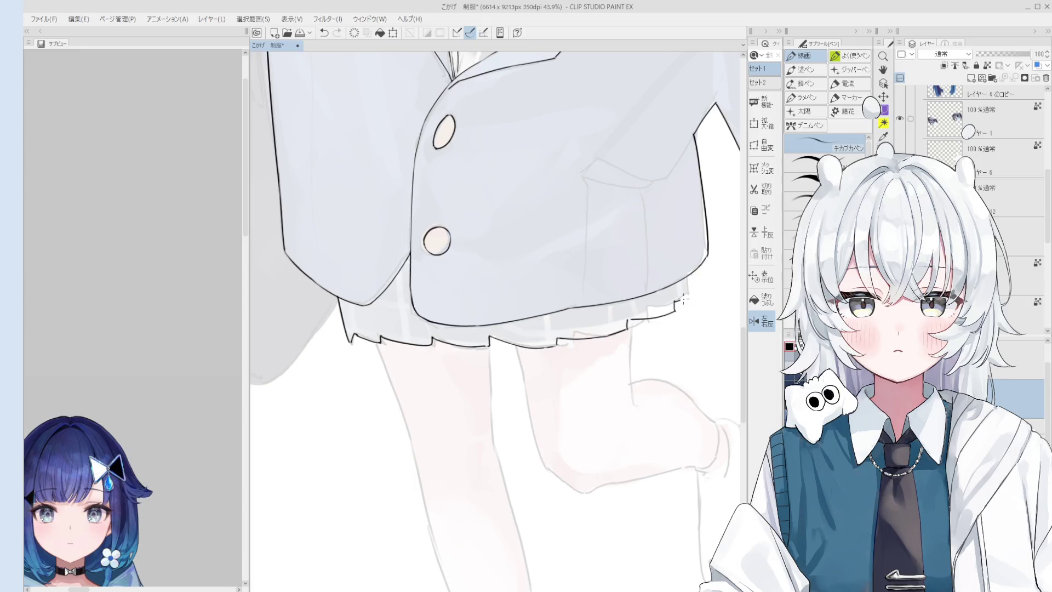
scroll(689, 280, up, 1)
scroll(695, 279, up, 1)
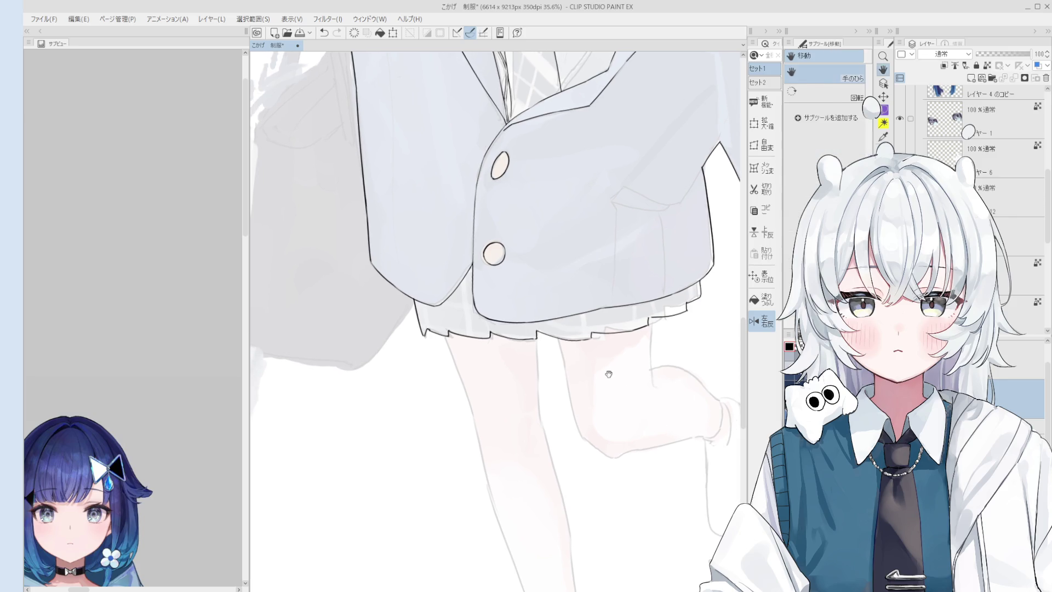
scroll(606, 369, up, 3)
drag(553, 311, 604, 415)
Step: Undo the long leg stroke and ink a short stroke near the skirt edge instead
key(ctrl+z)
key(ctrl+z)
drag(553, 313, 615, 446)
key(ctrl+z)
key(ctrl+z)
key(minus)
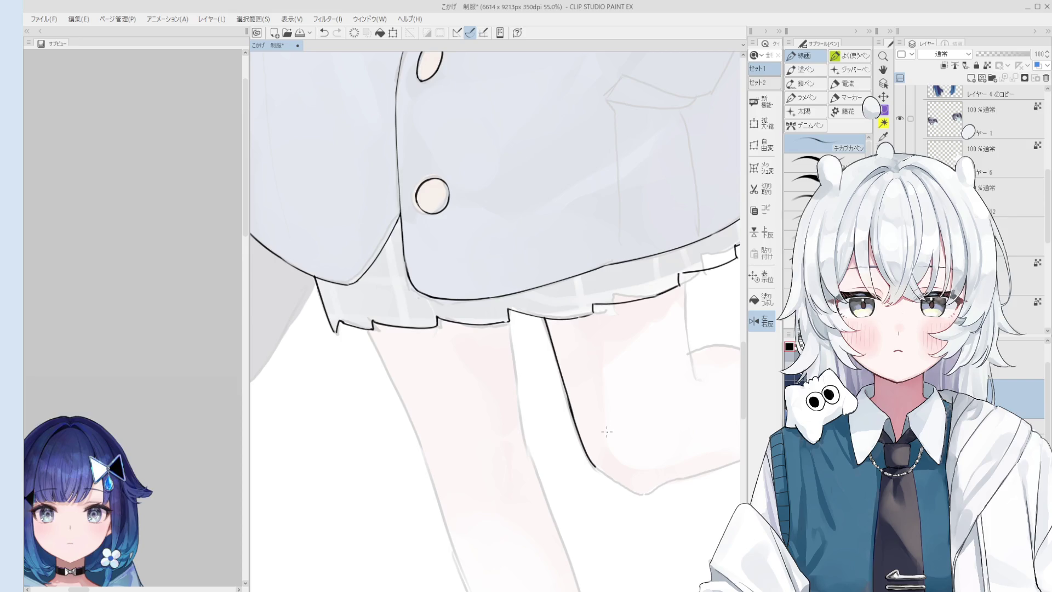
key(minus)
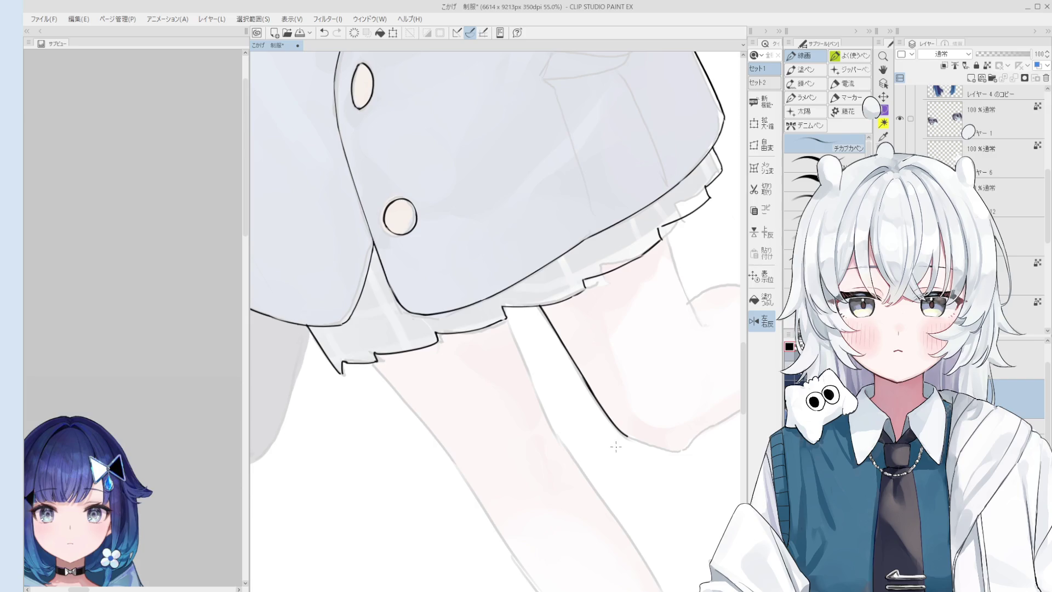
key(e)
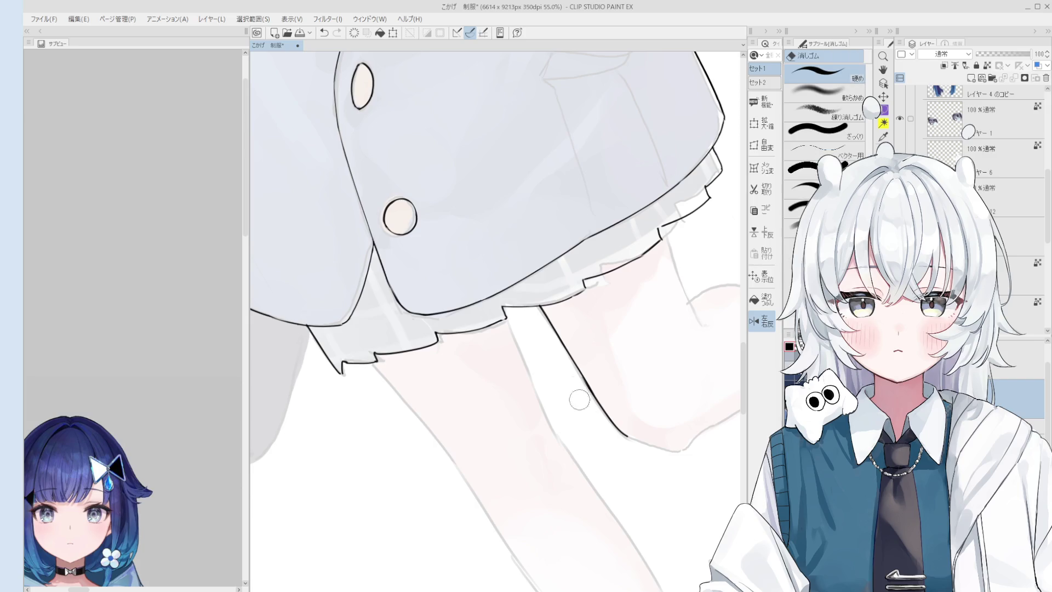
key(p)
scroll(601, 404, up, 1)
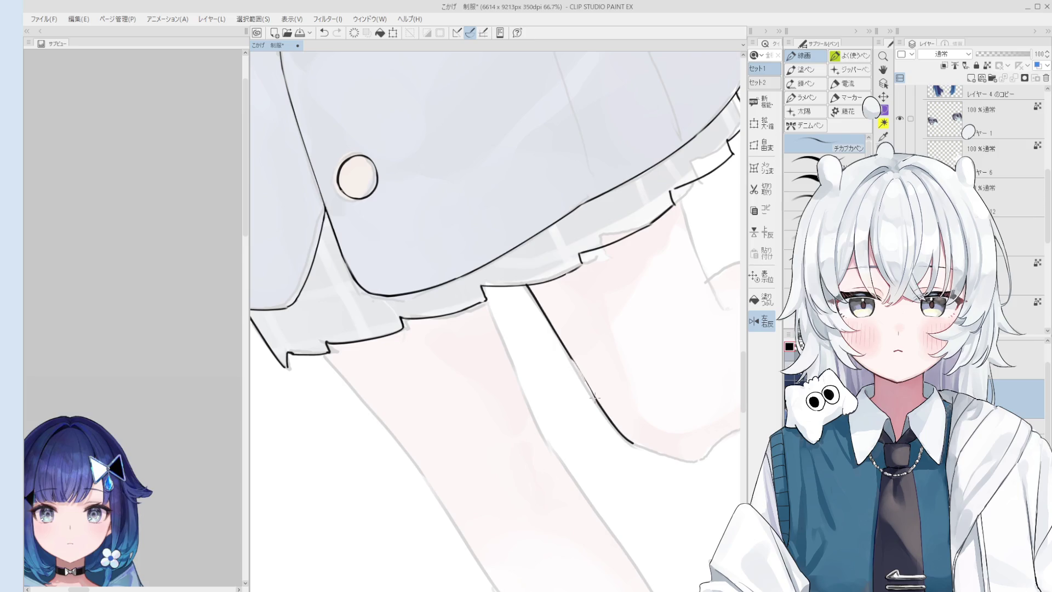
Step: Zoom in on the skirt hem and erase the small stray line there
key(asciicircum)
scroll(601, 404, down, 1)
key(h)
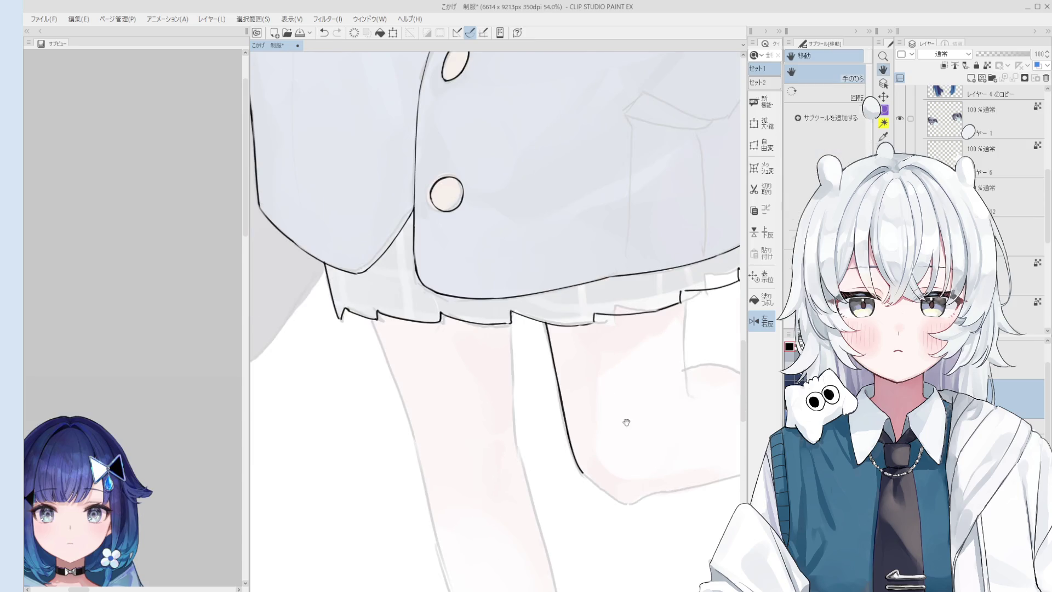
drag(663, 366, 630, 293)
scroll(576, 244, up, 3)
key(e)
key(p)
mouse_move(576, 244)
mouse_down()
mouse_move(582, 256)
mouse_move(574, 235)
mouse_up()
key(asciicircum)
scroll(576, 247, down, 2)
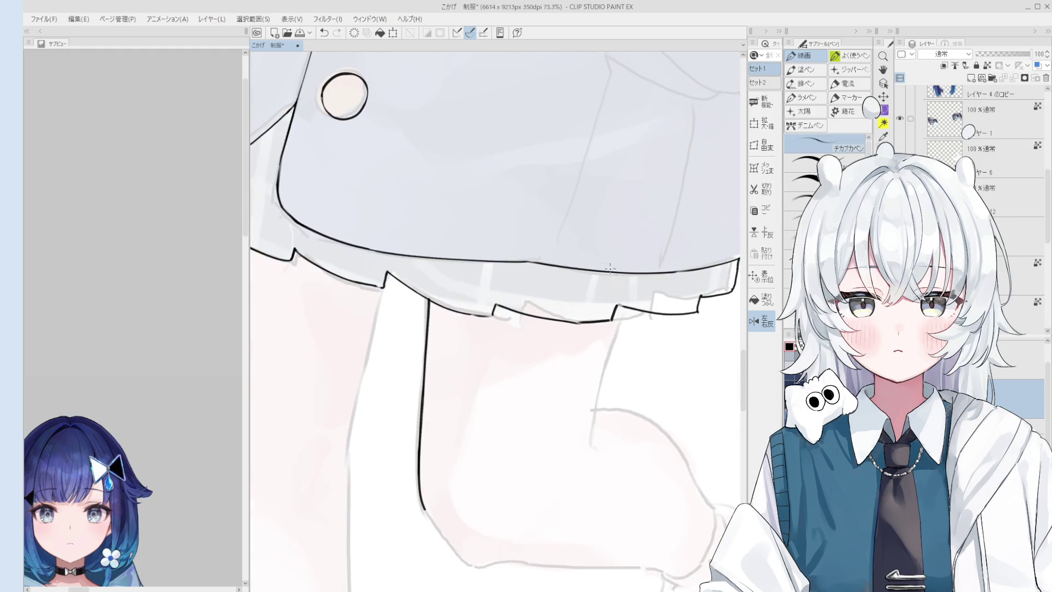
key(e)
key(minus)
key(minus)
scroll(633, 399, up, 1)
key(p)
scroll(605, 377, up, 1)
scroll(606, 377, up, 1)
Step: Erase an overlapping black segment along the hem, undo it, and reframe the skirt and legs
key(e)
scroll(606, 378, up, 1)
drag(518, 362, 582, 391)
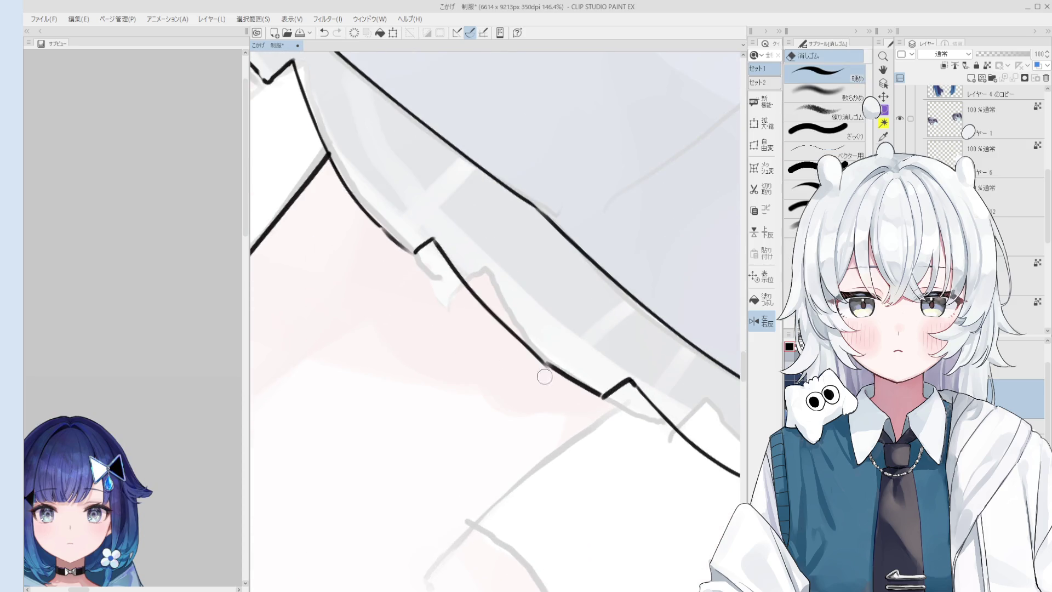
key(ctrl+z)
scroll(582, 391, down, 3)
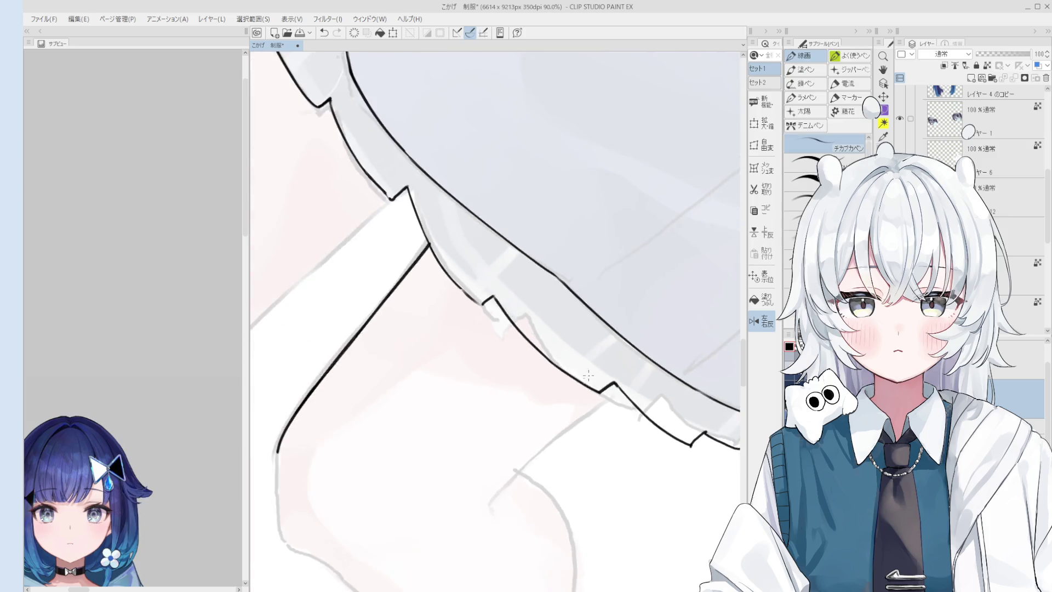
scroll(594, 303, down, 3)
key(asciicircum)
key(h)
drag(594, 302, 603, 238)
Step: Redraw the thigh outline below the skirt, undoing unsatisfying attempts
key(p)
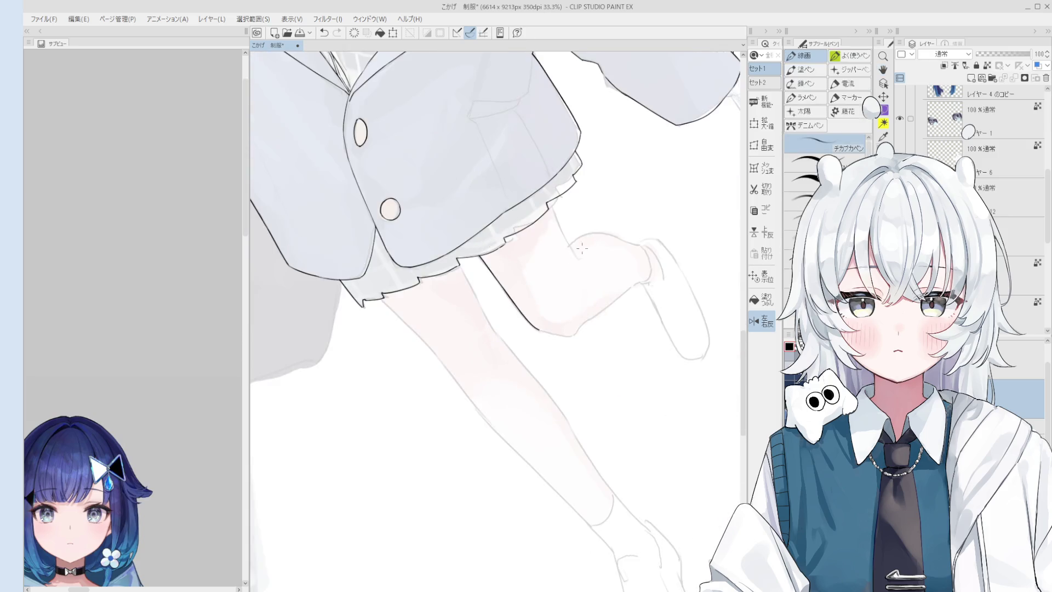
scroll(583, 258, up, 1)
scroll(583, 258, up, 2)
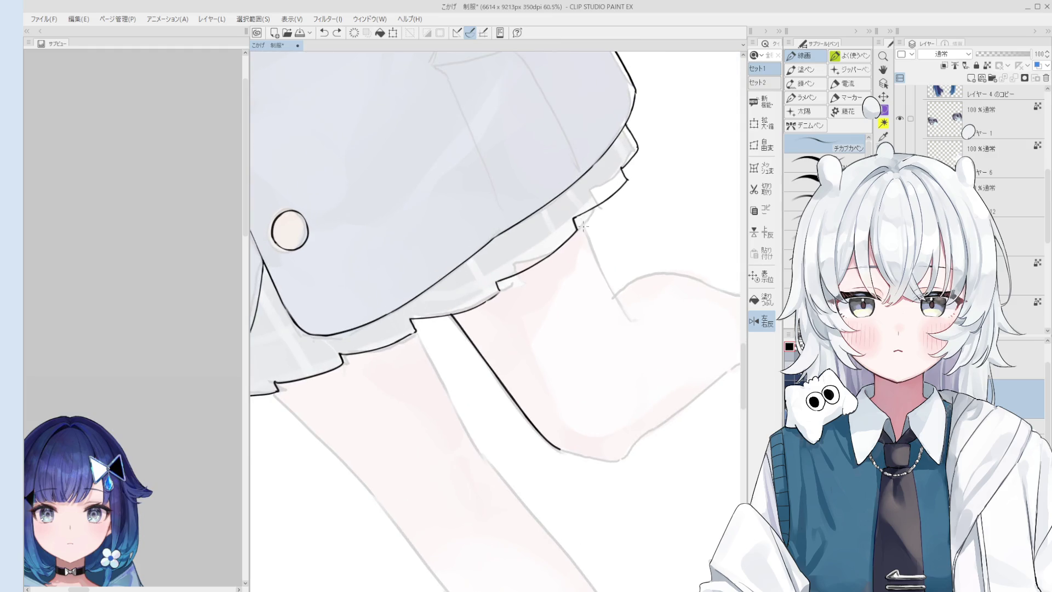
key(ctrl+z)
drag(575, 216, 612, 292)
key(ctrl+z)
drag(575, 216, 633, 325)
key(ctrl+z)
scroll(611, 288, down, 2)
scroll(610, 288, down, 2)
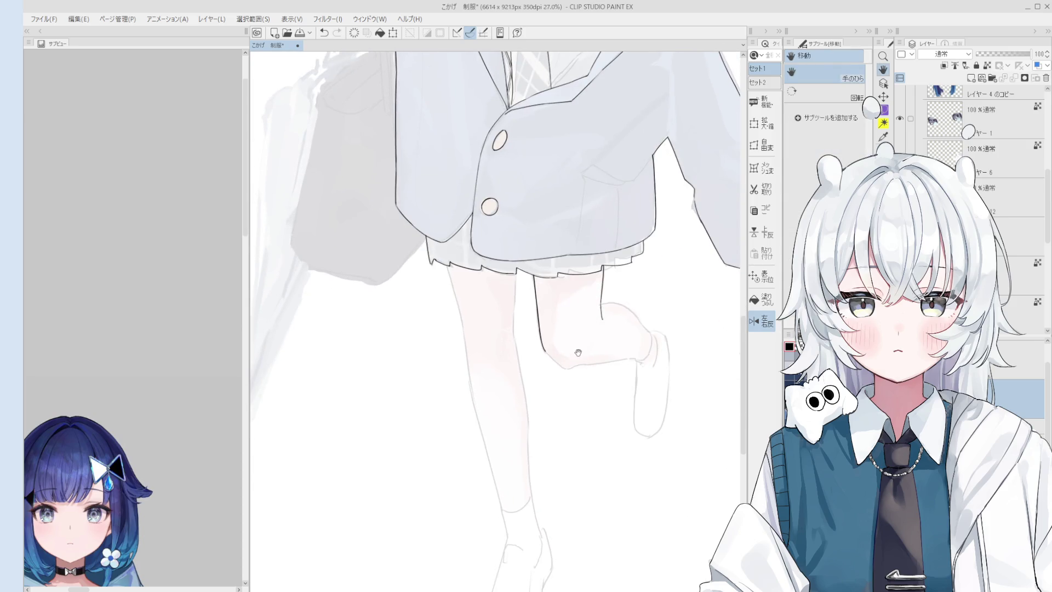
scroll(566, 370, up, 2)
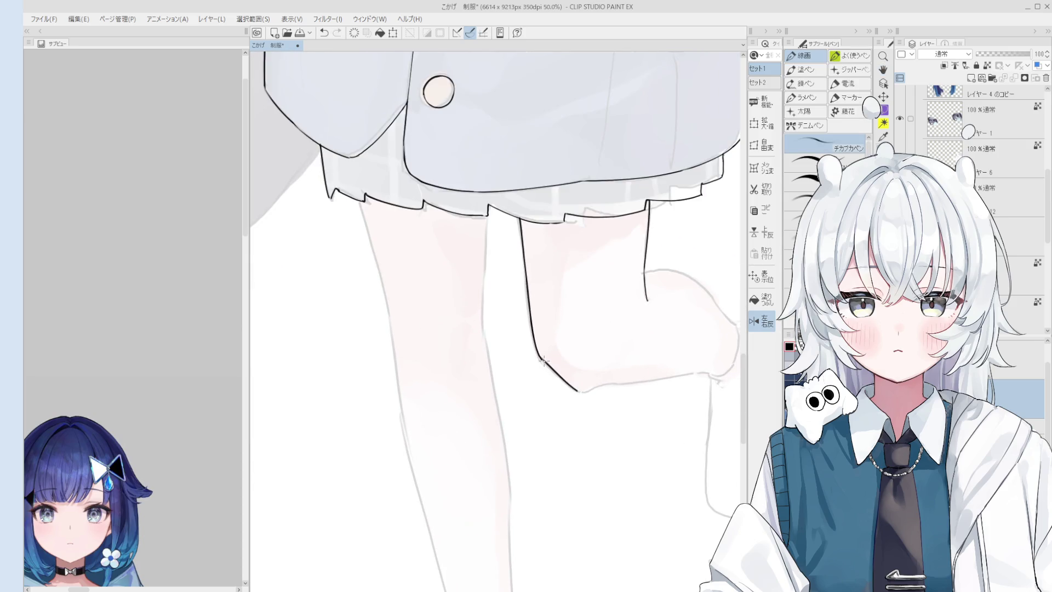
Step: Draw the lower leg outline with a connecting stroke, retrying with undo until it sits right
mouse_move(565, 382)
mouse_down()
mouse_move(598, 395)
mouse_move(539, 413)
mouse_up()
scroll(575, 386, down, 2)
scroll(539, 413, up, 2)
scroll(479, 418, up, 1)
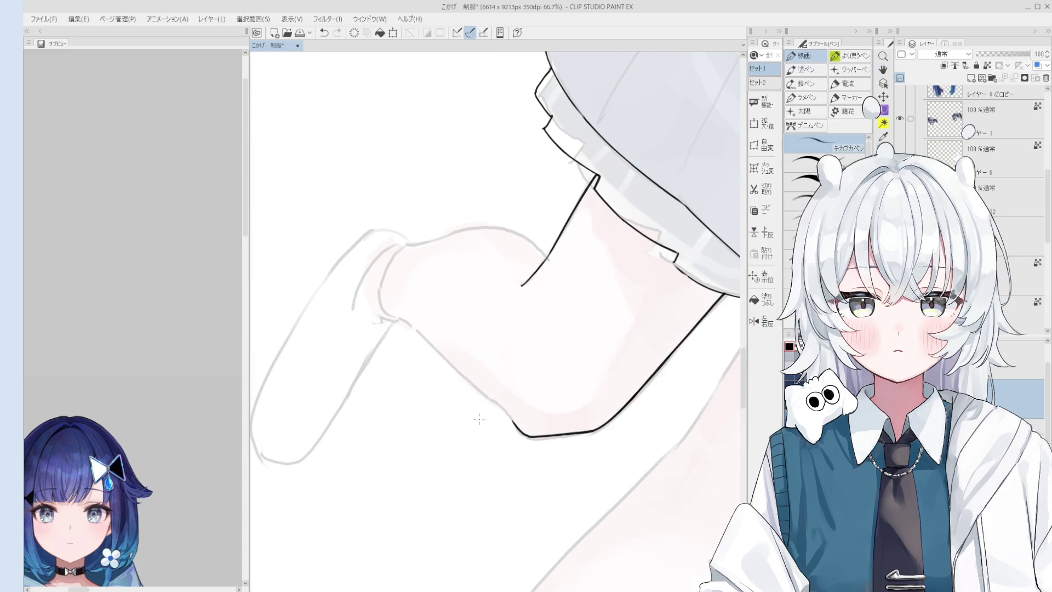
key(ctrl+z)
drag(403, 324, 494, 405)
key(ctrl+z)
scroll(486, 392, down, 1)
key(ctrl+z)
drag(417, 332, 517, 424)
scroll(492, 404, up, 2)
key(ctrl+z)
mouse_move(475, 391)
mouse_down()
mouse_move(523, 425)
mouse_move(564, 292)
mouse_up()
scroll(520, 423, down, 1)
Step: Ink the leg edge down from the skirt hem to the knee outline, trimming overlaps
key(e)
scroll(563, 292, down, 2)
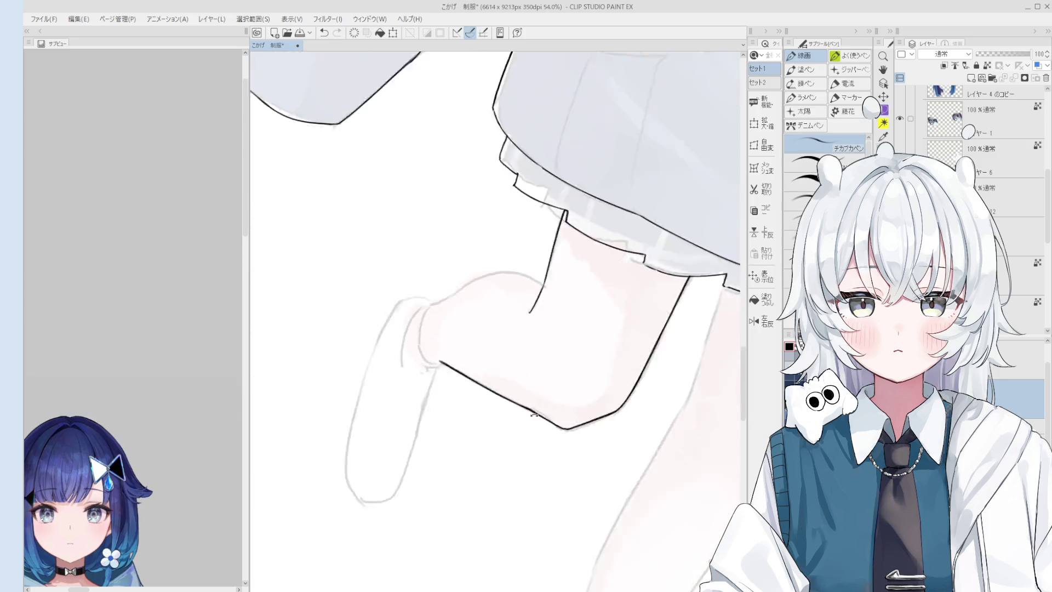
scroll(565, 292, down, 2)
scroll(564, 292, up, 2)
key(p)
scroll(524, 356, up, 1)
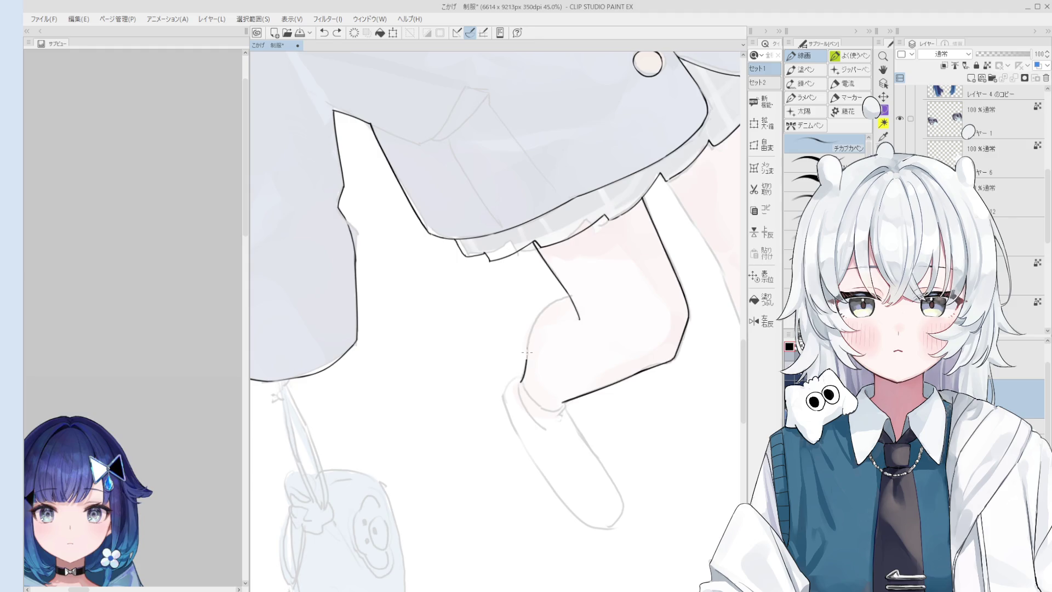
scroll(524, 356, down, 1)
scroll(519, 363, up, 2)
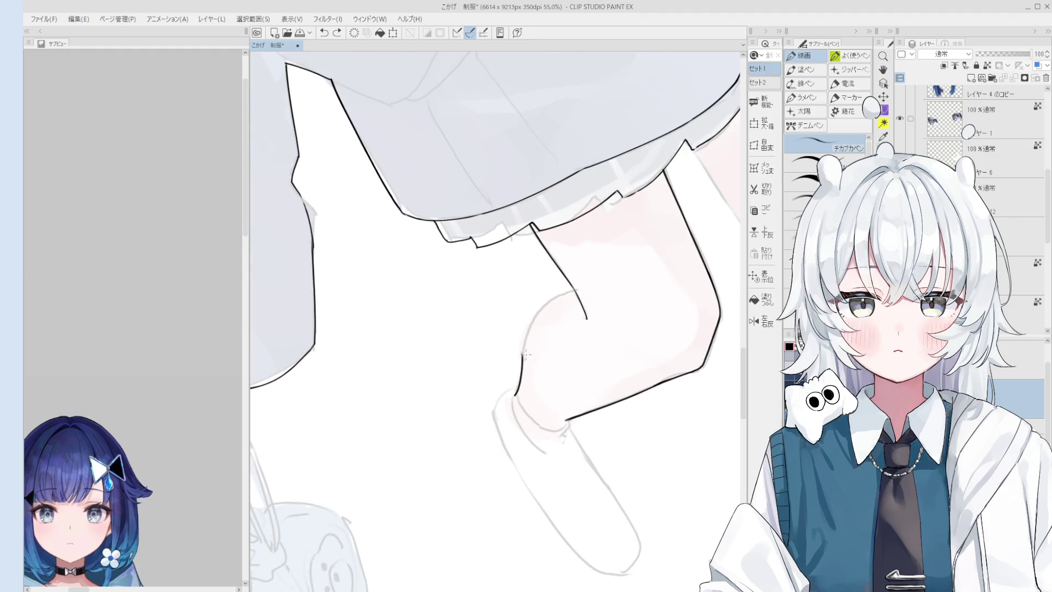
key(e)
scroll(516, 368, up, 2)
key(p)
scroll(521, 277, up, 1)
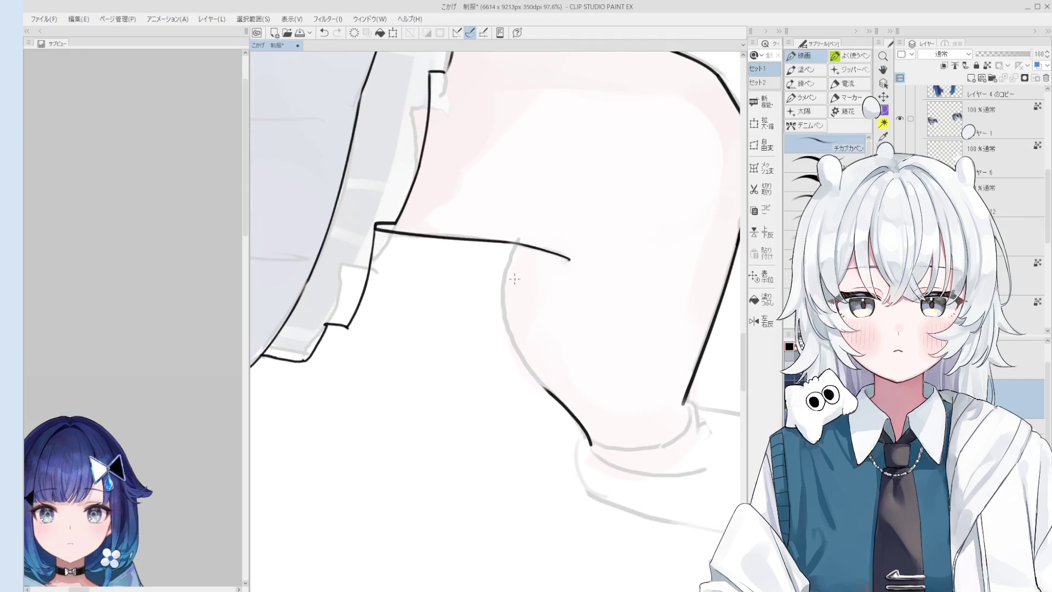
key(ctrl+z)
mouse_move(512, 248)
mouse_down()
mouse_move(503, 333)
mouse_move(503, 314)
mouse_move(555, 393)
mouse_up()
key(ctrl+z)
mouse_move(504, 311)
mouse_down()
mouse_move(556, 393)
mouse_move(543, 387)
mouse_up()
key(ctrl+z)
Step: Clean the new leg line with the eraser and turn the view toward the knee
key(e)
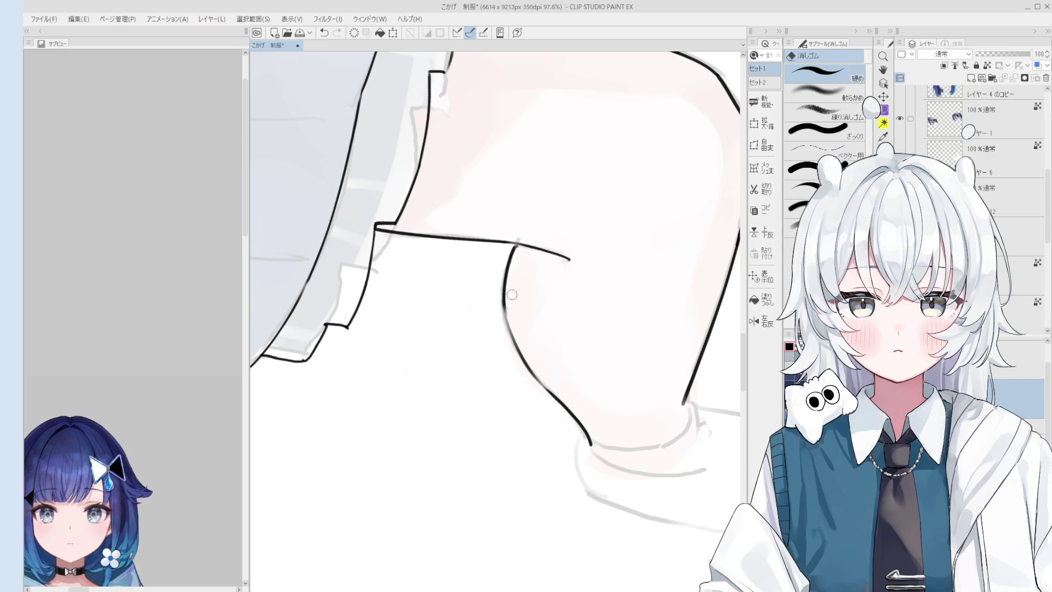
key(p)
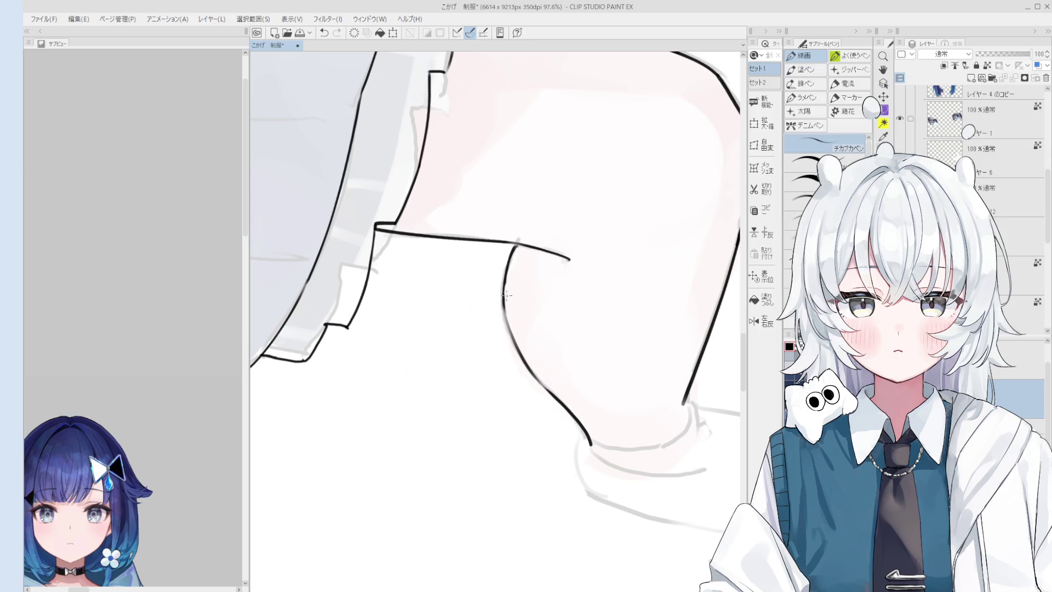
key(e)
drag(503, 276, 578, 334)
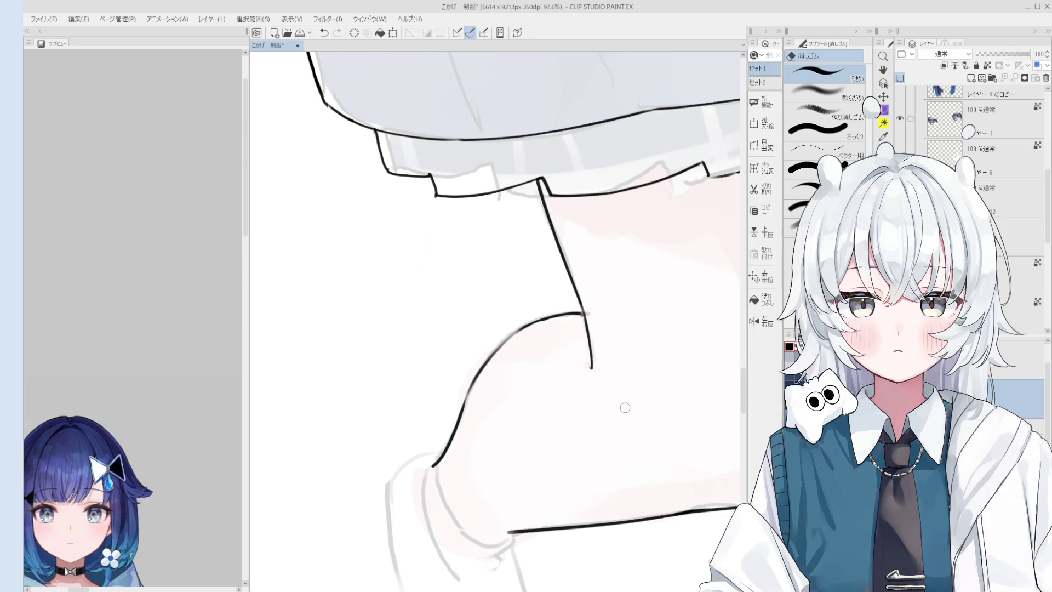
mouse_move(596, 324)
mouse_down()
mouse_move(557, 372)
mouse_move(507, 291)
mouse_up()
key(e)
key(ctrl+z)
drag(530, 345, 559, 374)
key(ctrl+z)
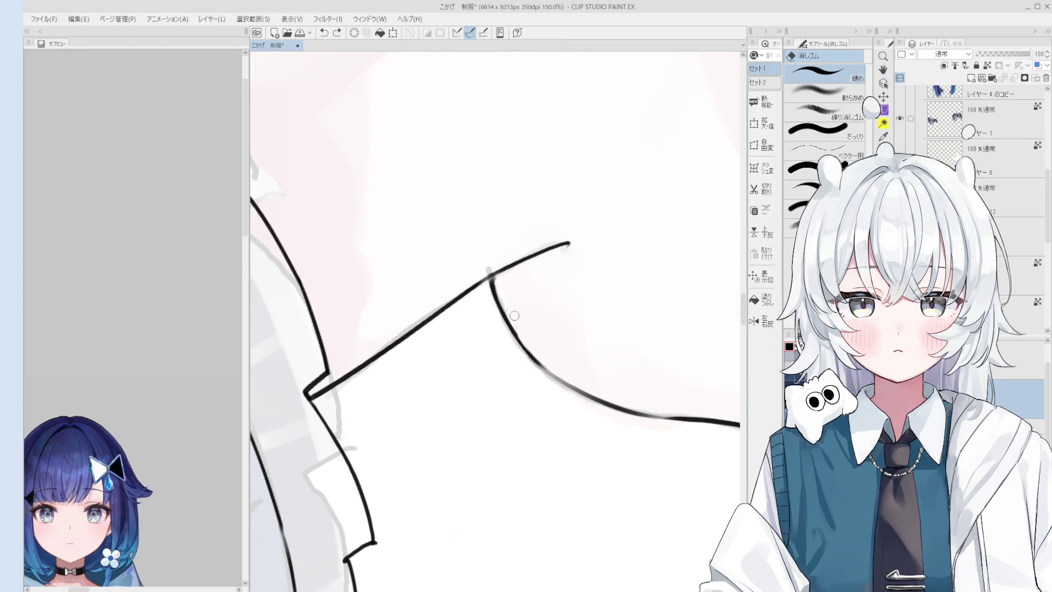
key(p)
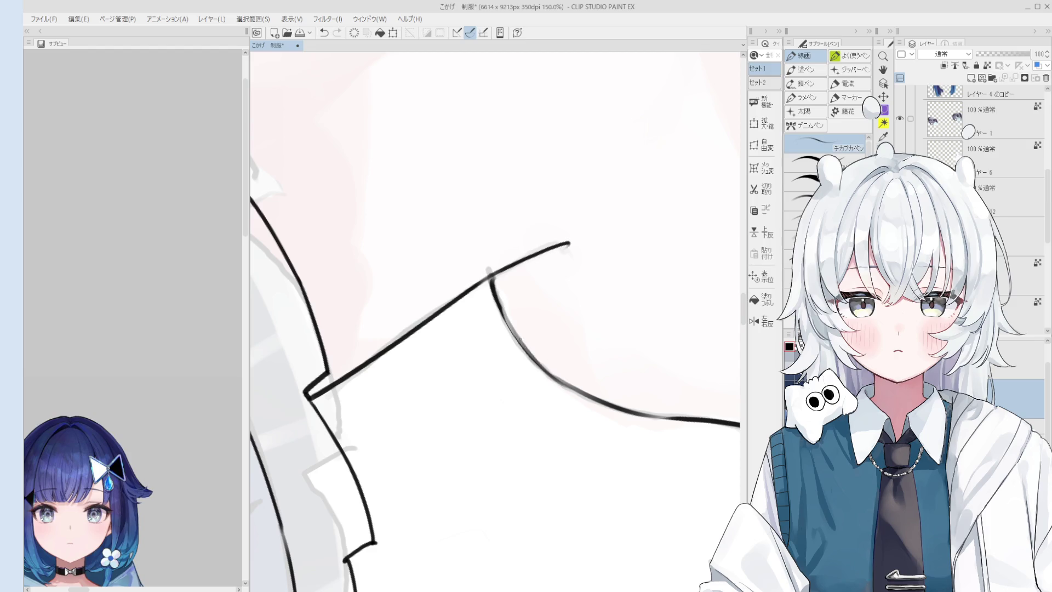
scroll(556, 377, down, 2)
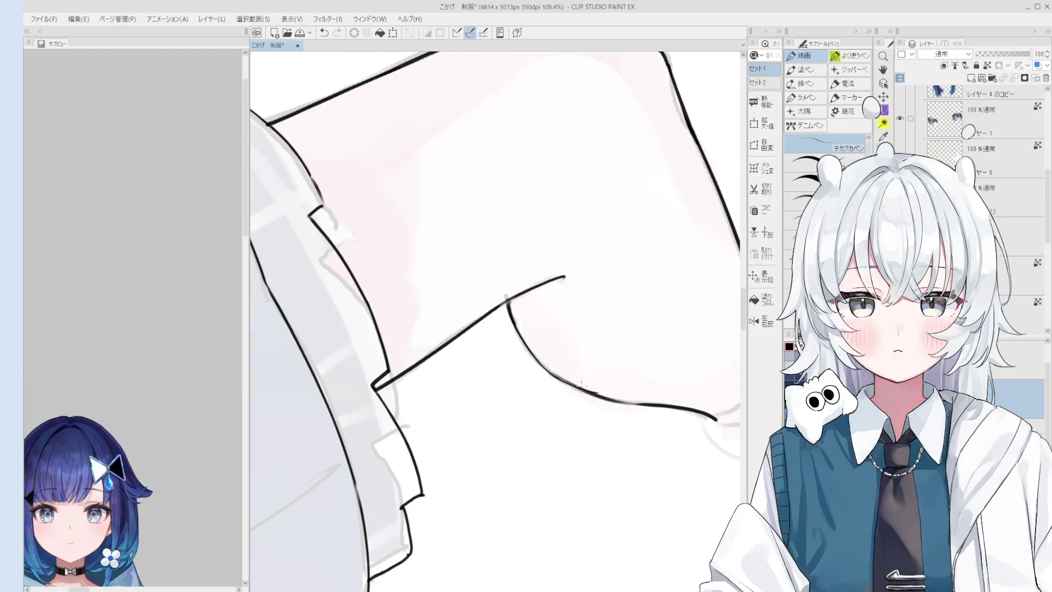
key(e)
scroll(557, 378, down, 1)
drag(557, 378, 571, 351)
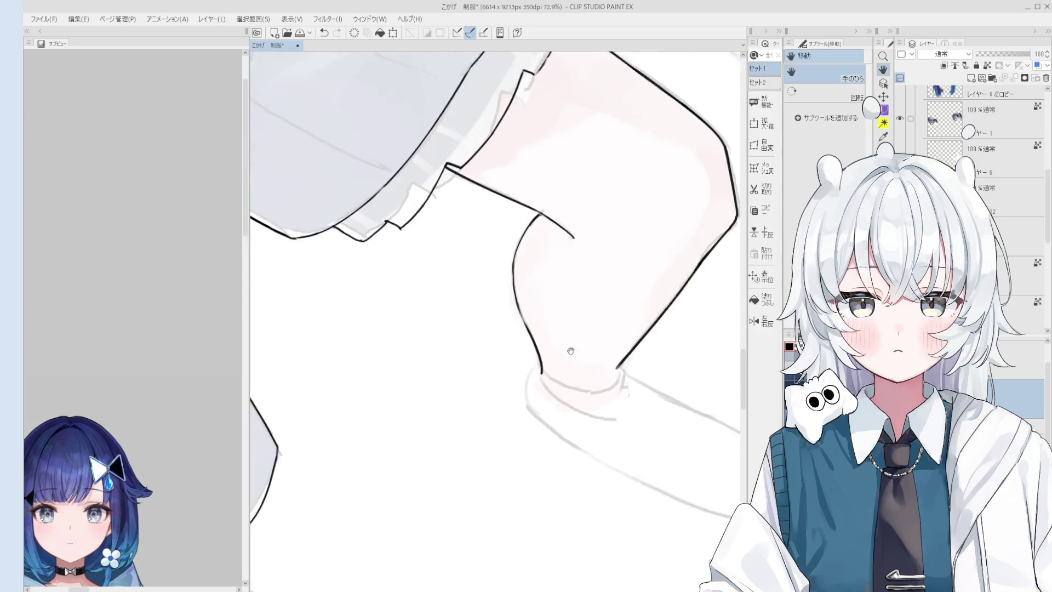
key(ctrl+alt+0)
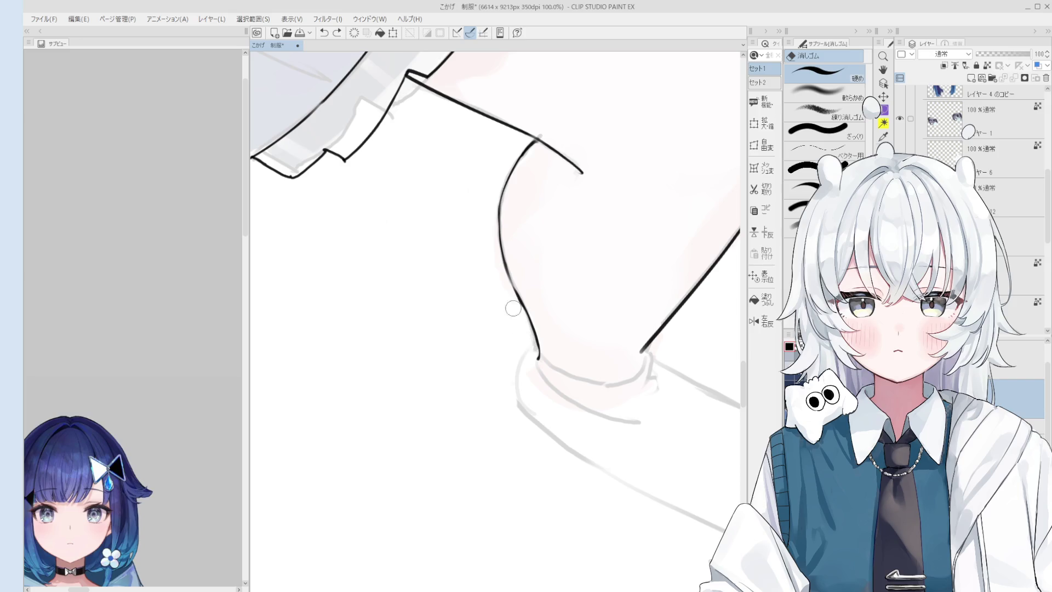
scroll(531, 352, up, 1)
scroll(518, 329, up, 1)
scroll(508, 306, down, 1)
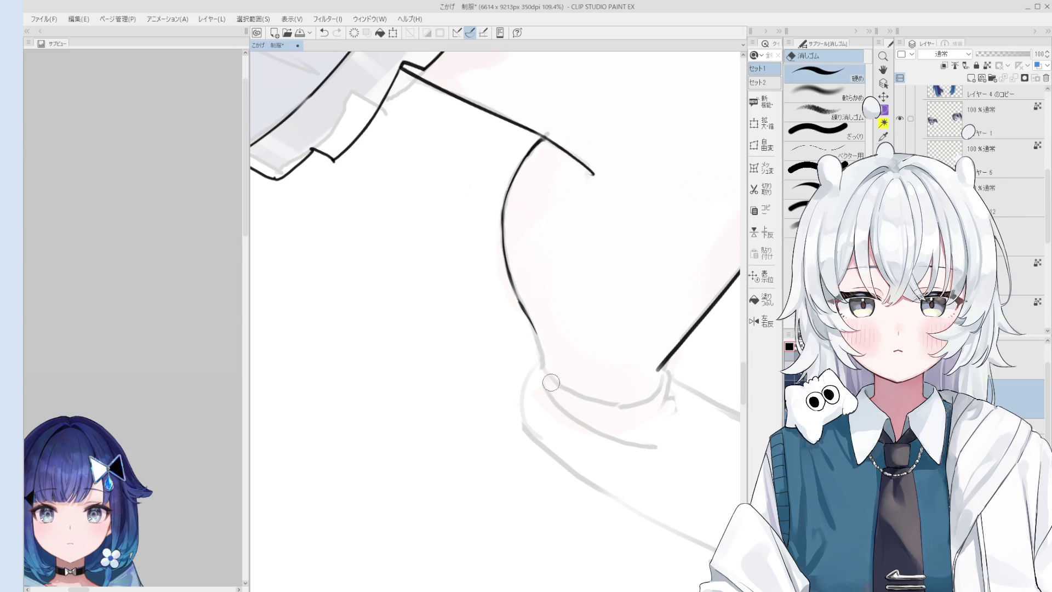
key(p)
scroll(545, 362, down, 1)
scroll(543, 360, down, 1)
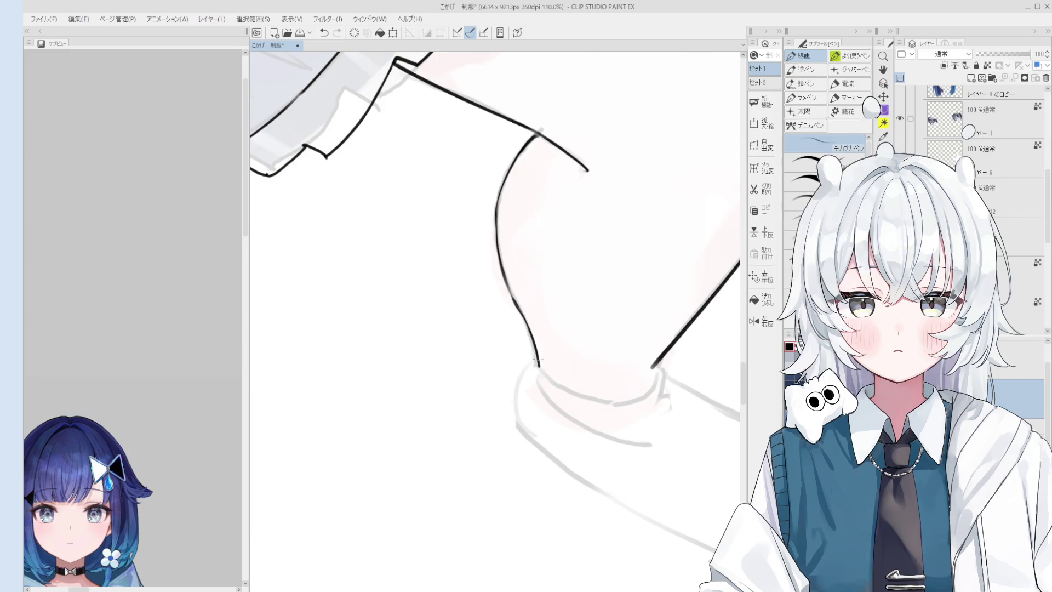
scroll(540, 359, down, 1)
scroll(544, 374, up, 1)
scroll(551, 394, up, 1)
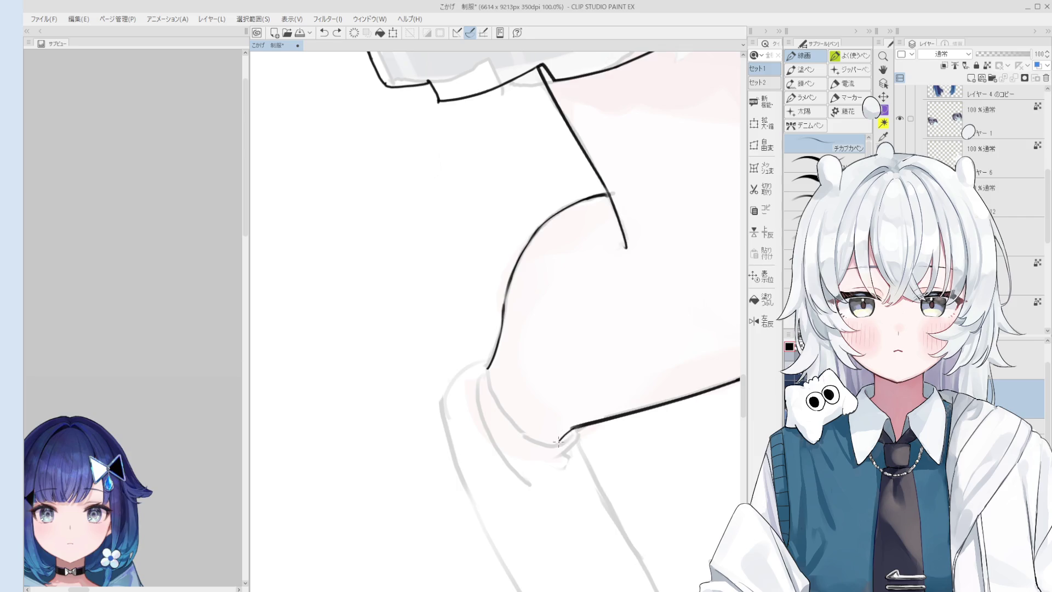
scroll(562, 441, down, 1)
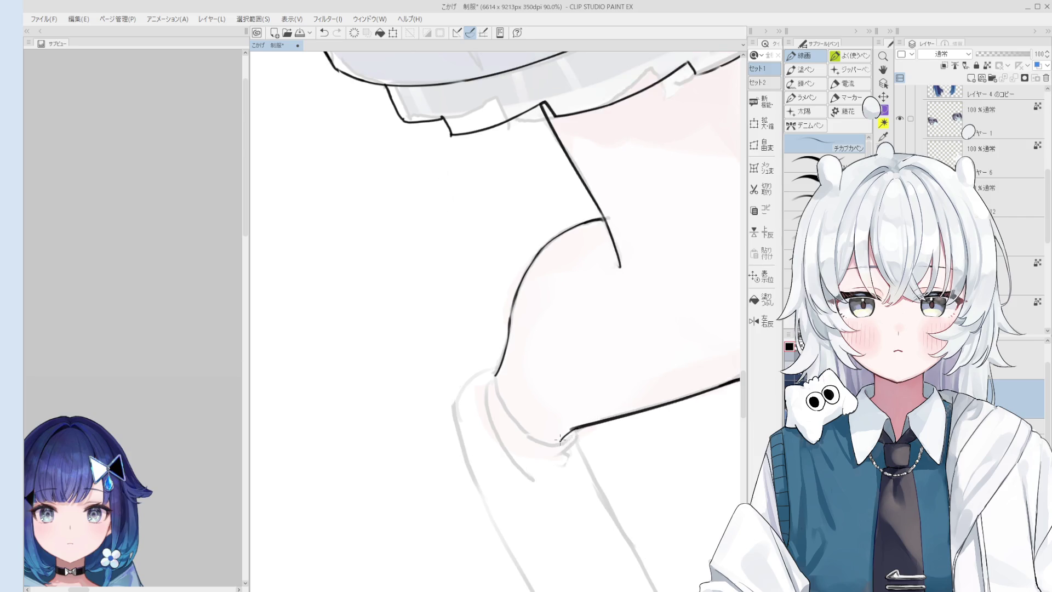
scroll(561, 440, down, 3)
scroll(569, 433, up, 1)
scroll(567, 429, down, 2)
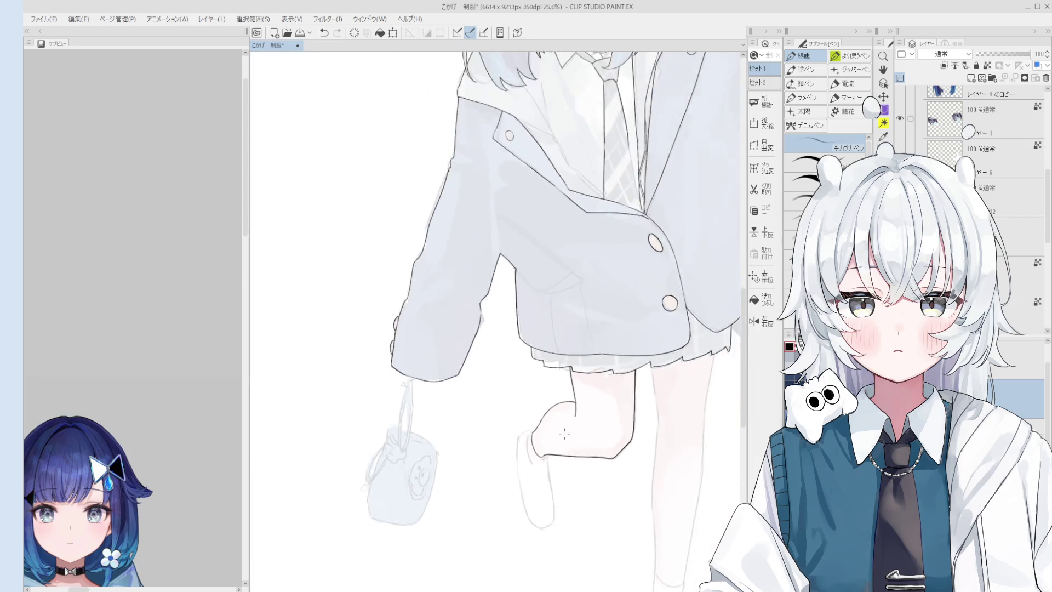
scroll(564, 424, down, 2)
drag(565, 424, 552, 395)
scroll(546, 379, up, 2)
scroll(530, 328, up, 2)
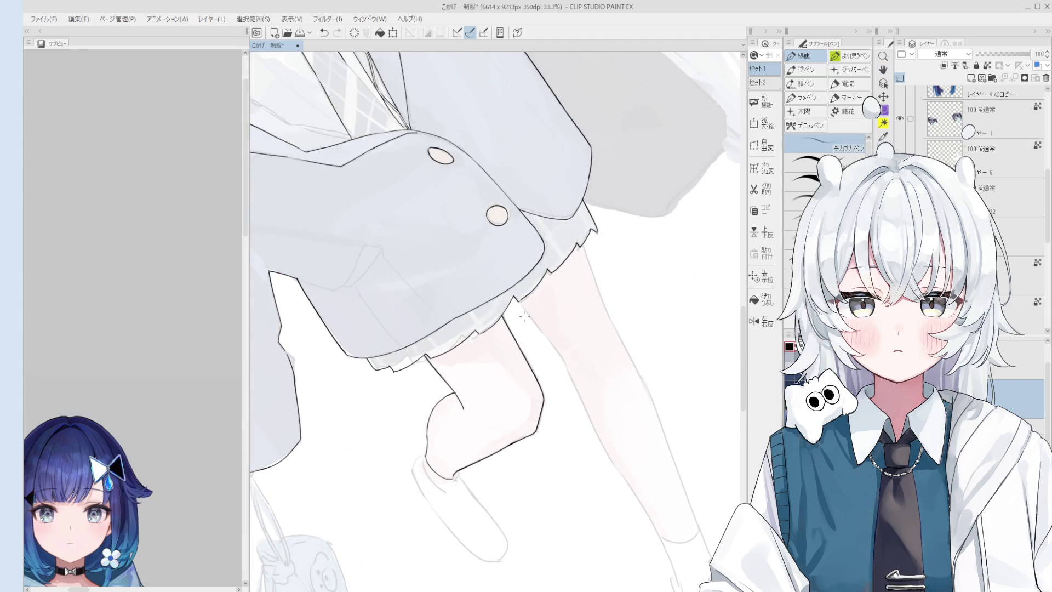
Step: Ink the inner edge of the right leg and zoom in on the legs to check it
key(ctrl+z)
mouse_move(526, 309)
mouse_down()
mouse_move(566, 365)
mouse_move(598, 306)
mouse_up()
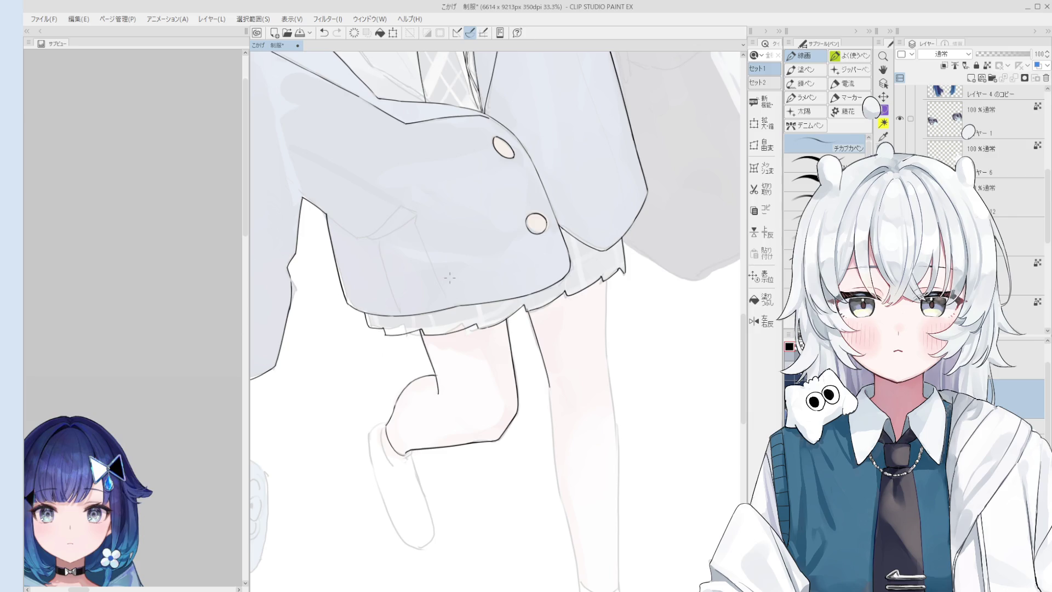
drag(584, 400, 516, 290)
key(e)
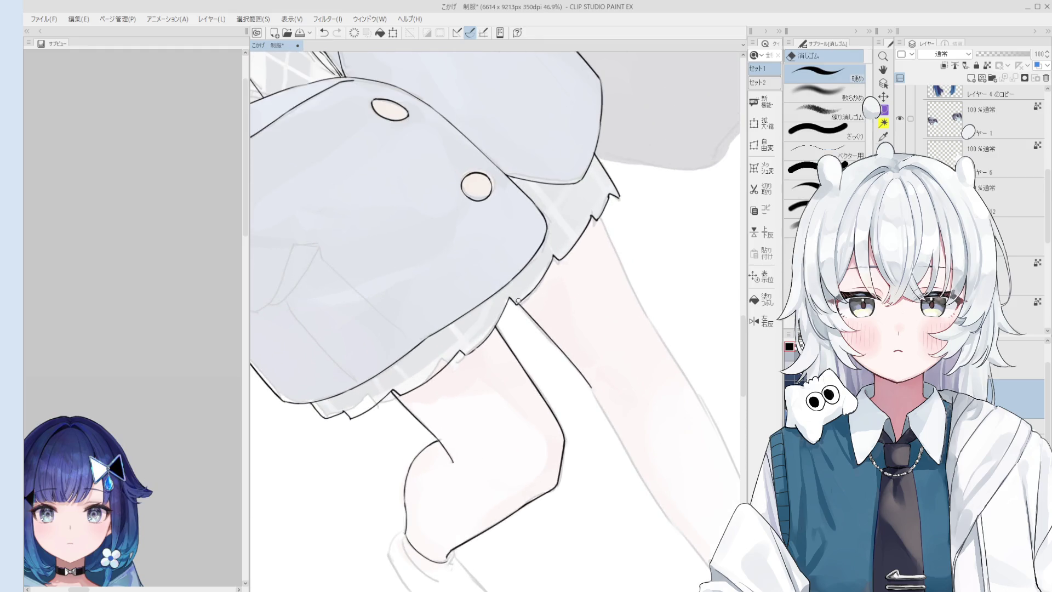
scroll(541, 273, up, 2)
scroll(533, 299, up, 2)
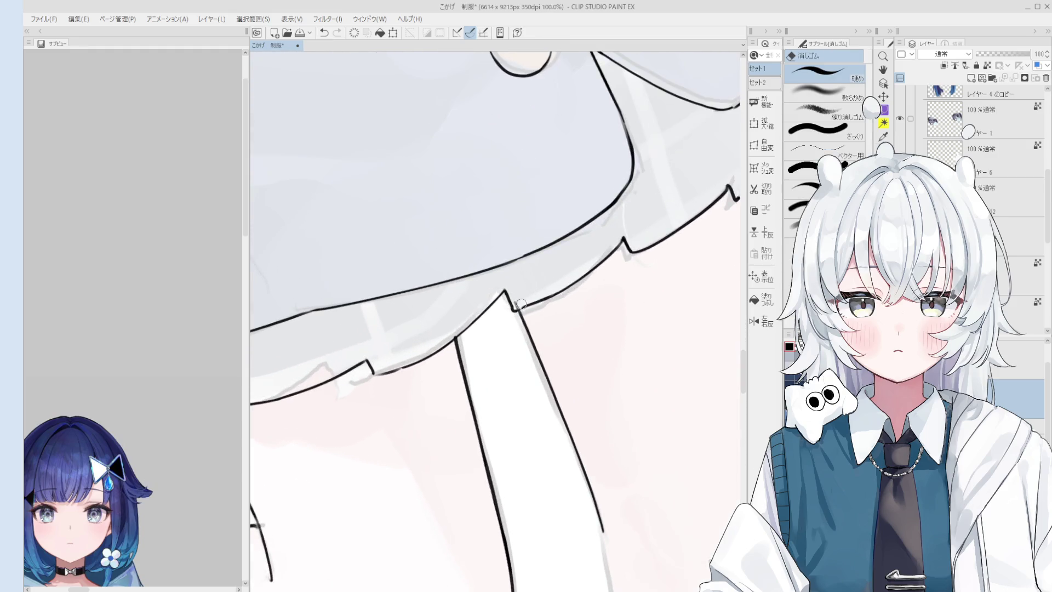
Step: Tidy the line where the blazer hem meets the skirt edge above the thighs
drag(533, 299, 539, 386)
key(p)
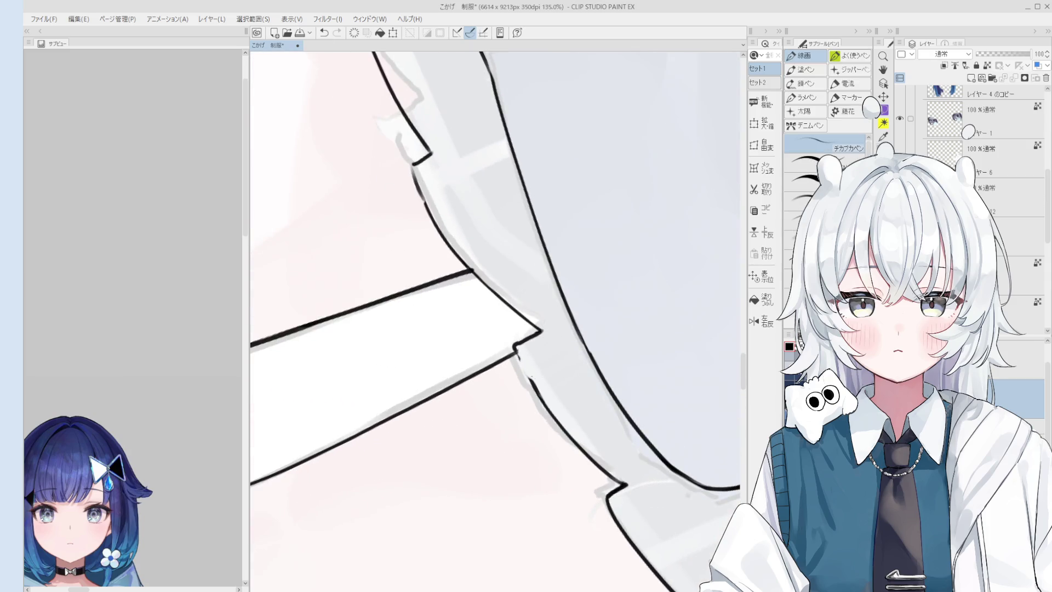
key(e)
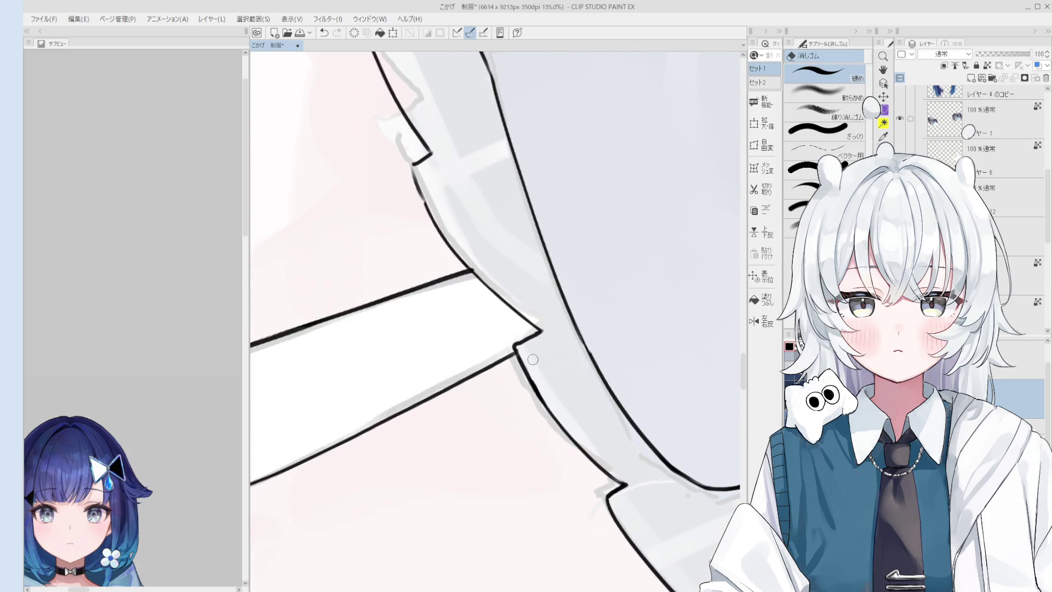
drag(543, 395, 533, 331)
key(p)
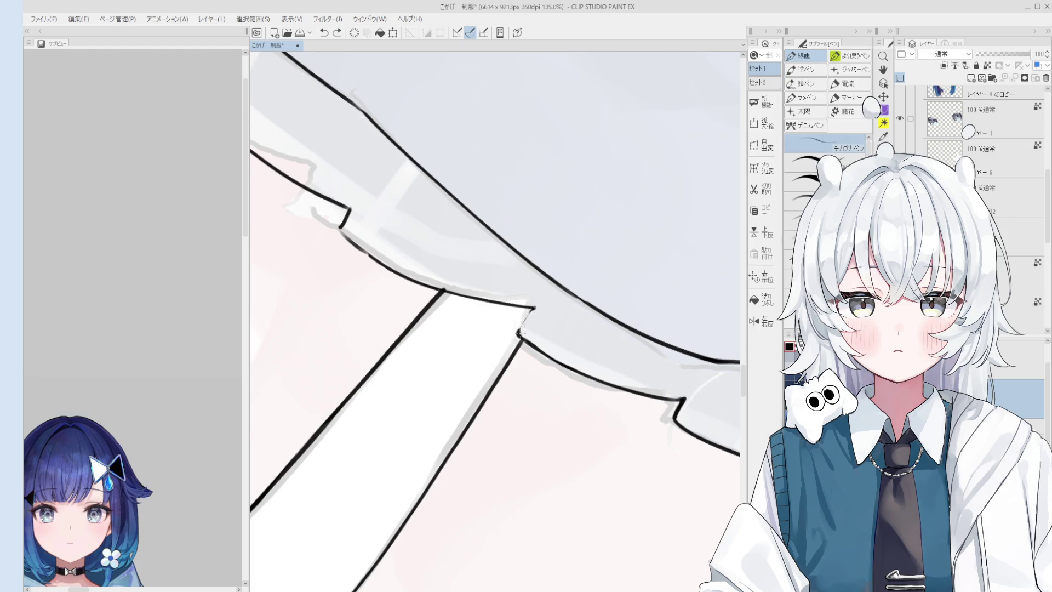
scroll(526, 316, down, 4)
key(h)
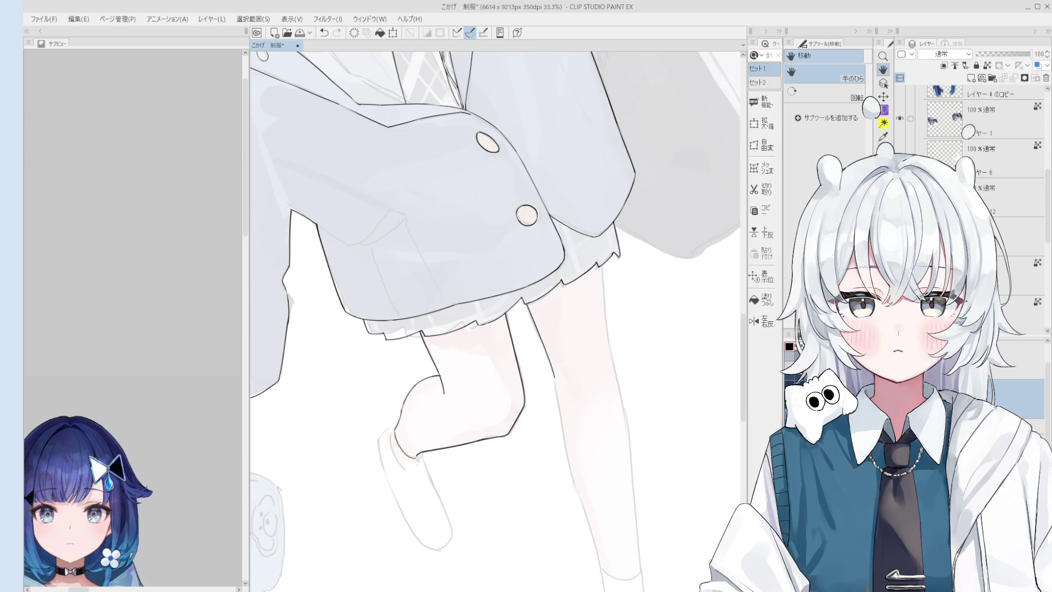
Step: Ink the blazer's inner edge beside the sleeve gap and tidy it with the eraser
drag(486, 327, 523, 341)
scroll(509, 352, up, 3)
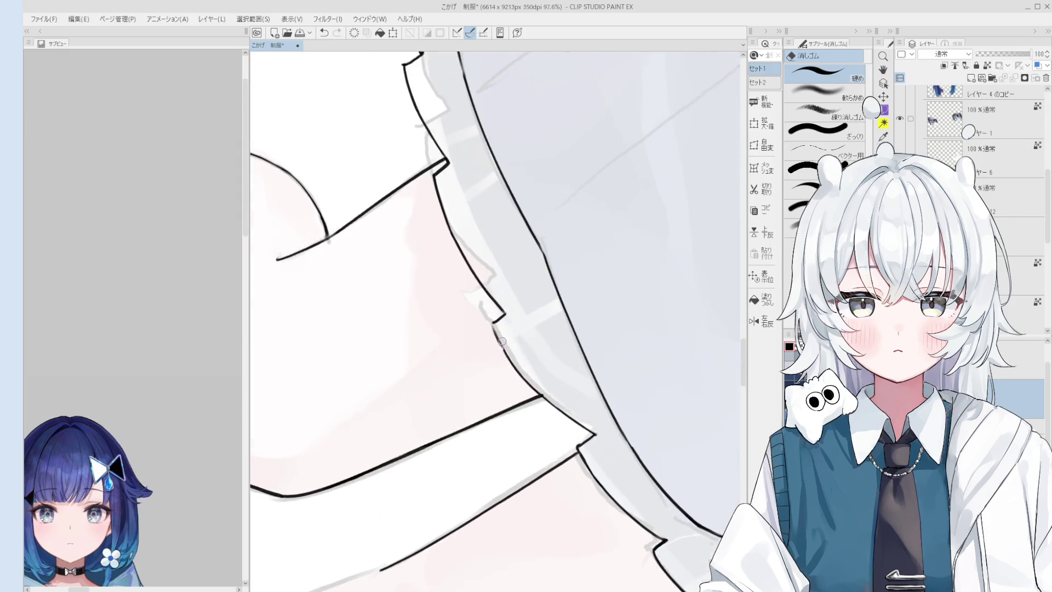
key(p)
key(ctrl+z)
mouse_move(491, 321)
mouse_down()
mouse_move(526, 380)
mouse_move(486, 318)
mouse_up()
scroll(493, 330, up, 1)
key(e)
key(p)
scroll(485, 318, down, 2)
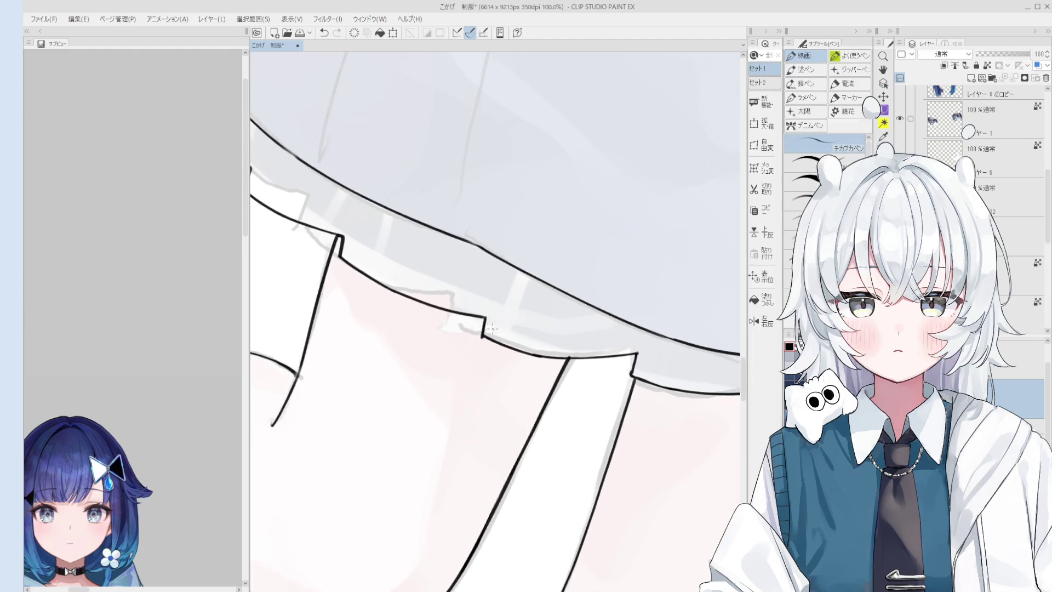
scroll(486, 317, down, 2)
Step: Line and clean the blazer's notched lower front hem corner near the buttons
key(h)
drag(536, 344, 526, 362)
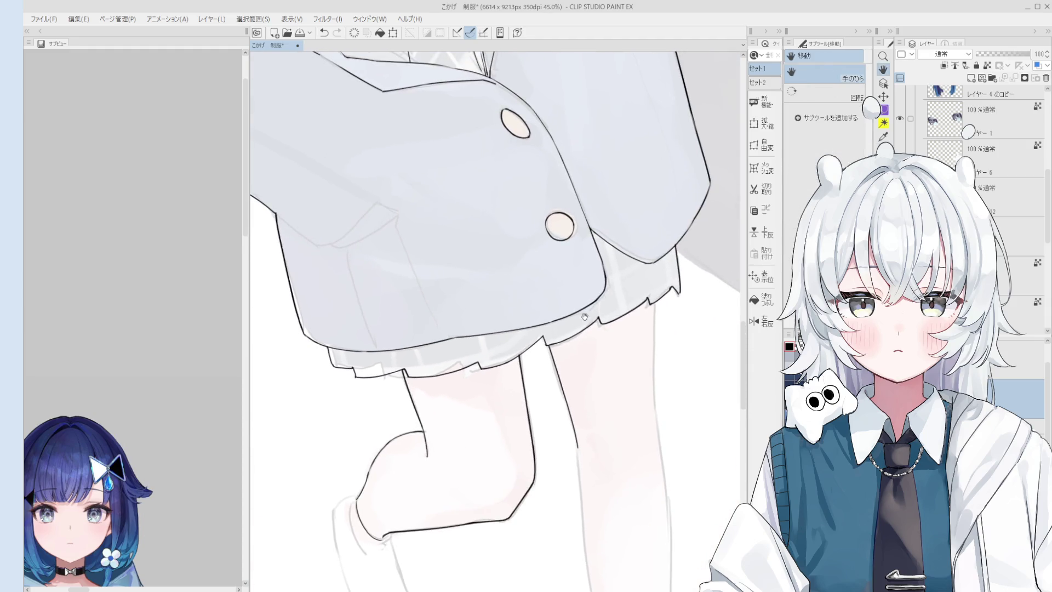
scroll(576, 328, up, 1)
scroll(592, 317, up, 1)
key(e)
scroll(597, 312, up, 2)
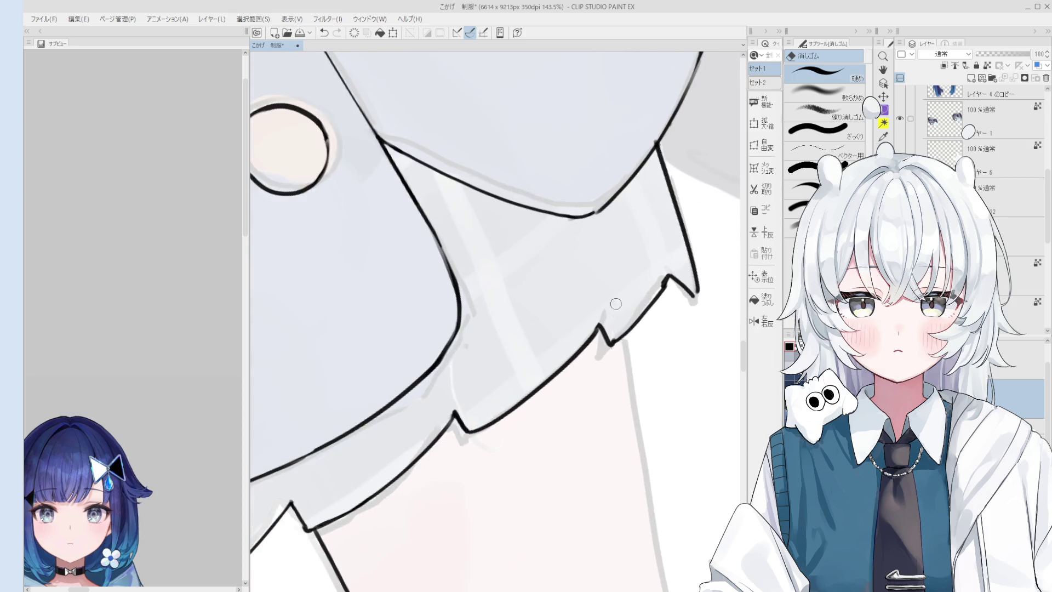
key(p)
scroll(608, 344, down, 1)
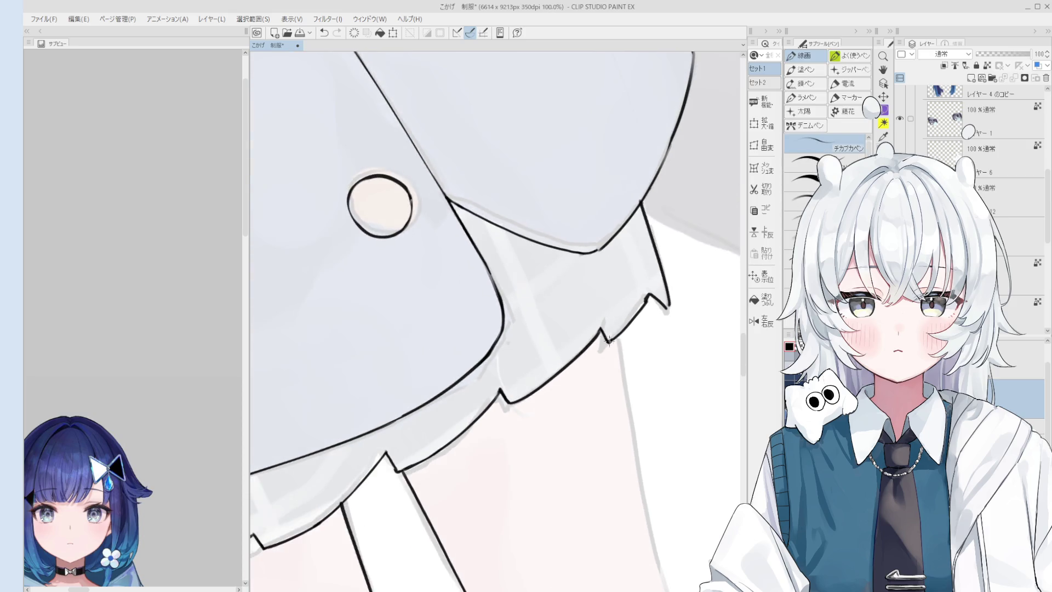
scroll(612, 339, down, 1)
scroll(618, 334, up, 1)
key(e)
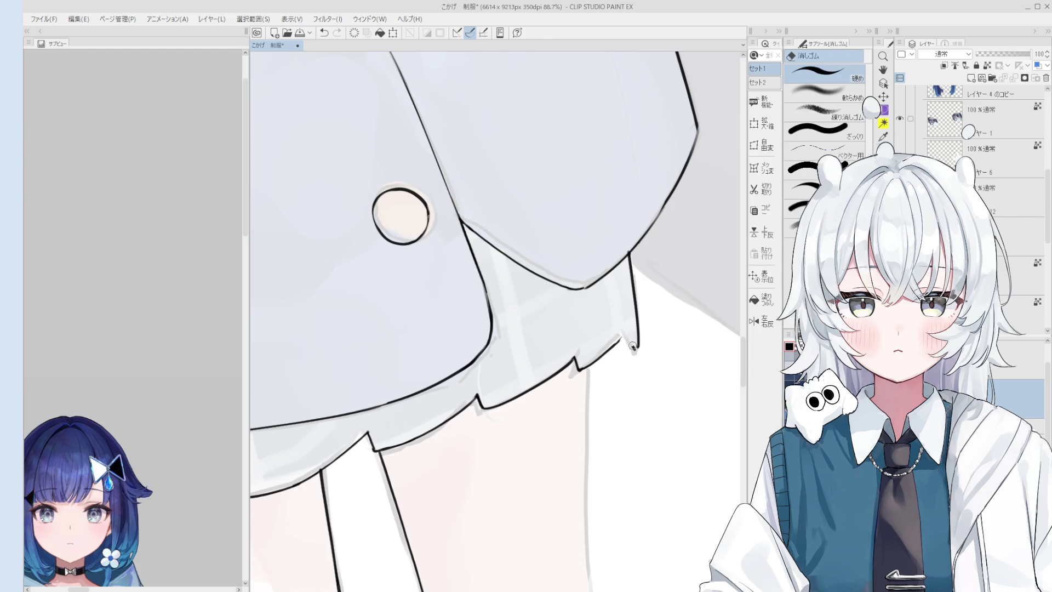
key(p)
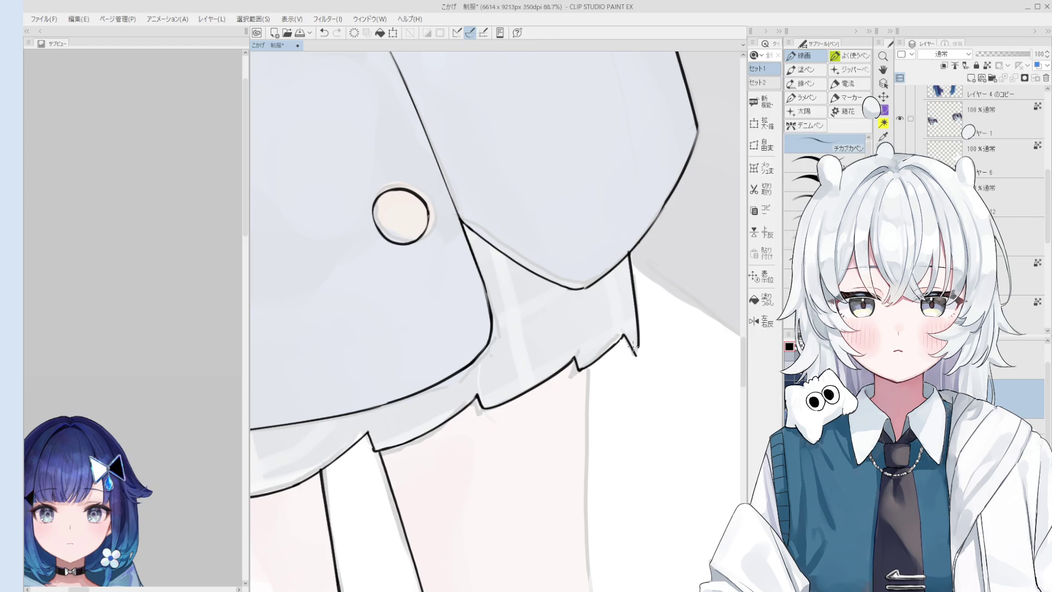
scroll(633, 350, down, 2)
key(e)
scroll(629, 349, up, 2)
scroll(626, 349, down, 1)
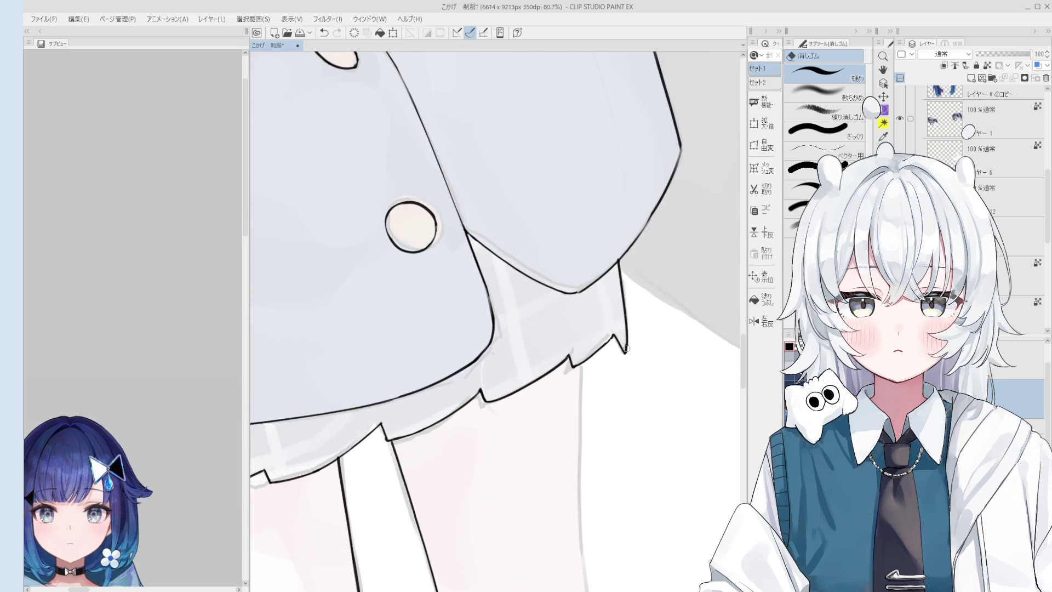
key(p)
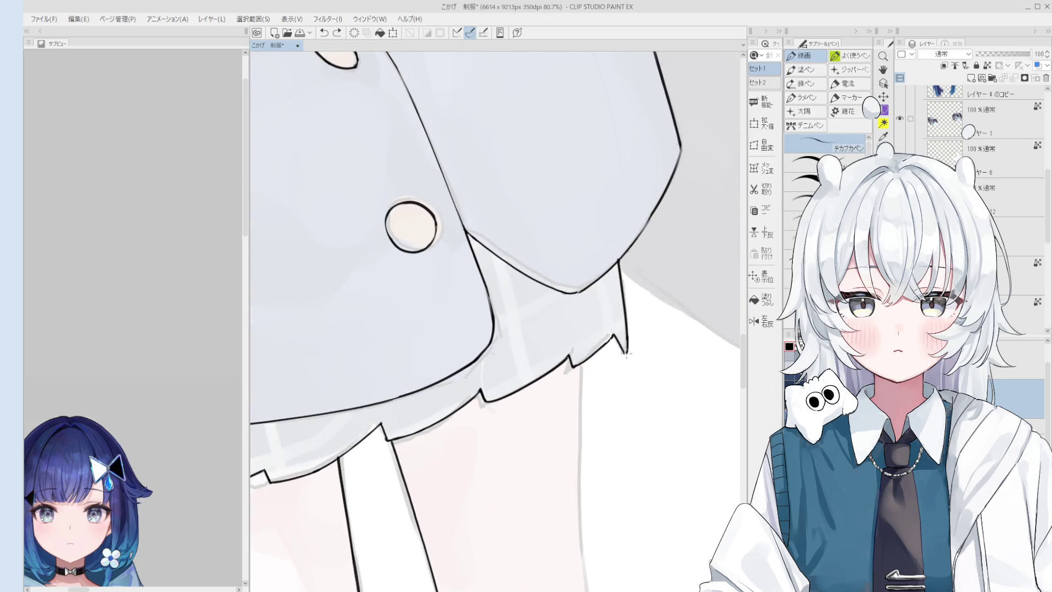
scroll(626, 353, down, 3)
scroll(612, 352, down, 2)
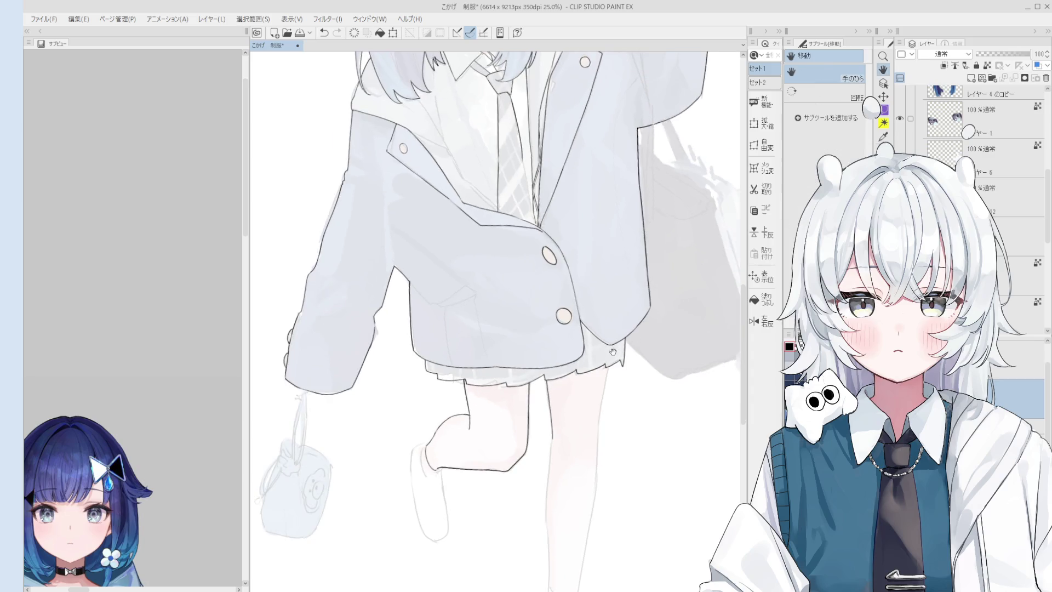
scroll(612, 352, up, 1)
scroll(608, 354, up, 1)
scroll(592, 362, up, 1)
scroll(463, 390, up, 2)
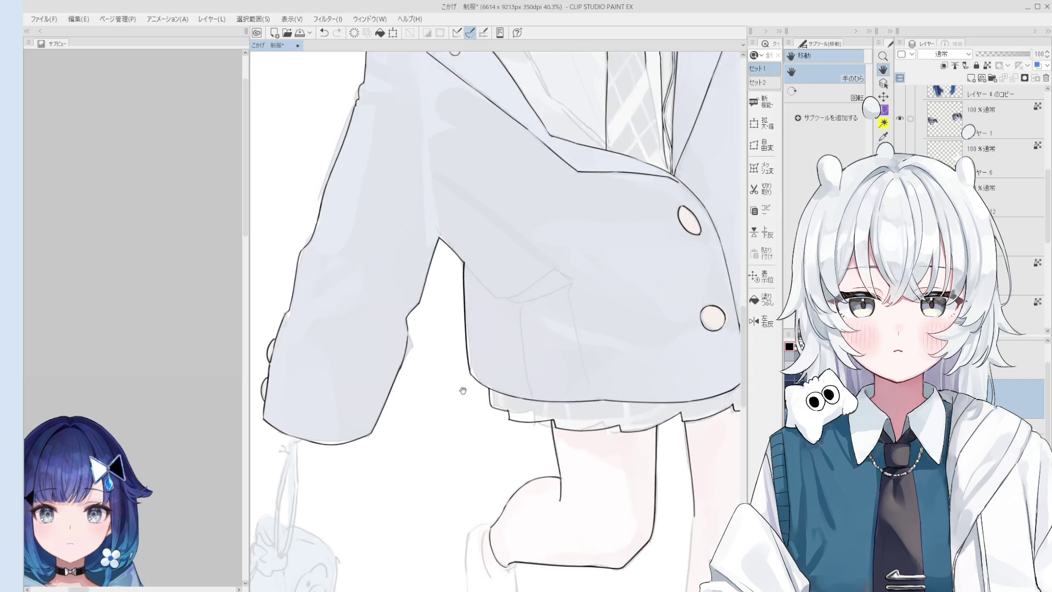
scroll(463, 390, up, 3)
Step: Refine the skirt ruffle edge below the hem, alternating pen strokes and eraser touch-ups
key(e)
key(p)
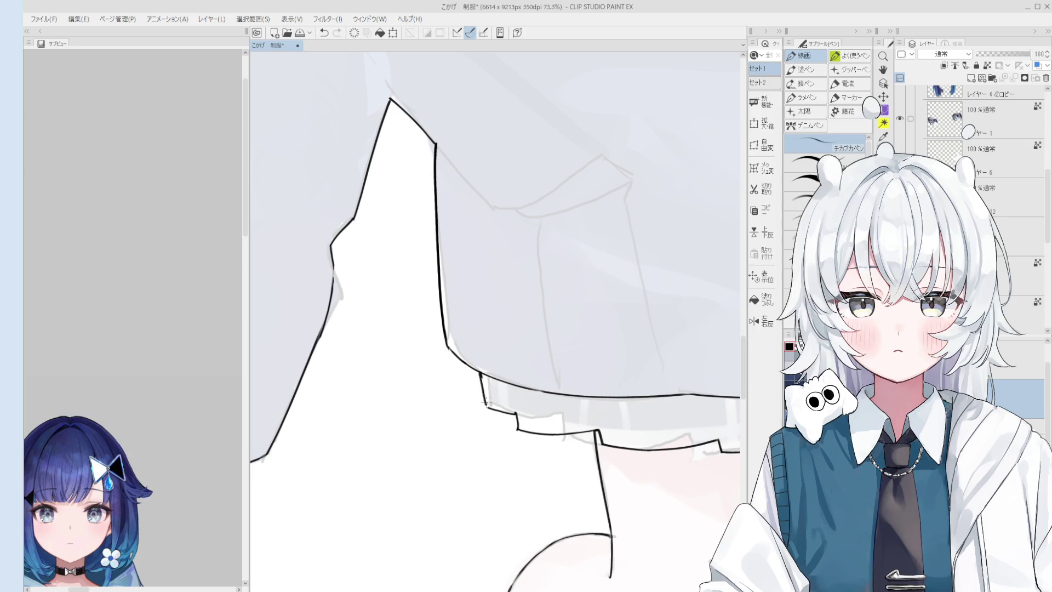
scroll(488, 408, up, 1)
scroll(487, 409, down, 1)
key(e)
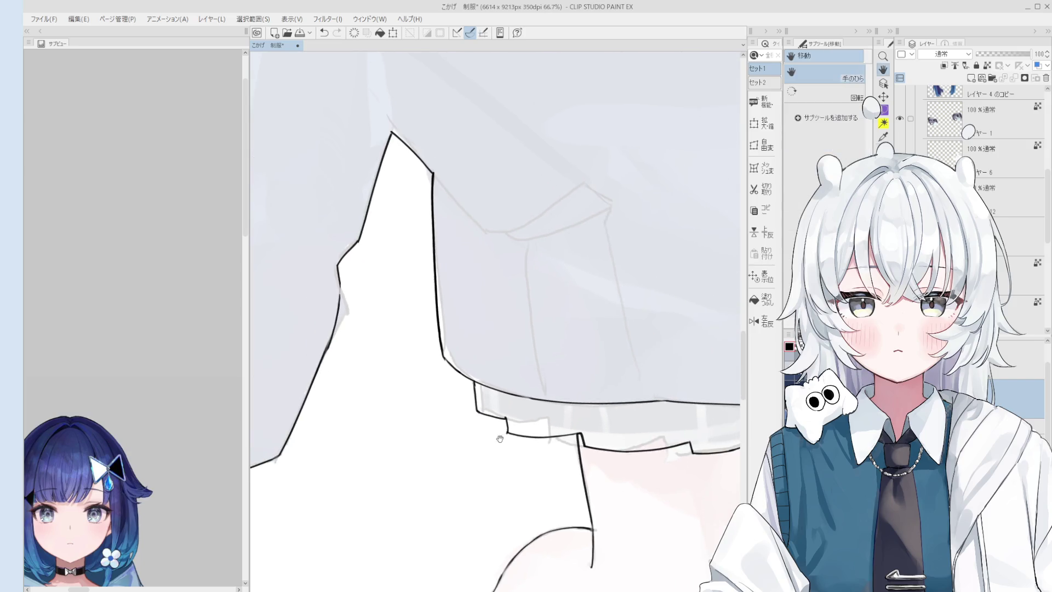
scroll(473, 405, down, 2)
scroll(468, 403, up, 2)
key(p)
scroll(469, 393, up, 1)
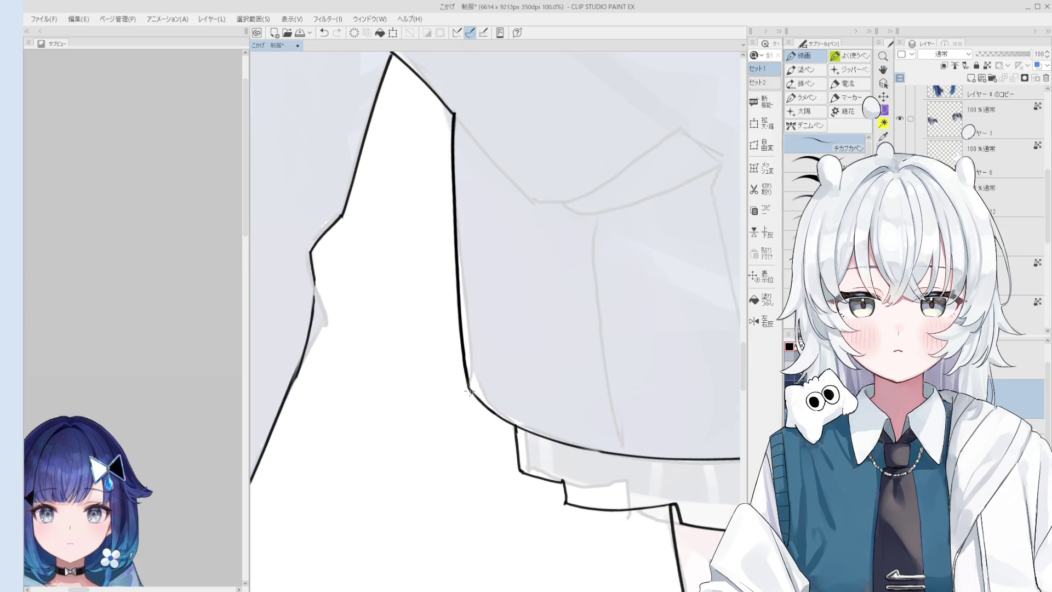
scroll(470, 394, down, 1)
key(e)
scroll(485, 405, up, 2)
scroll(495, 410, down, 1)
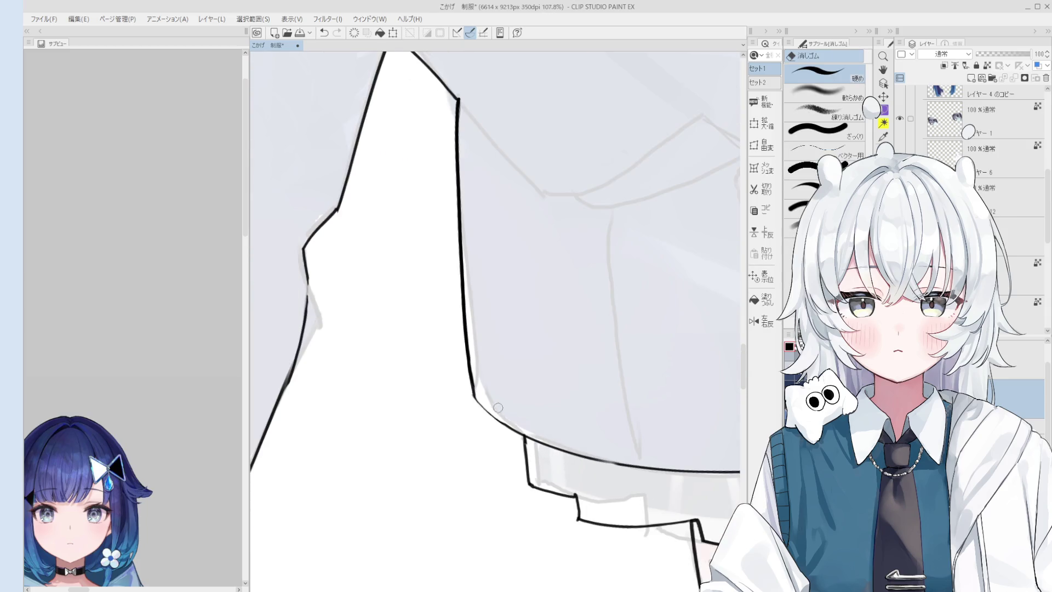
scroll(493, 406, down, 1)
scroll(501, 407, down, 2)
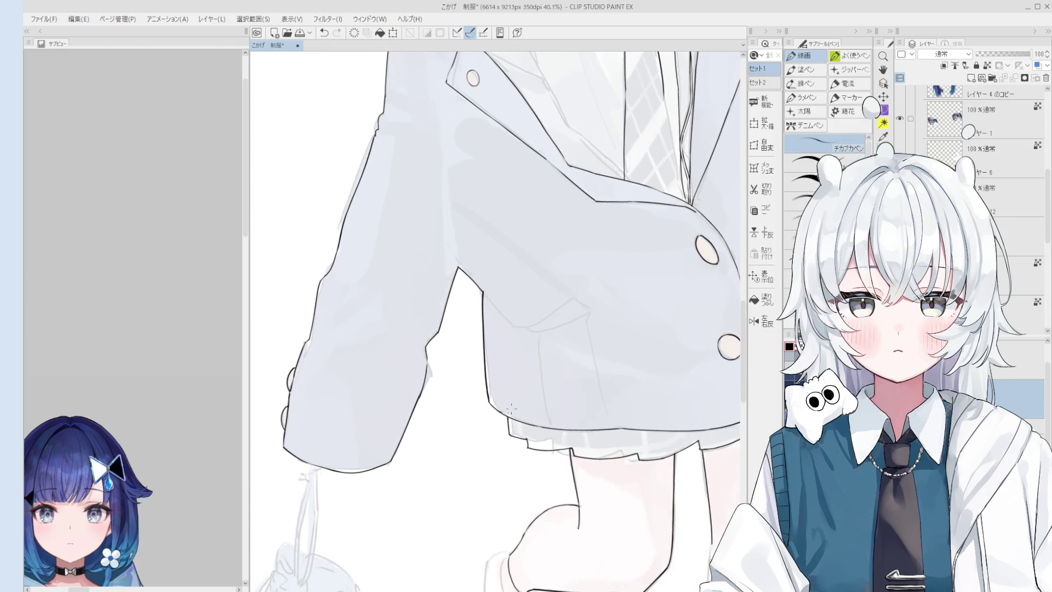
scroll(500, 406, down, 1)
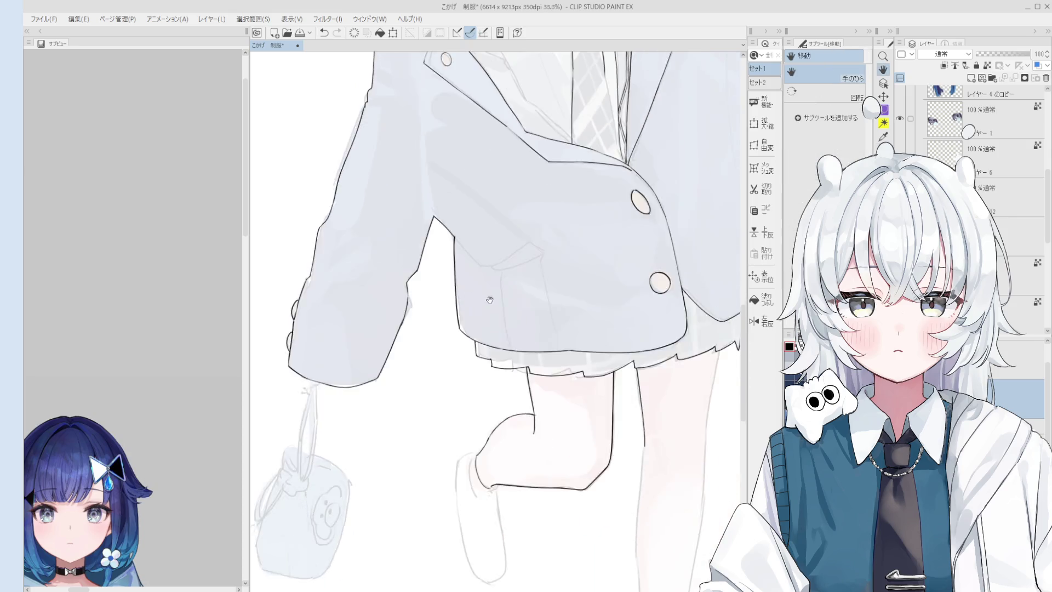
scroll(526, 369, down, 1)
Step: Redraw the inner leg line below the skirt, retrying the stroke until its length reads right
key(p)
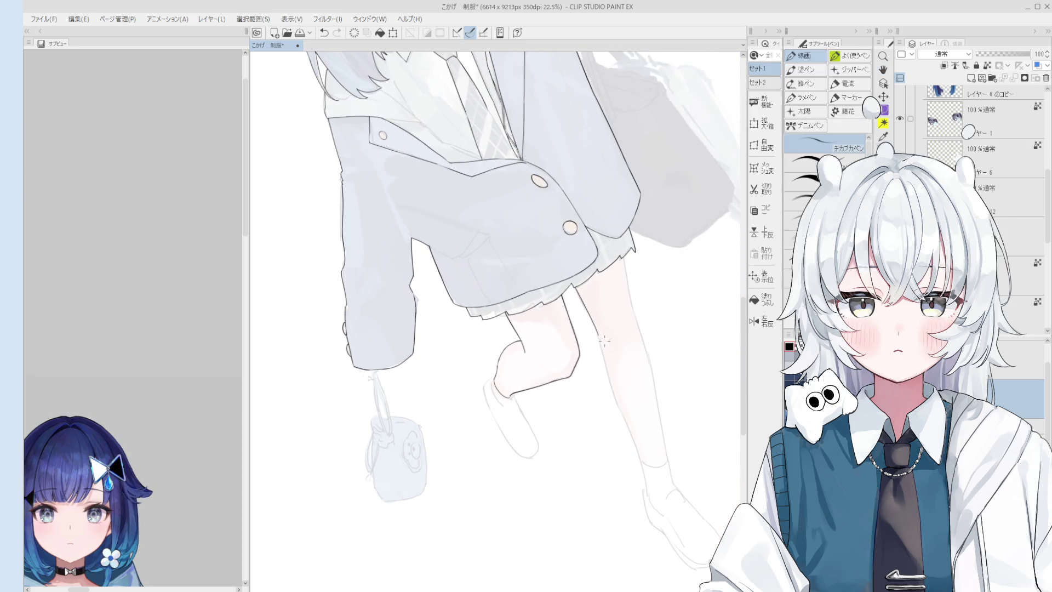
scroll(604, 371, up, 1)
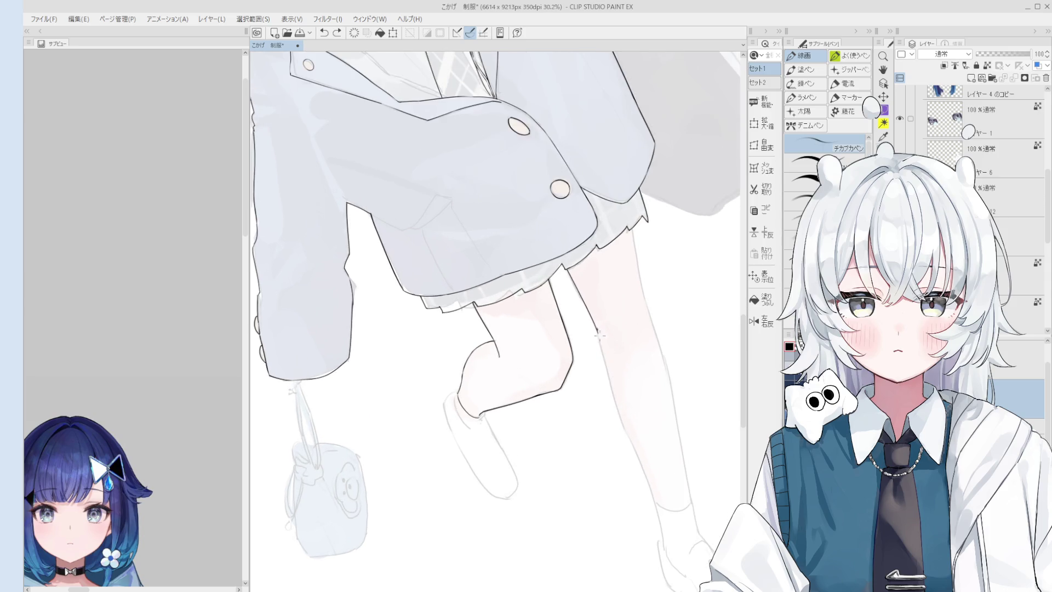
key(ctrl+z)
key(ctrl+z)
drag(597, 332, 627, 433)
key(ctrl+z)
key(ctrl+z)
drag(608, 368, 634, 447)
key(ctrl+z)
key(ctrl+y)
key(e)
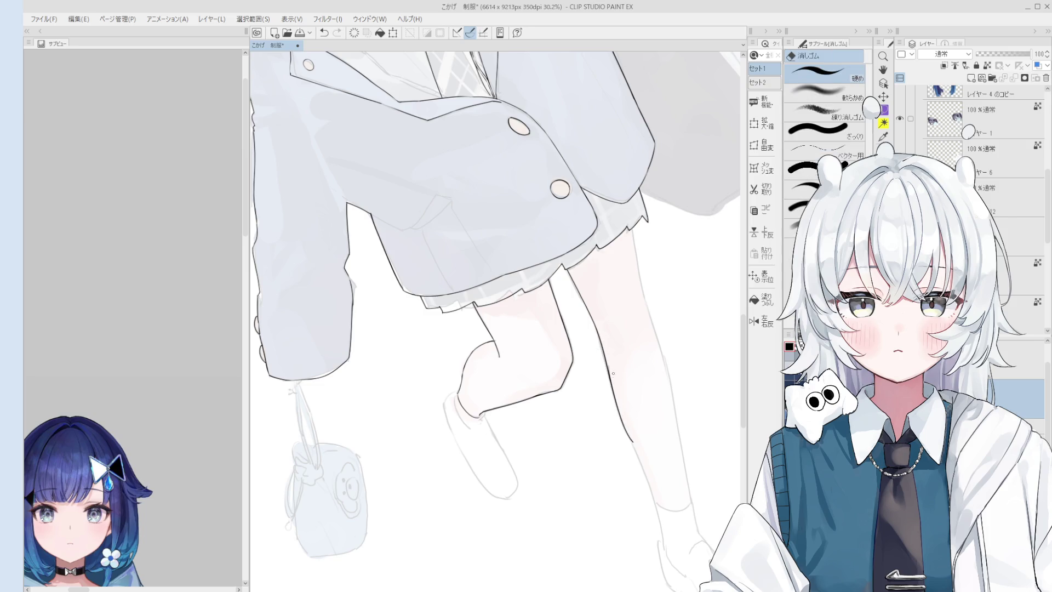
Step: Extend the outline further down the leg and clean the hem and sleeve edges with the eraser
drag(620, 405, 618, 433)
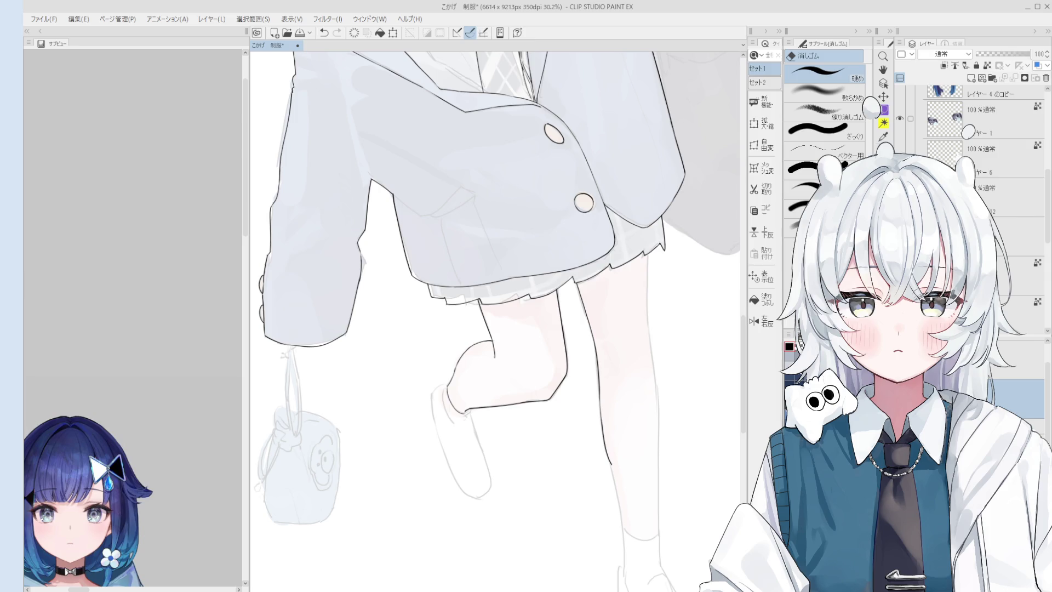
key(minus)
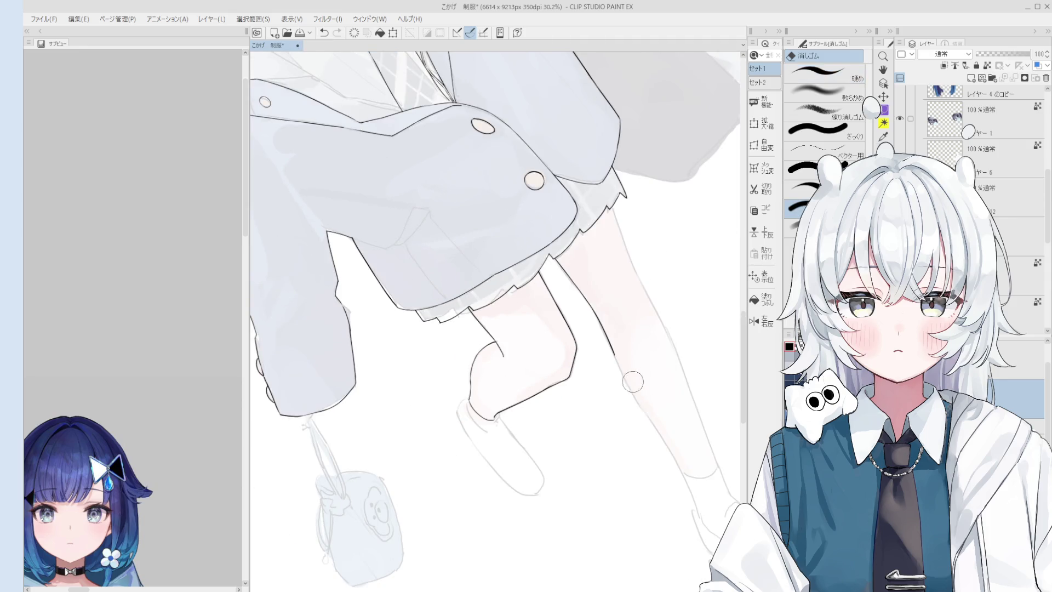
key(p)
scroll(616, 361, up, 1)
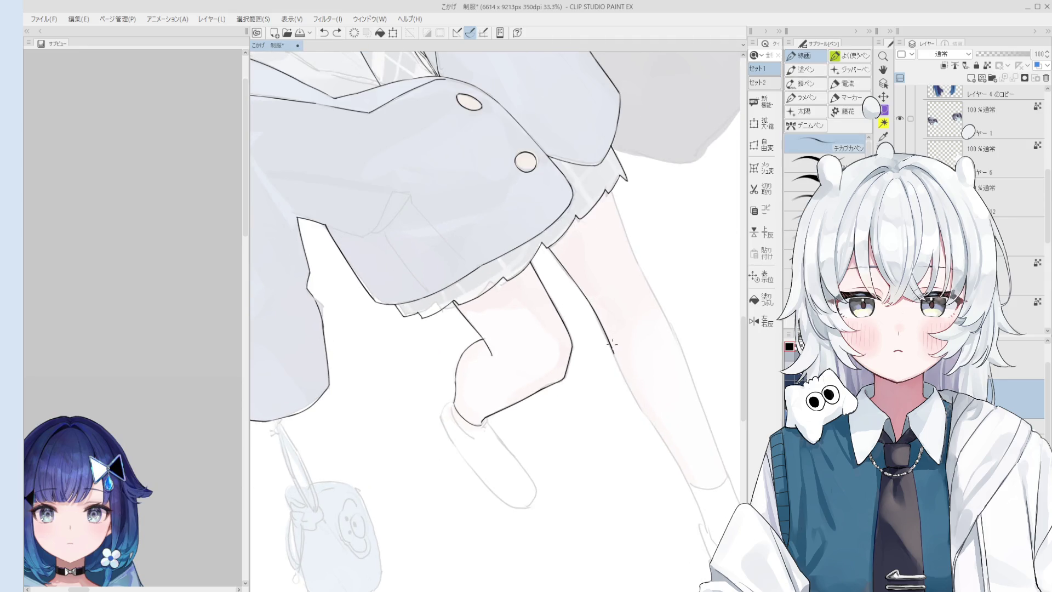
mouse_move(614, 353)
mouse_down()
mouse_move(660, 435)
mouse_move(638, 403)
mouse_up()
key(e)
key(p)
scroll(645, 415, down, 1)
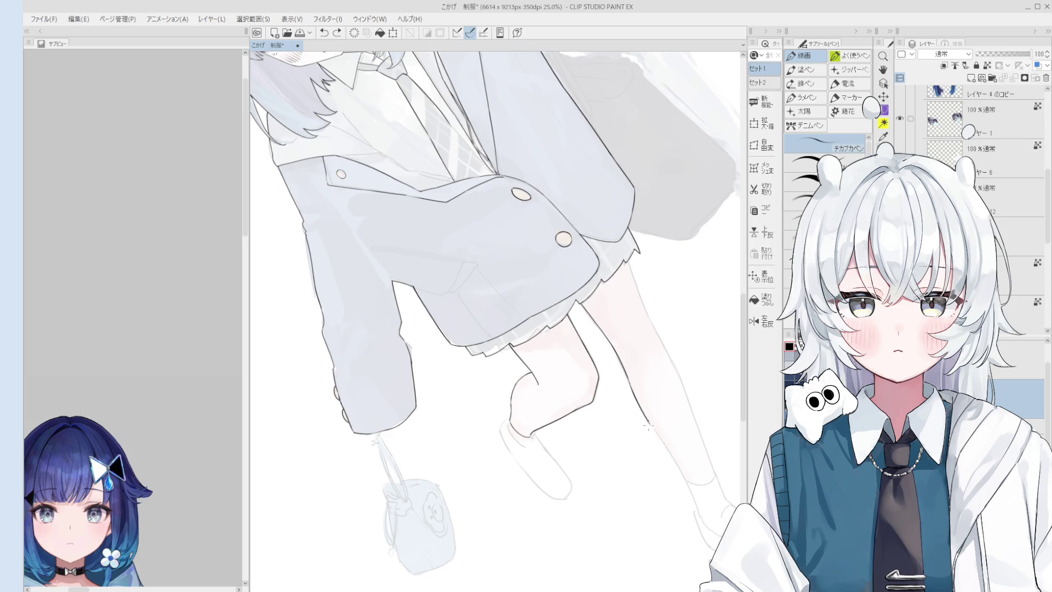
scroll(660, 442, down, 1)
scroll(667, 467, up, 1)
scroll(667, 355, up, 1)
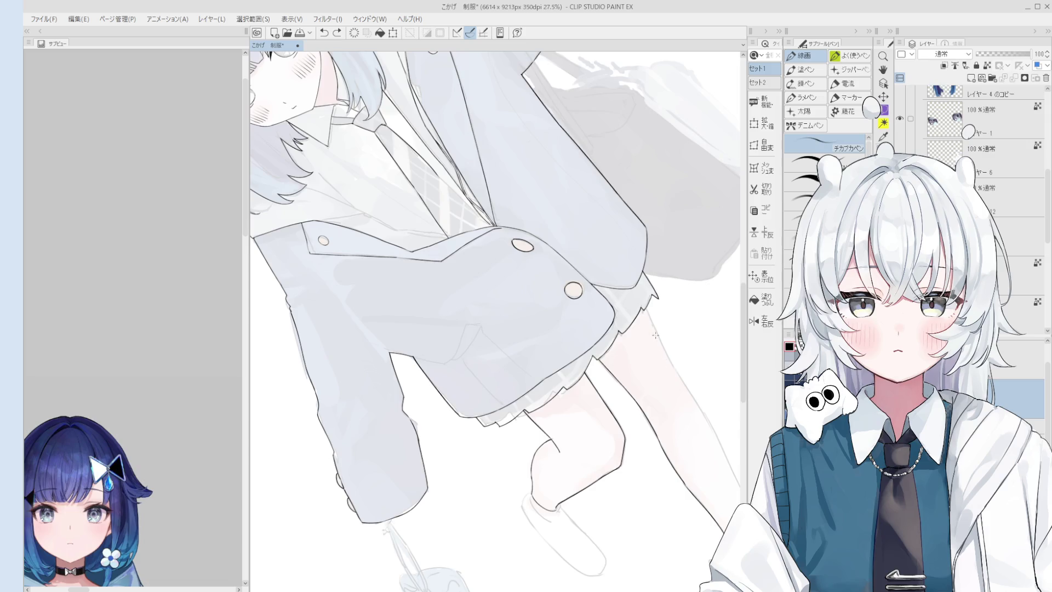
scroll(666, 355, down, 2)
key(e)
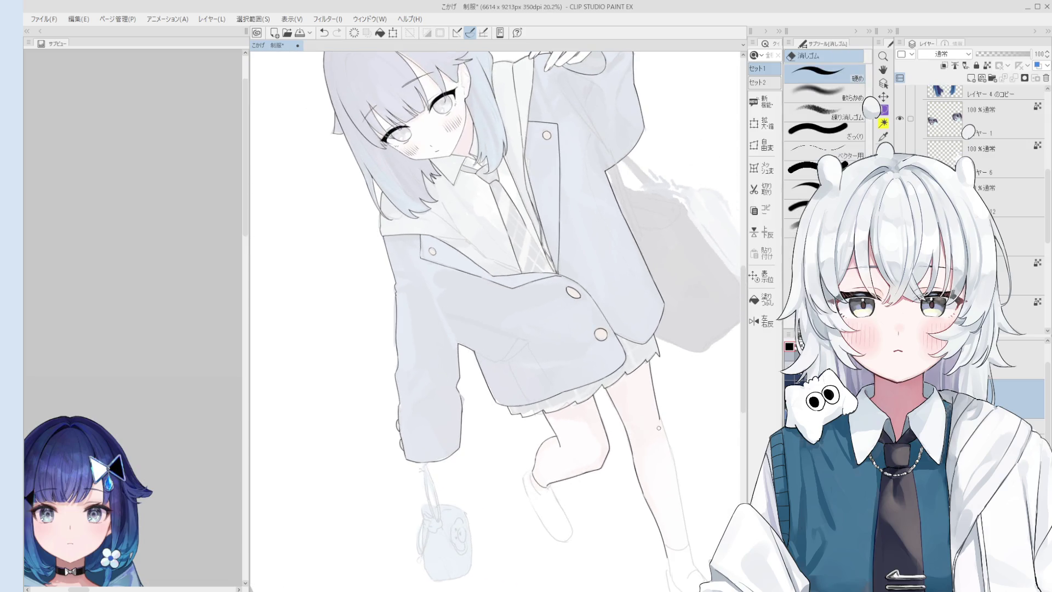
scroll(659, 428, up, 1)
key(p)
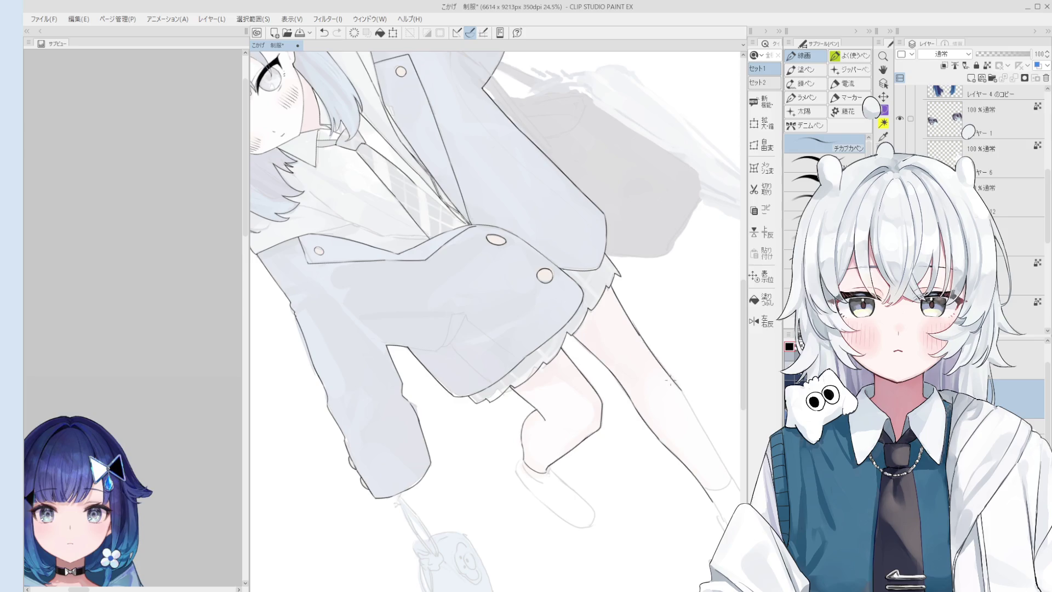
scroll(666, 376, up, 1)
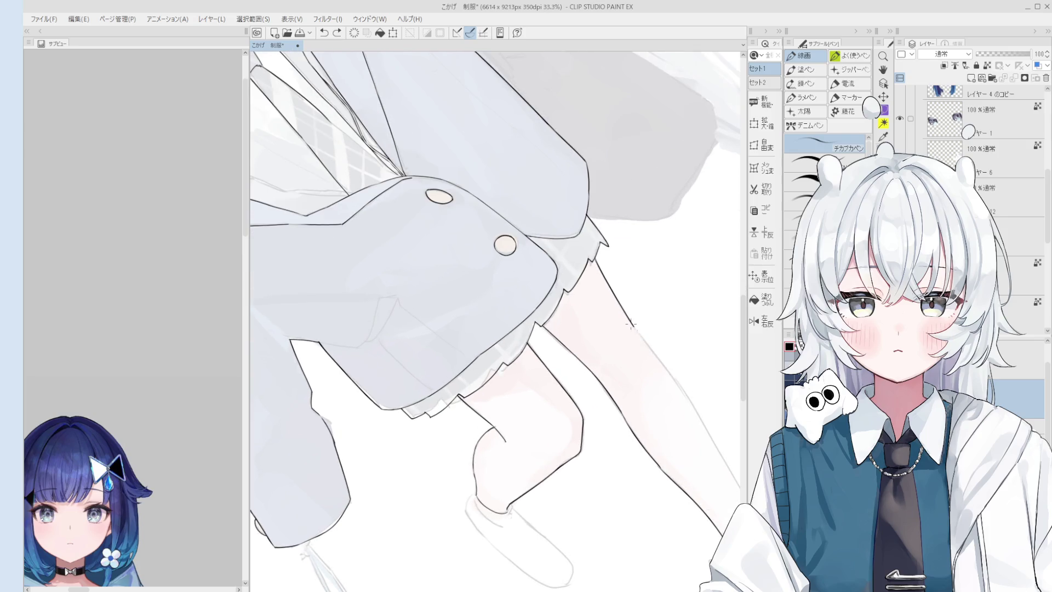
Step: Mirror the canvas and attempt the leg outline, undoing the strokes that don't sit right
key(h)
drag(630, 325, 473, 307)
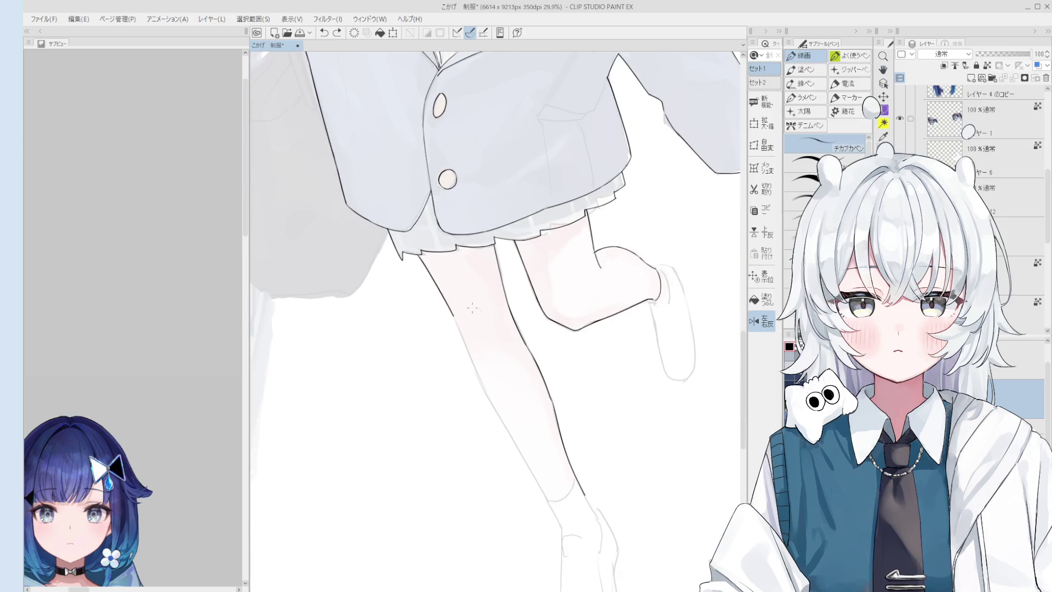
key(ctrl+z)
drag(451, 319, 472, 361)
key(ctrl+z)
drag(445, 301, 474, 361)
key(ctrl+z)
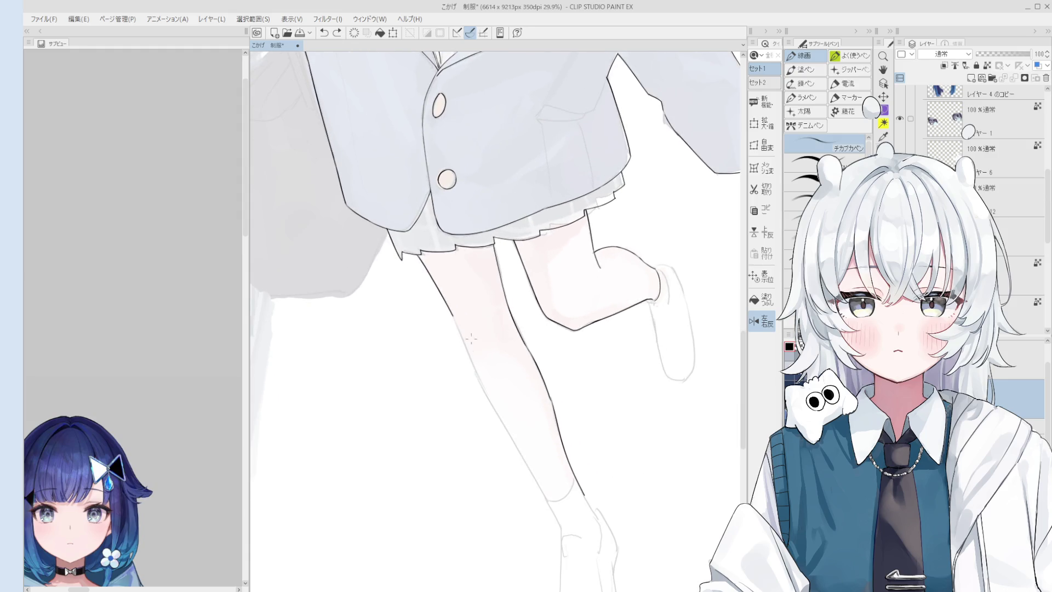
scroll(474, 352, up, 1)
drag(450, 311, 474, 370)
key(ctrl+z)
scroll(458, 341, up, 1)
Step: Ink the left leg's outer outline in segments down toward the sock, retrying rejected strokes
key(minus)
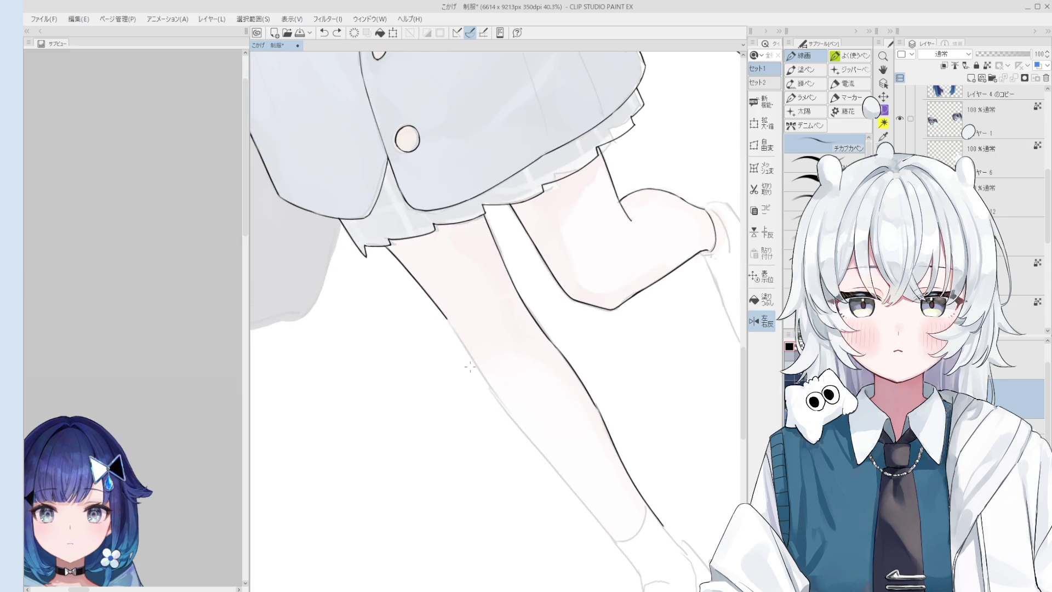
key(ctrl+z)
drag(441, 312, 507, 412)
key(ctrl+z)
scroll(467, 352, down, 1)
key(ctrl+z)
drag(474, 357, 526, 429)
scroll(500, 392, down, 1)
key(ctrl+z)
drag(484, 368, 539, 448)
key(ctrl+z)
drag(489, 378, 565, 477)
Step: Finish the lower leg outline with repeated redraws and eraser cleanup
key(ctrl+z)
drag(529, 438, 542, 452)
key(ctrl+z)
drag(515, 416, 565, 476)
key(ctrl+z)
scroll(564, 475, up, 1)
scroll(543, 452, up, 1)
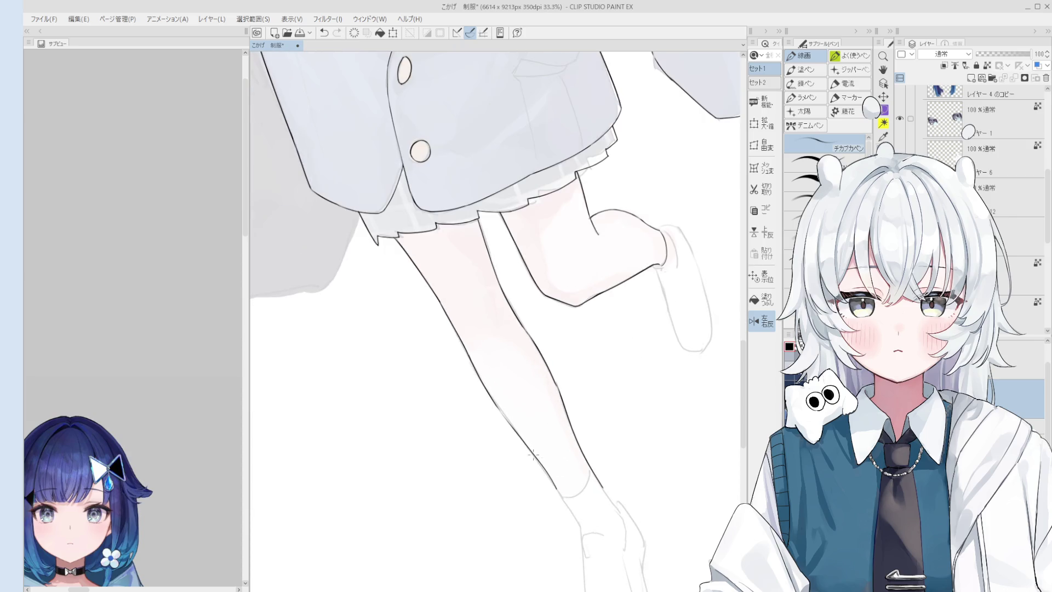
scroll(518, 427, up, 1)
scroll(489, 402, up, 1)
key(ctrl+z)
drag(481, 386, 531, 456)
key(ctrl+z)
key(ctrl+z)
key(e)
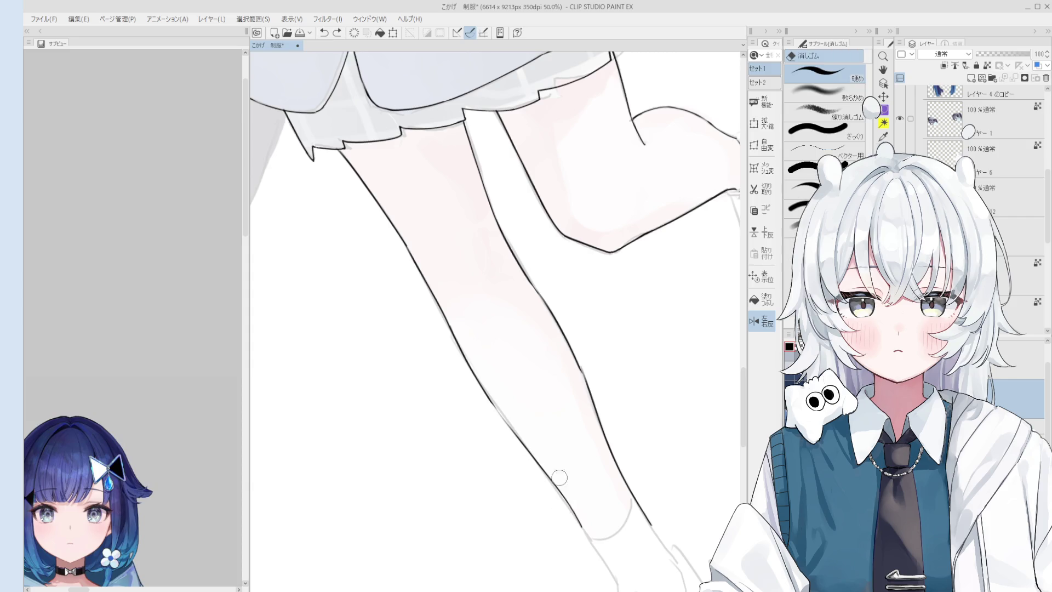
key(h)
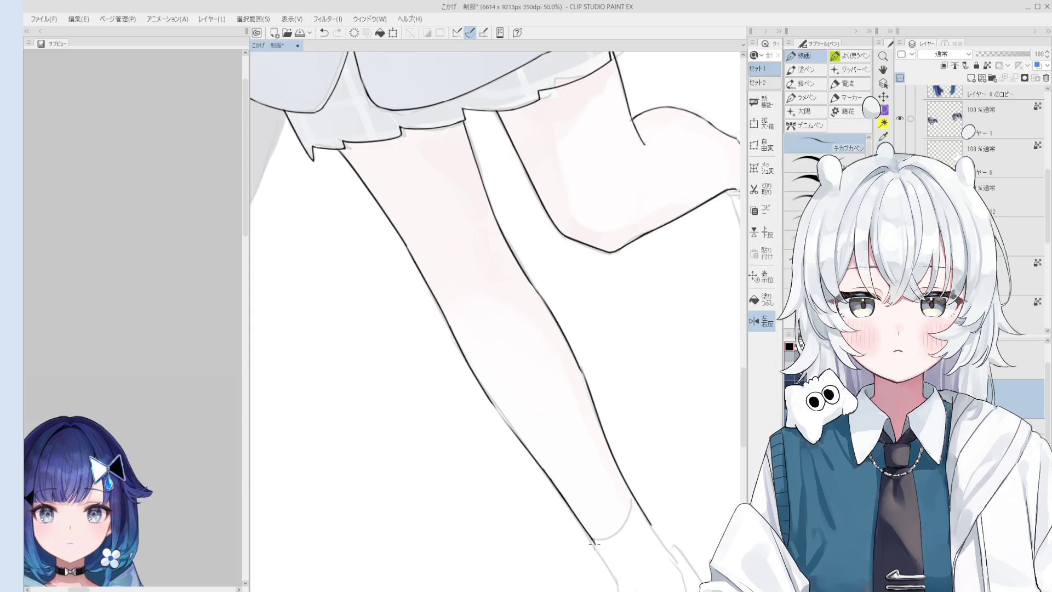
scroll(567, 501, down, 1)
scroll(550, 465, down, 1)
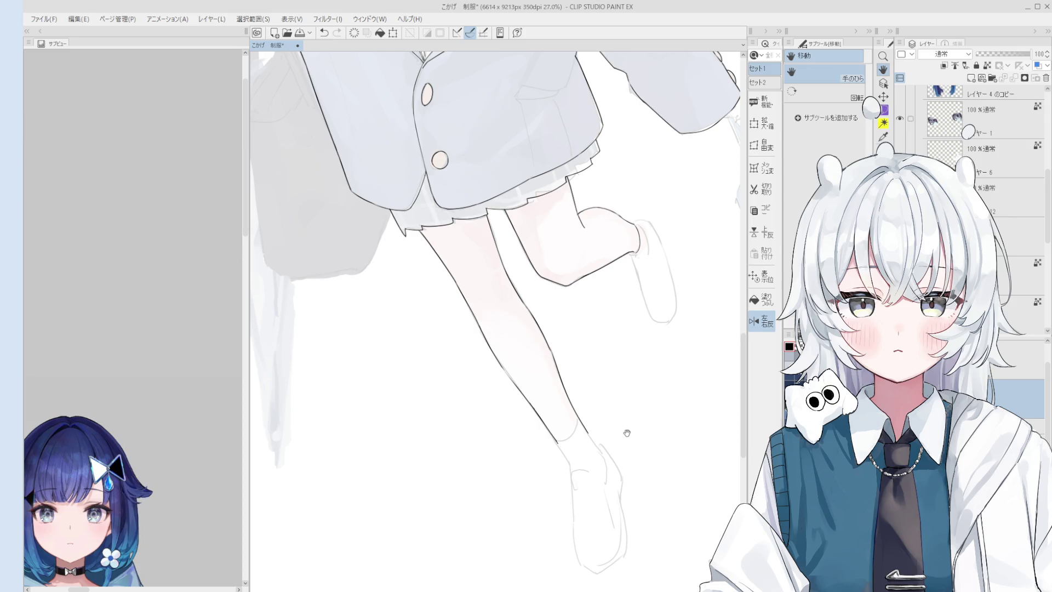
scroll(164, 370, down, 2)
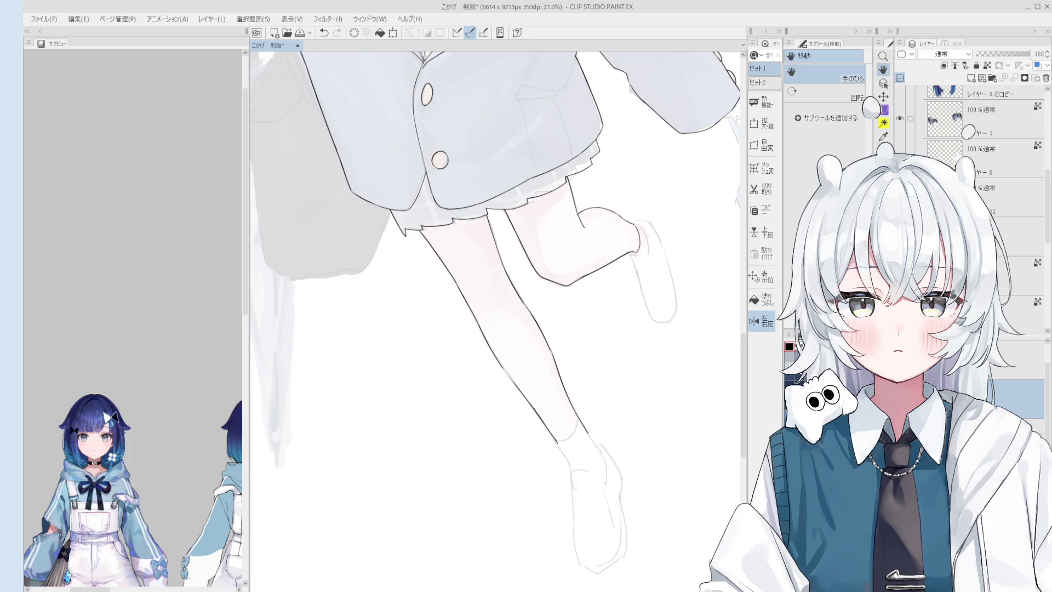
Step: Pan the canvas up from the legs until the blazer, lapels and the girl's face are in view
drag(491, 326, 547, 493)
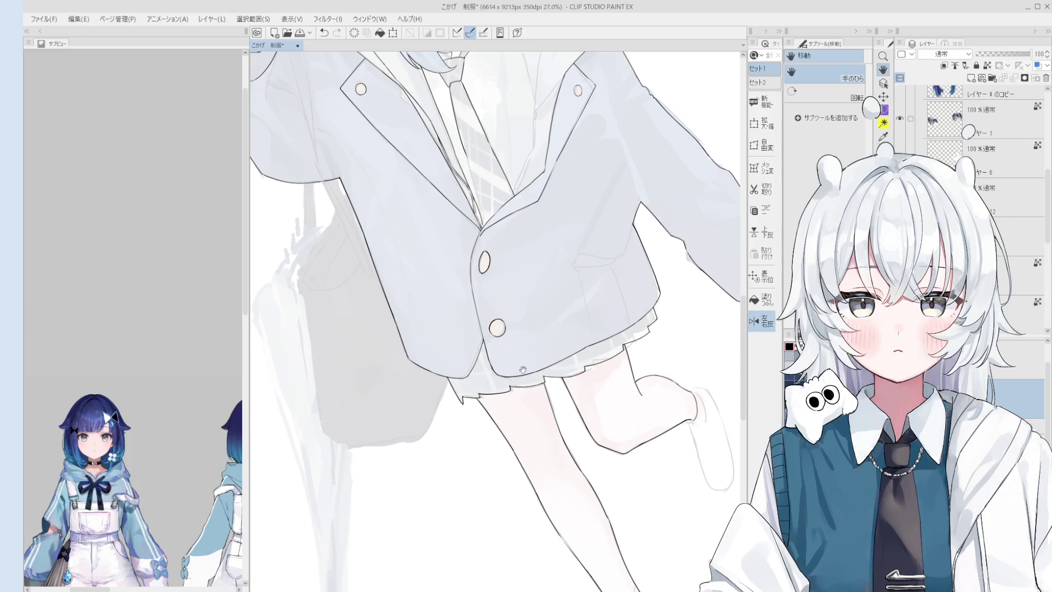
mouse_move(488, 345)
mouse_down()
mouse_move(476, 407)
mouse_move(502, 428)
mouse_up()
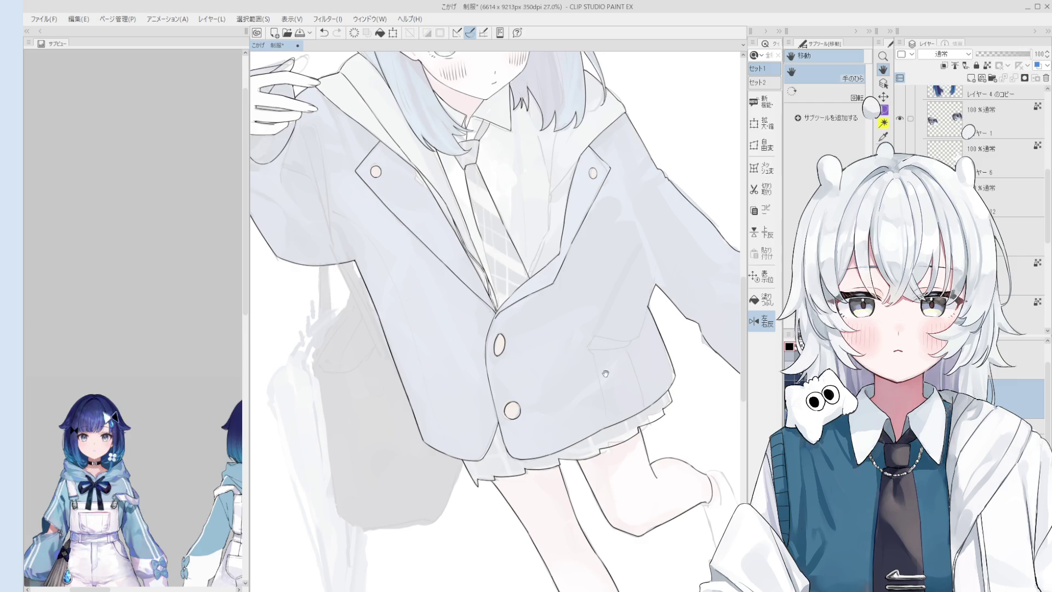
drag(533, 361, 550, 409)
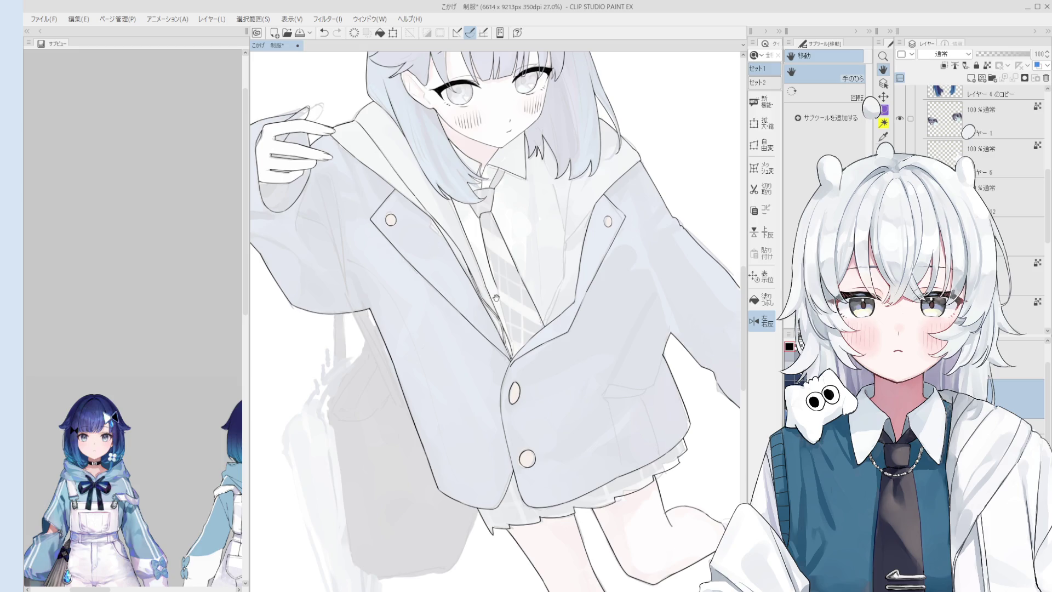
Step: Tilt the view onto the lapel area and clean up stray marks beside the tie
drag(575, 360, 569, 384)
scroll(568, 384, up, 3)
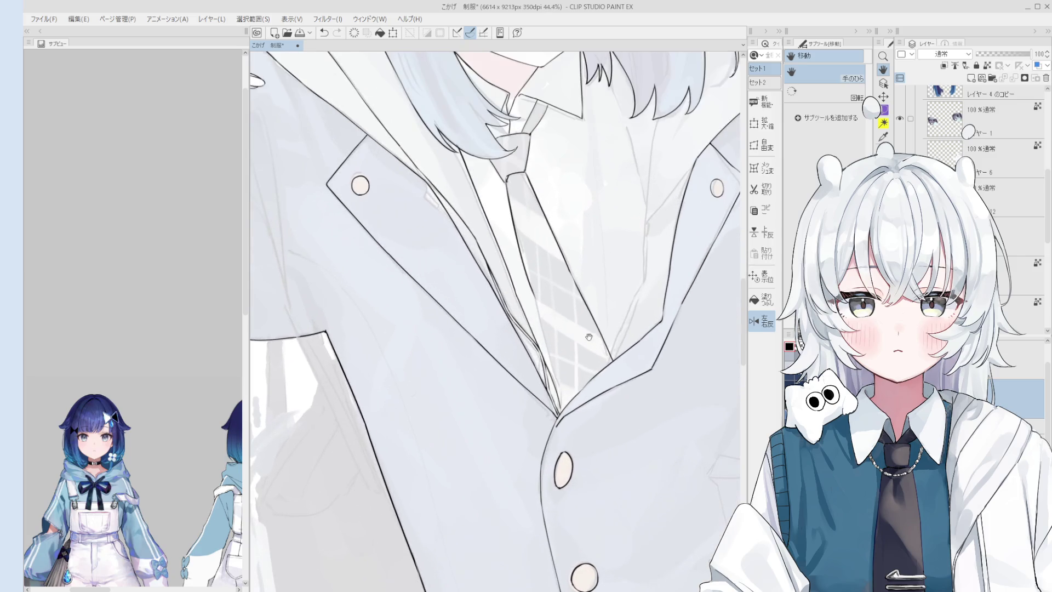
key(e)
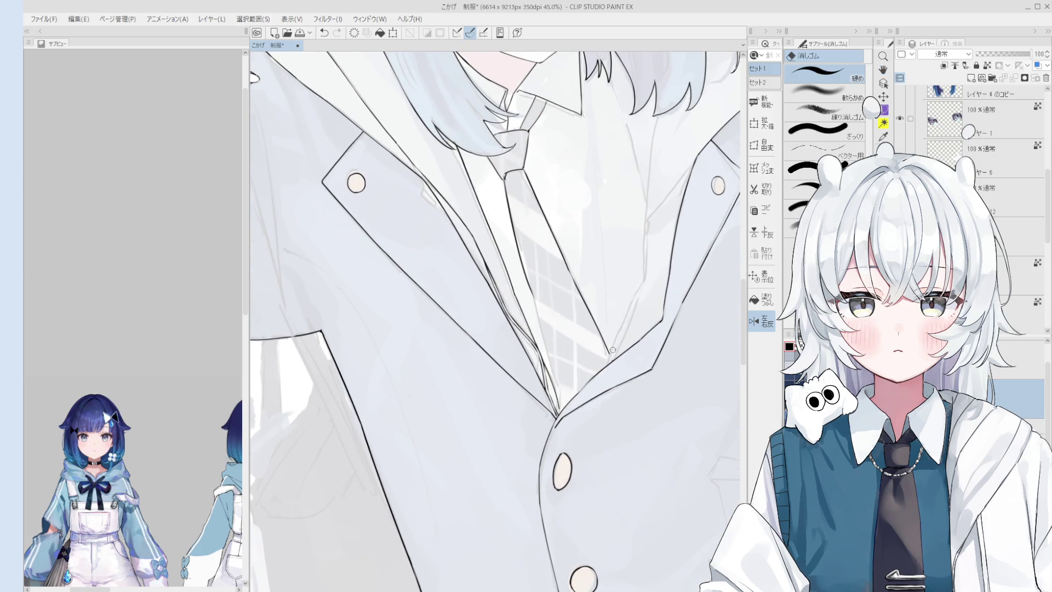
scroll(610, 357, up, 2)
scroll(608, 363, down, 2)
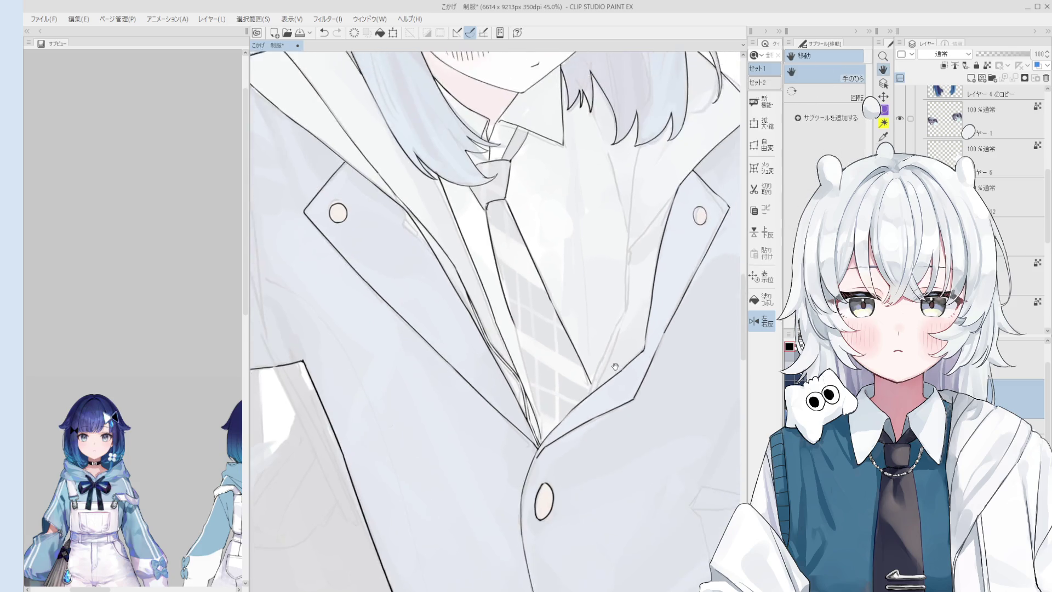
scroll(608, 363, down, 2)
key(p)
scroll(618, 345, up, 1)
scroll(615, 343, up, 2)
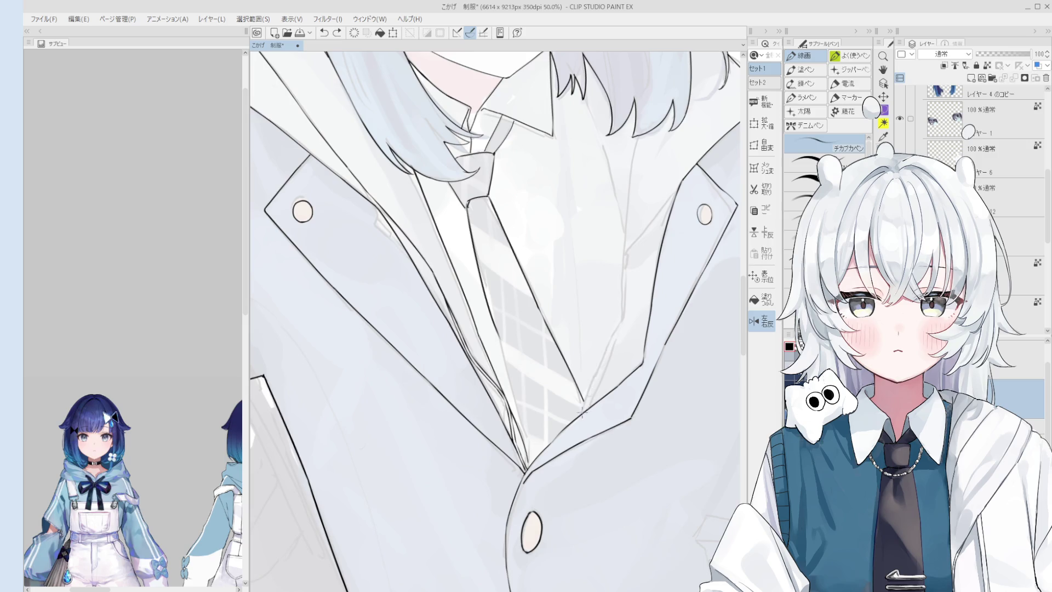
scroll(587, 397, down, 2)
scroll(604, 370, up, 2)
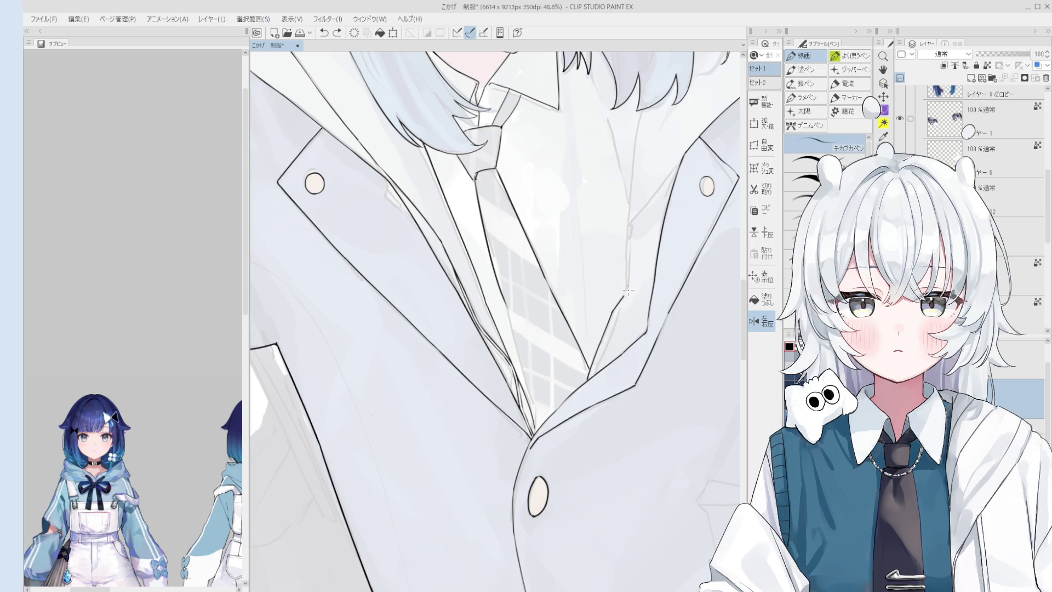
scroll(621, 306, down, 1)
key(asciicircum)
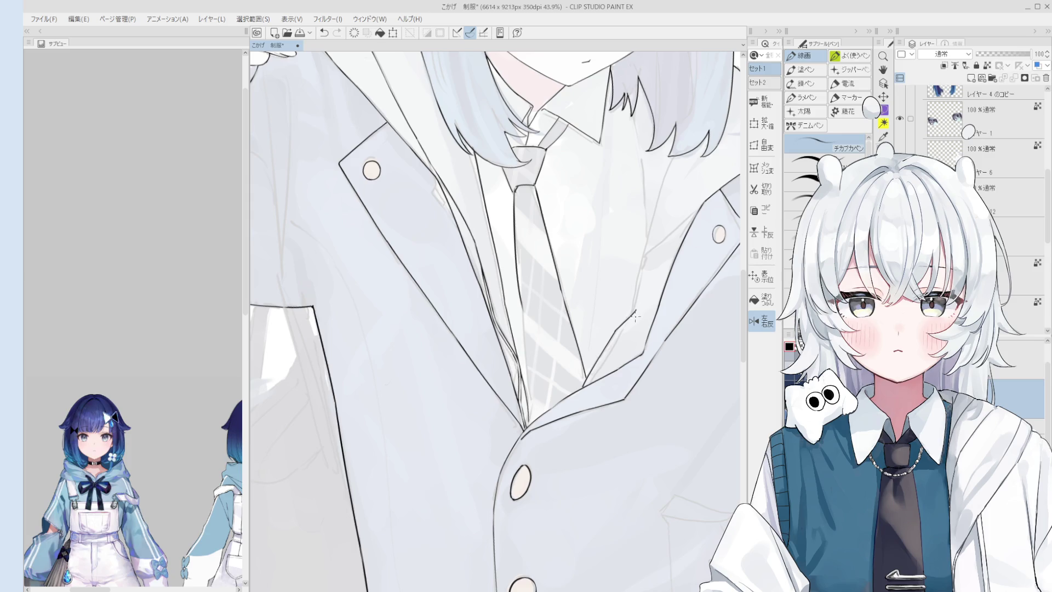
Step: Bridge the gap where the lapel lines meet below the tie with a short black stroke
key(e)
scroll(634, 311, up, 2)
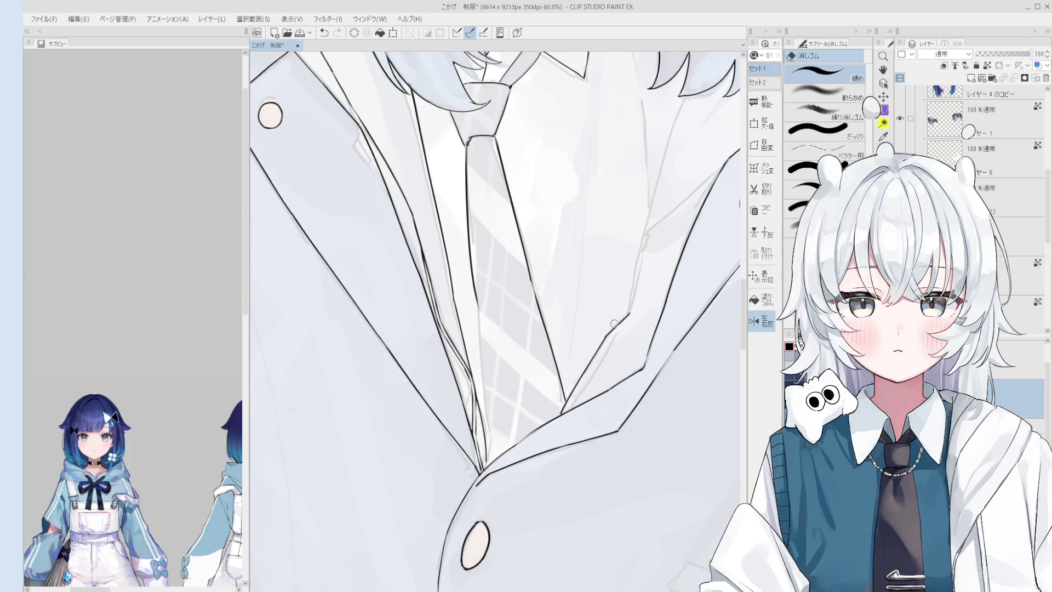
key(e)
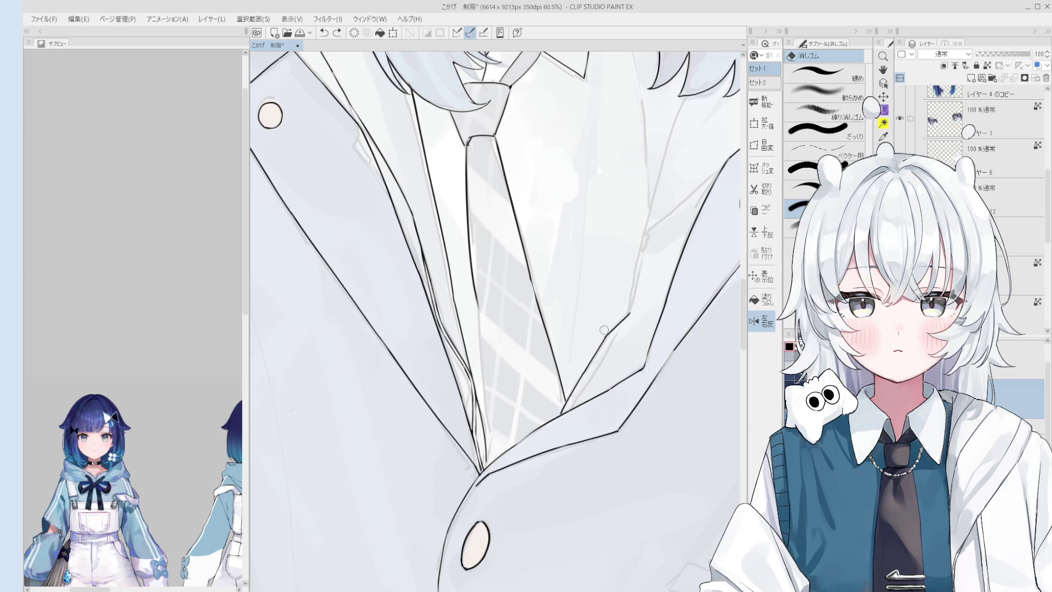
key(p)
scroll(605, 329, up, 4)
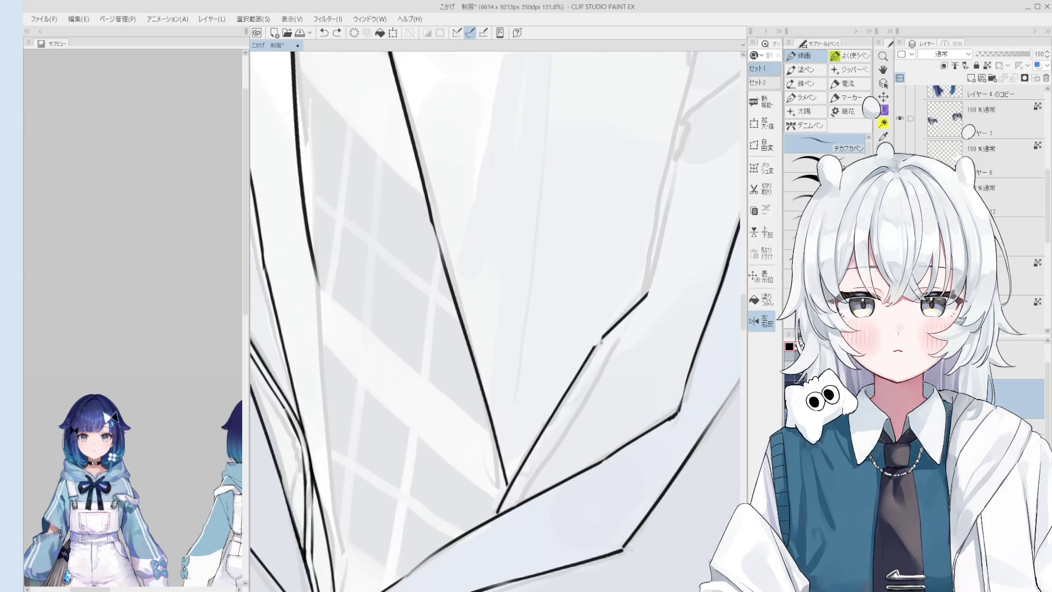
drag(596, 345, 601, 337)
scroll(618, 329, down, 2)
scroll(572, 367, down, 1)
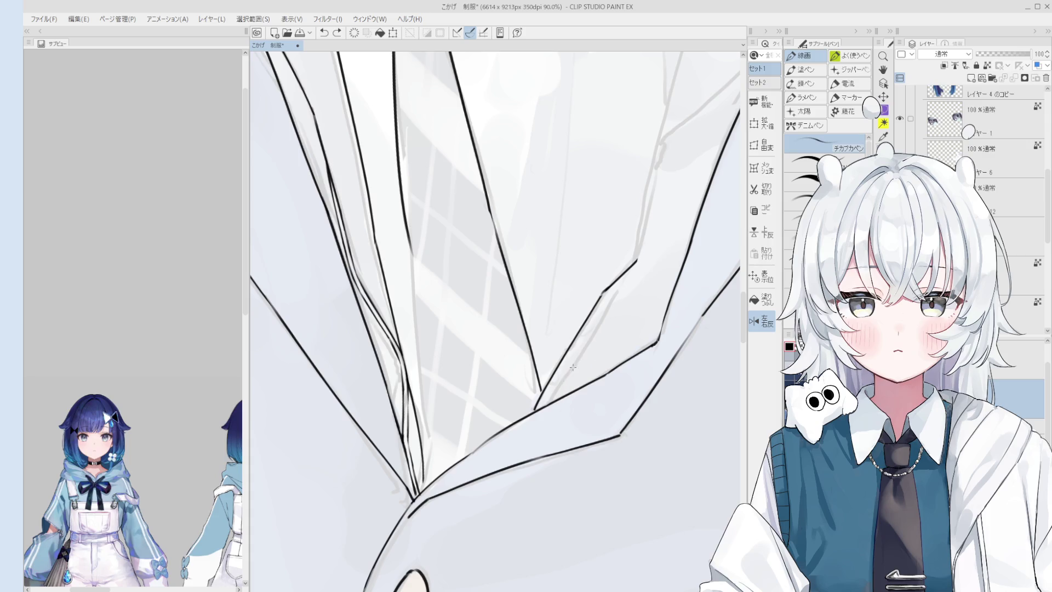
scroll(580, 353, down, 1)
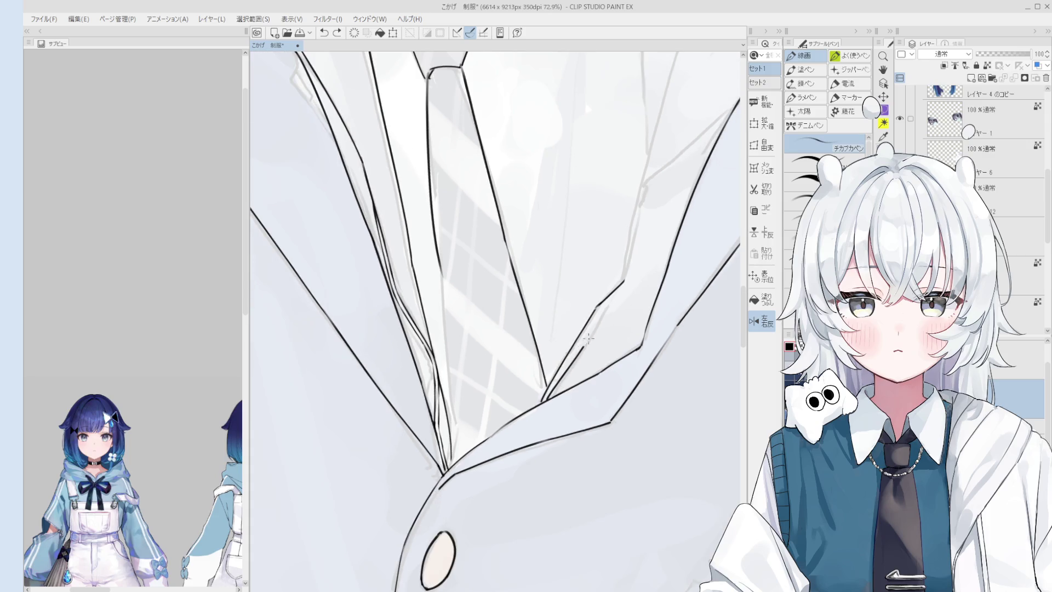
scroll(589, 337, down, 2)
scroll(588, 337, up, 1)
scroll(554, 386, up, 2)
key(space)
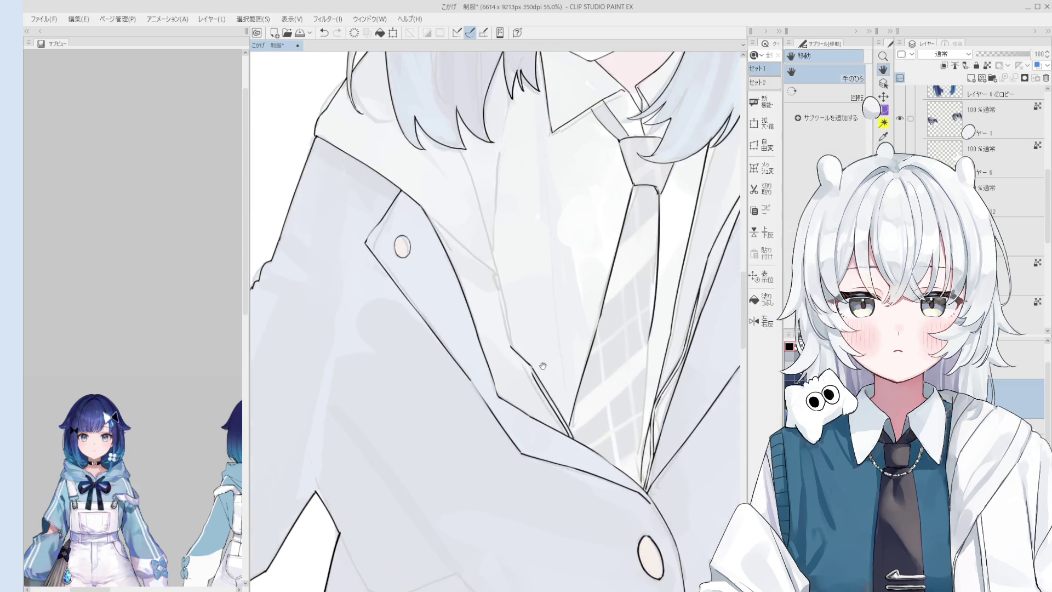
scroll(576, 394, up, 5)
Step: Trim the doubled stroke where the lapel edges cross, then frame the lapel's inner edge up close
key(e)
key(p)
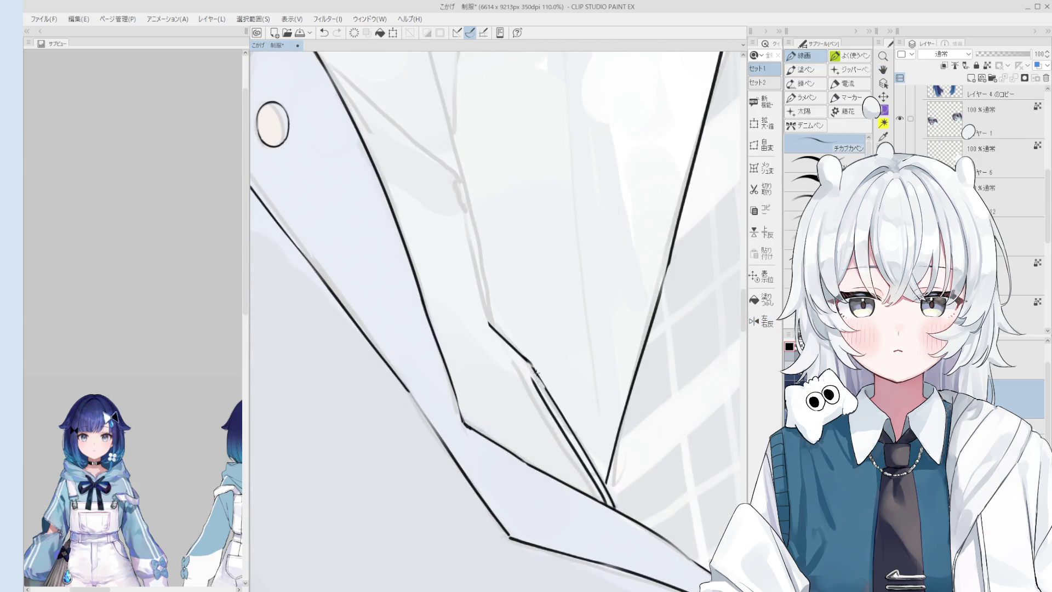
scroll(536, 383, down, 2)
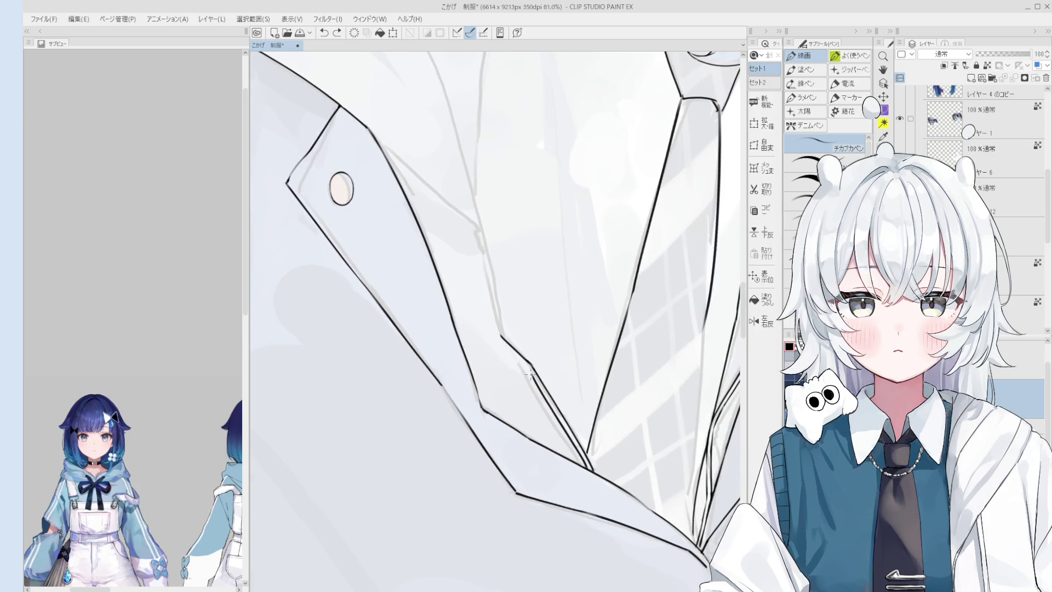
scroll(532, 362, down, 1)
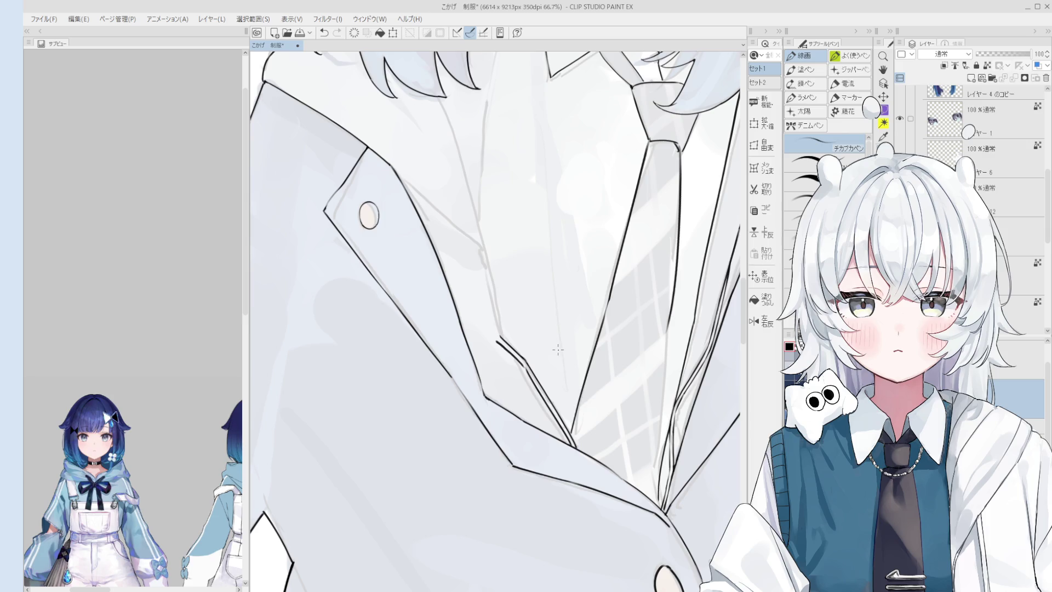
drag(558, 350, 569, 376)
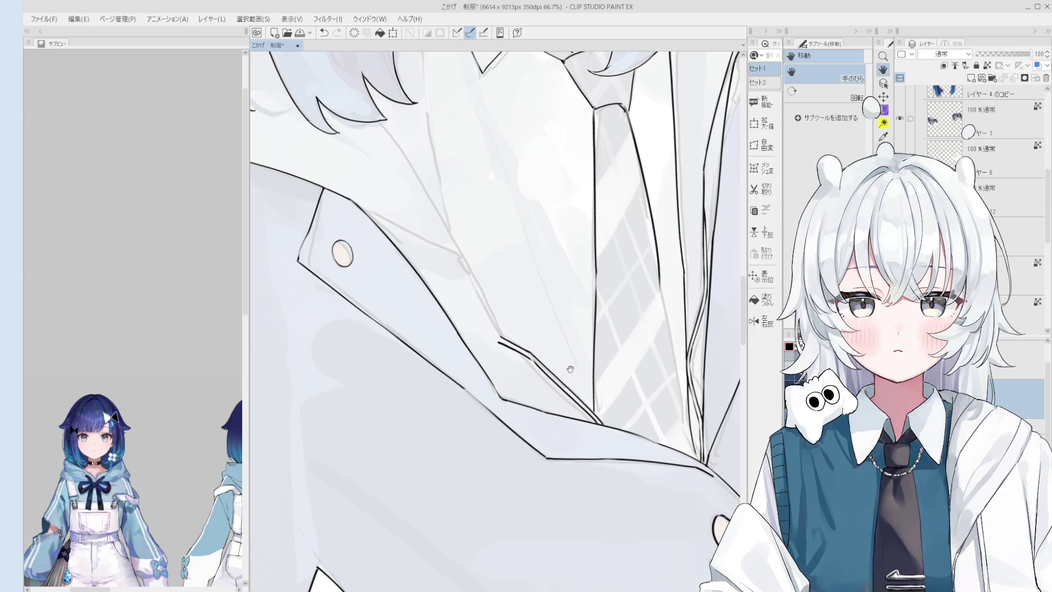
drag(569, 373, 569, 362)
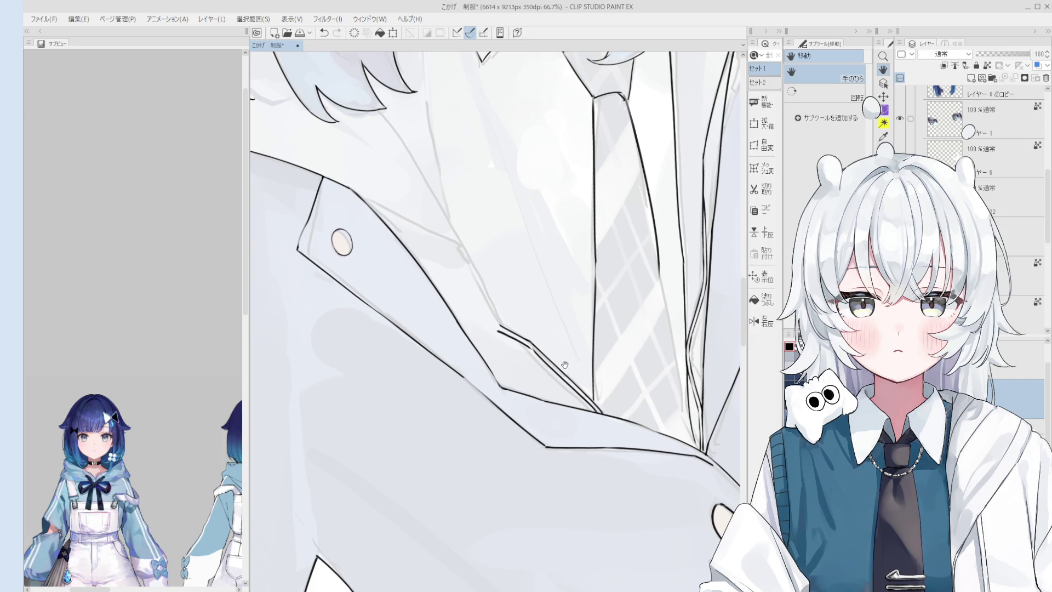
drag(566, 362, 556, 327)
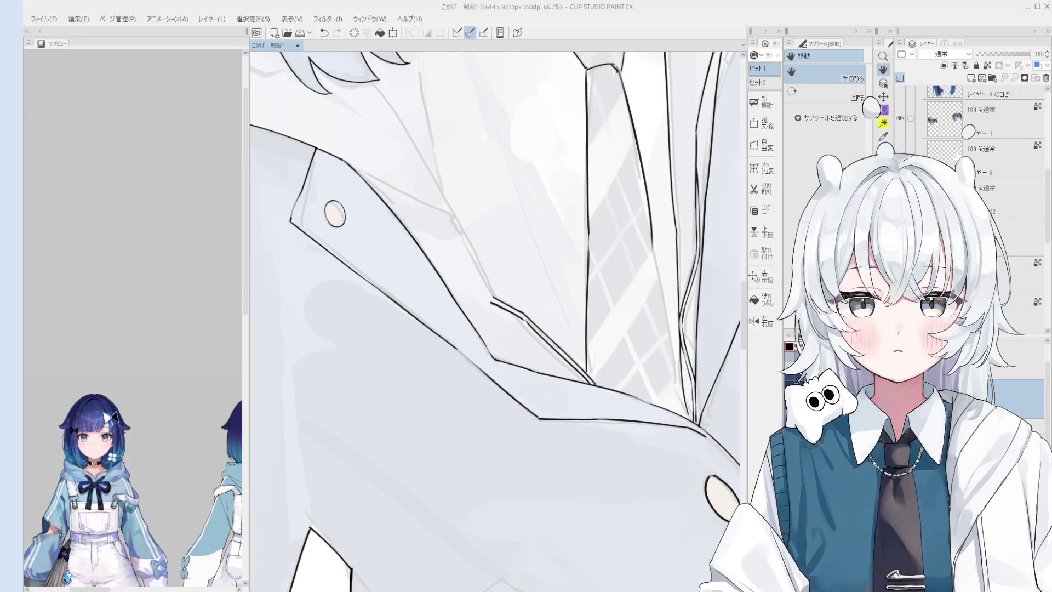
scroll(494, 313, up, 2)
mouse_move(446, 380)
mouse_down()
mouse_move(529, 341)
mouse_move(546, 362)
mouse_up()
Step: Add the short parallel line beside the lapel edge and ink its inner edge along the sketch
key(e)
key(p)
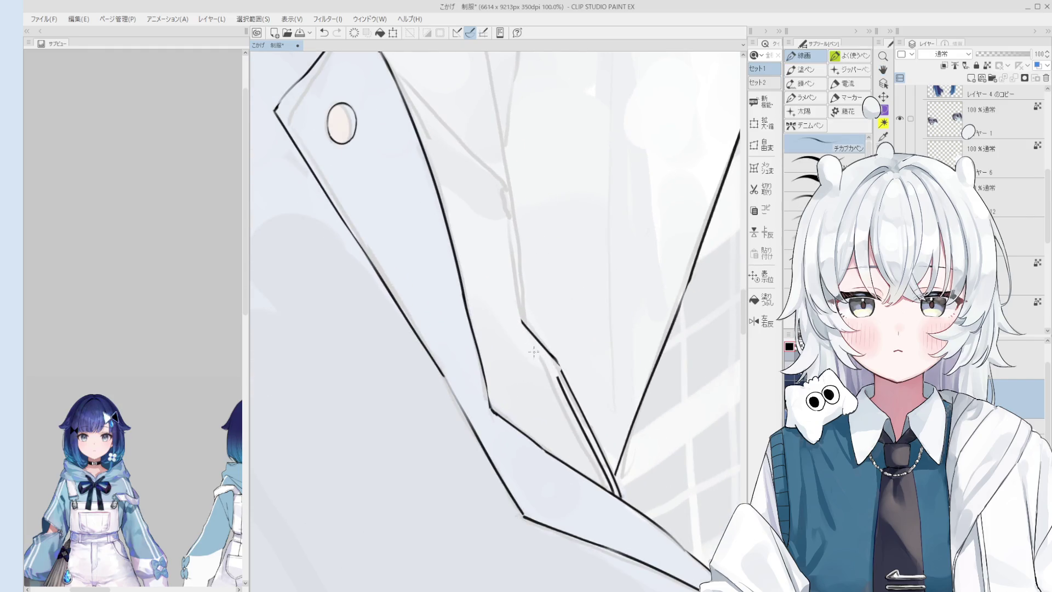
scroll(530, 346, down, 1)
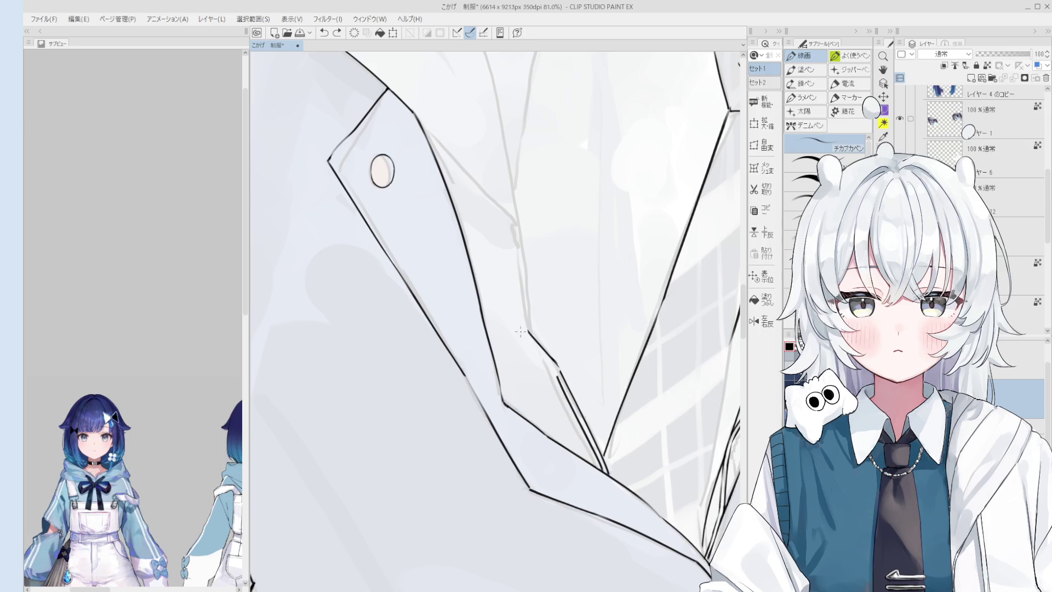
drag(519, 330, 556, 374)
scroll(543, 361, up, 2)
scroll(543, 370, up, 1)
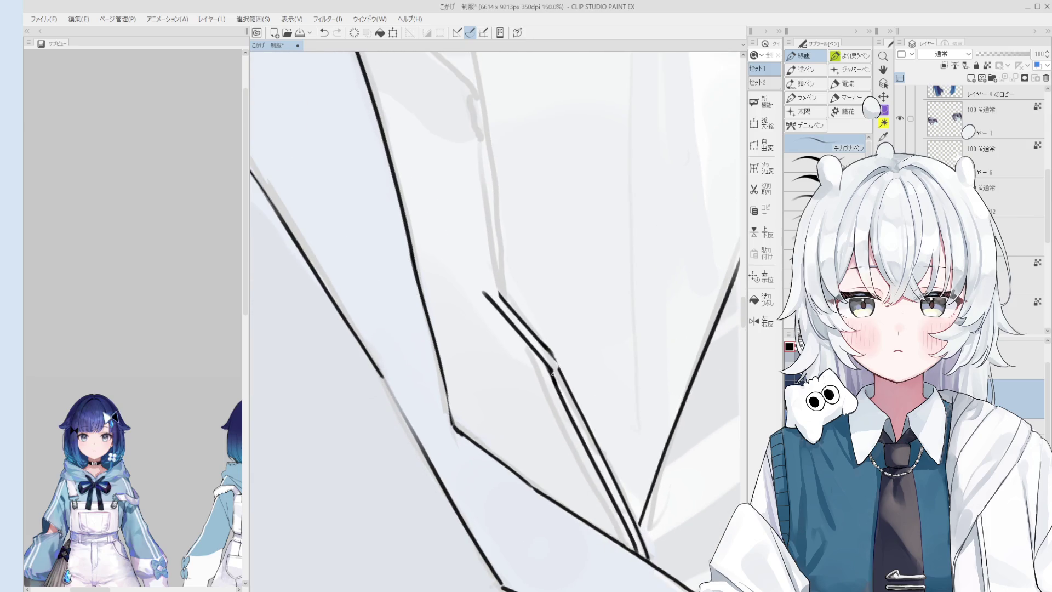
key(e)
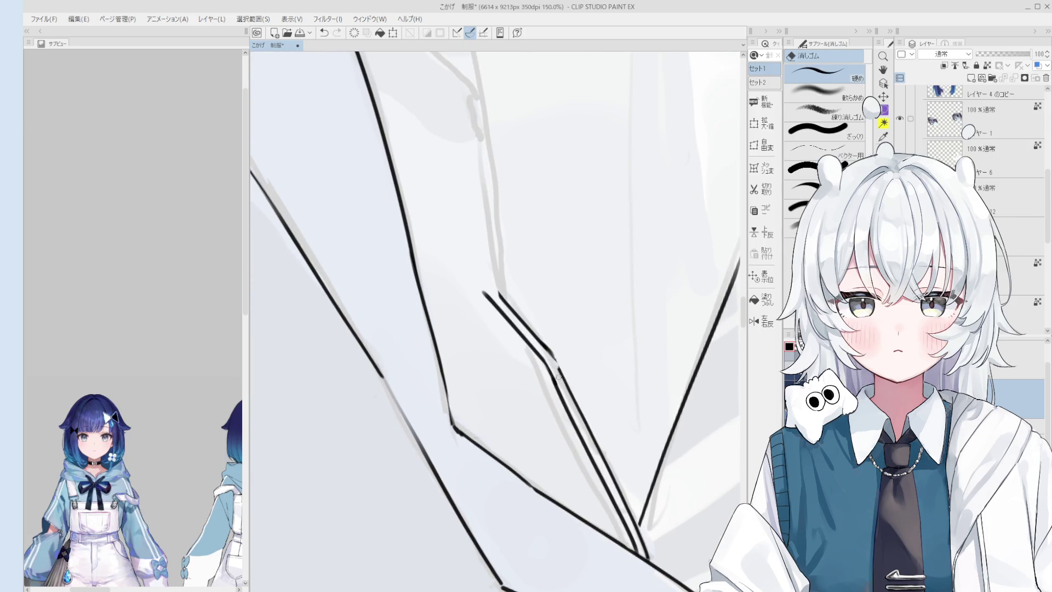
key(p)
key(e)
scroll(559, 370, down, 2)
scroll(557, 374, down, 1)
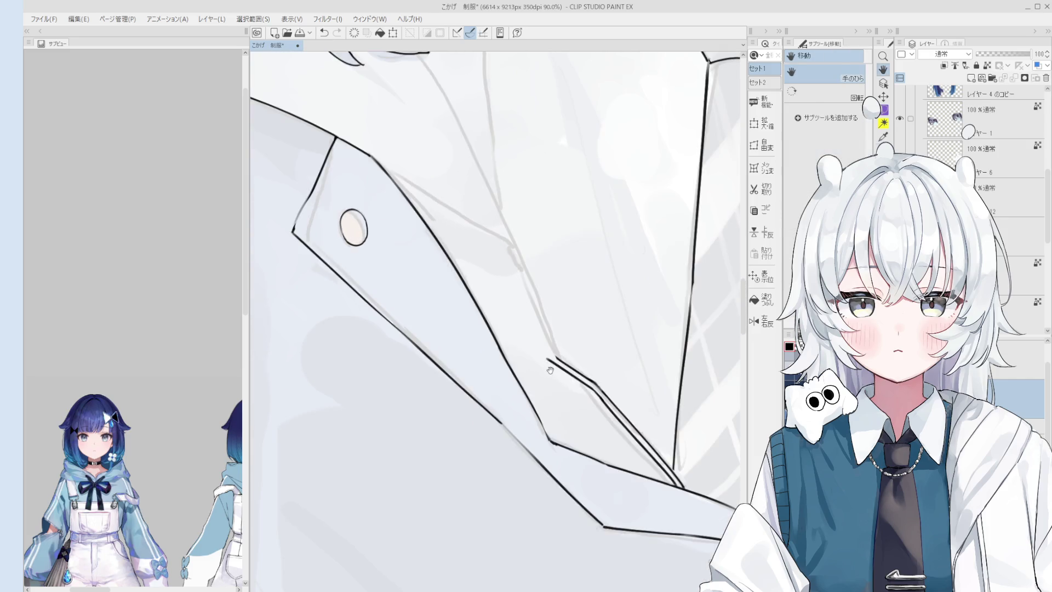
key(p)
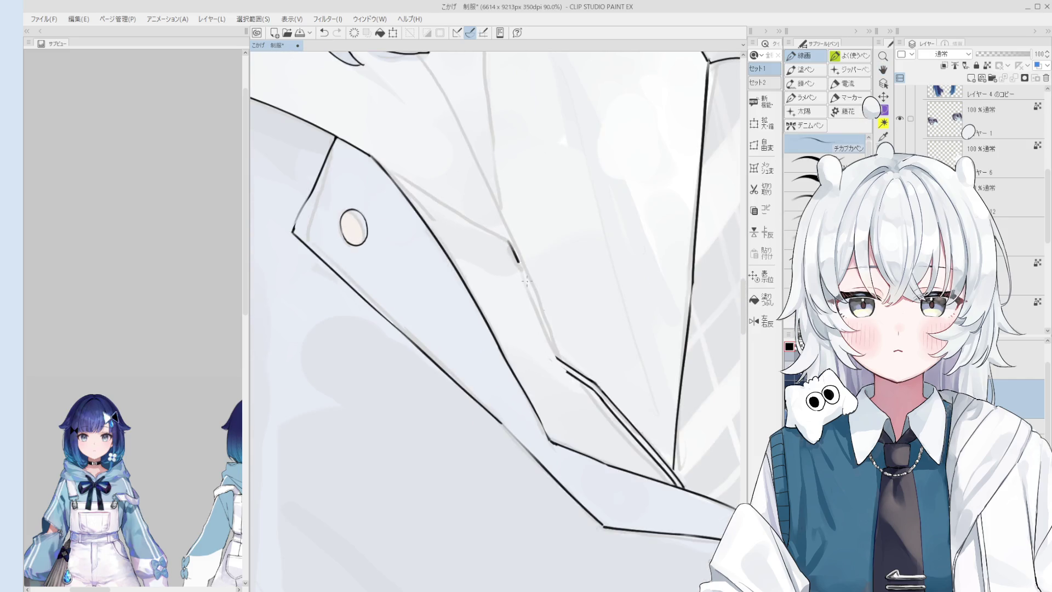
drag(509, 242, 554, 355)
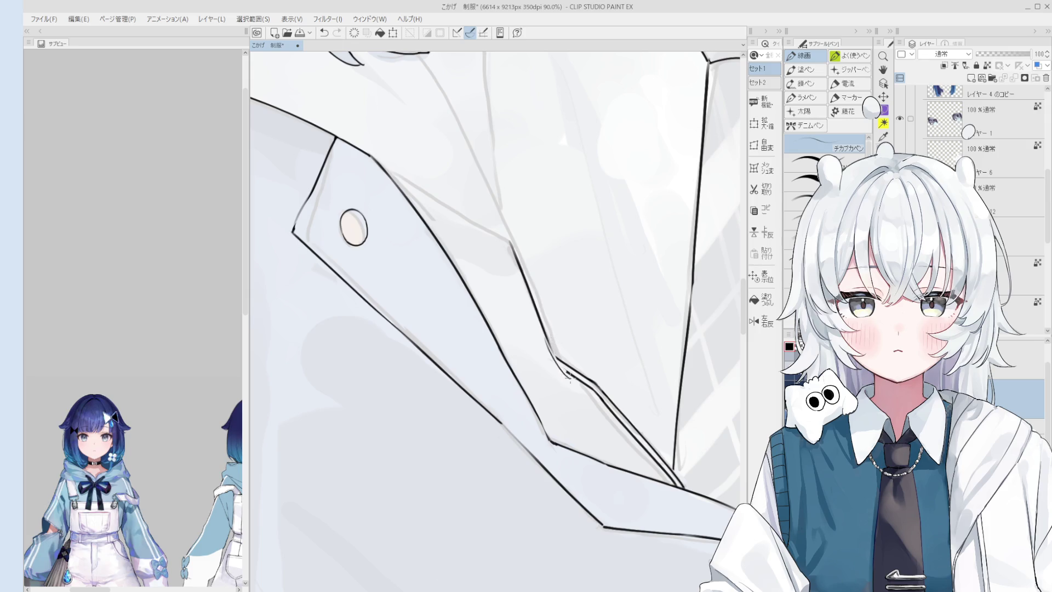
key(e)
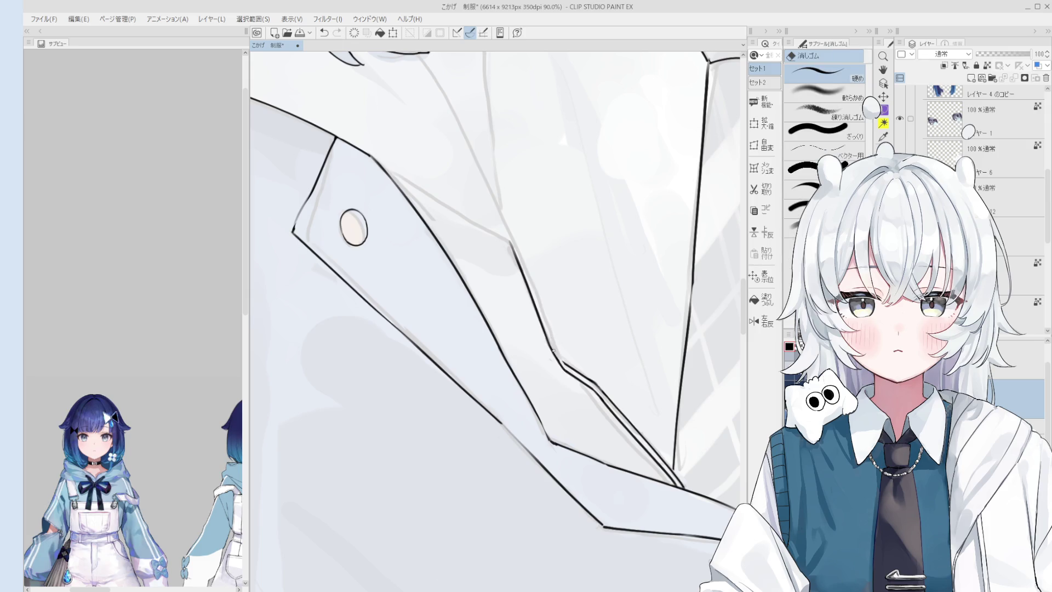
Step: Redraw the lapel's inner edge stroke, undoing a bad attempt and erasing between tries
drag(561, 357, 546, 320)
key(p)
drag(513, 271, 563, 334)
key(ctrl+z)
scroll(564, 339, up, 2)
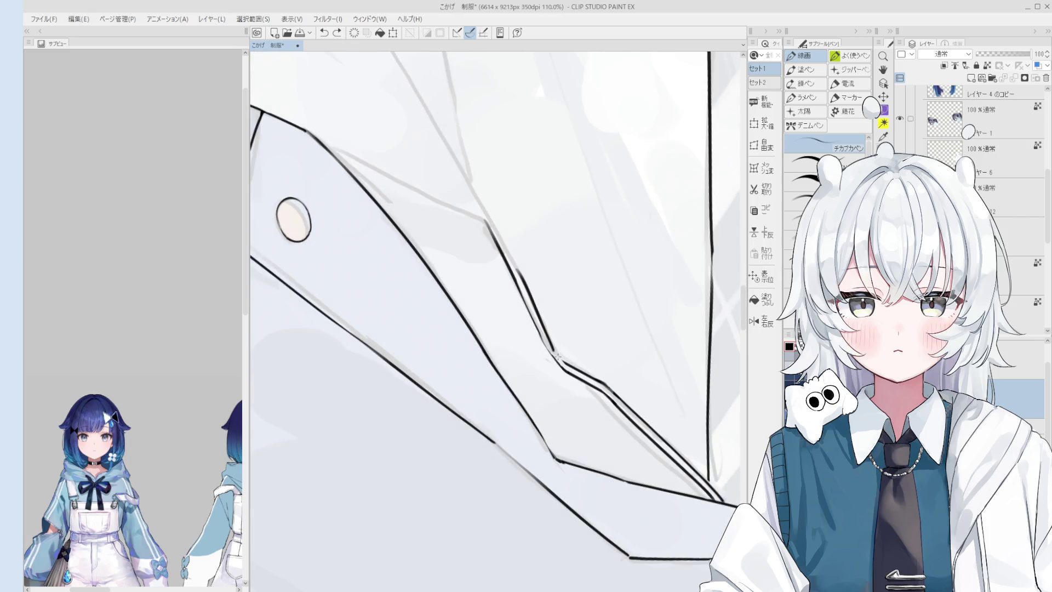
key(e)
scroll(558, 357, up, 2)
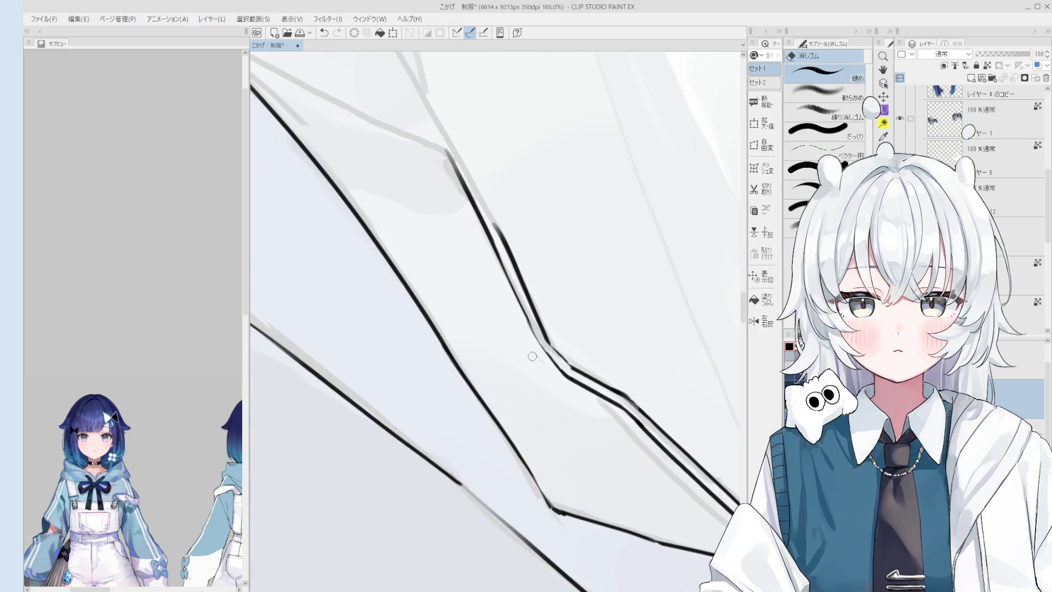
key(p)
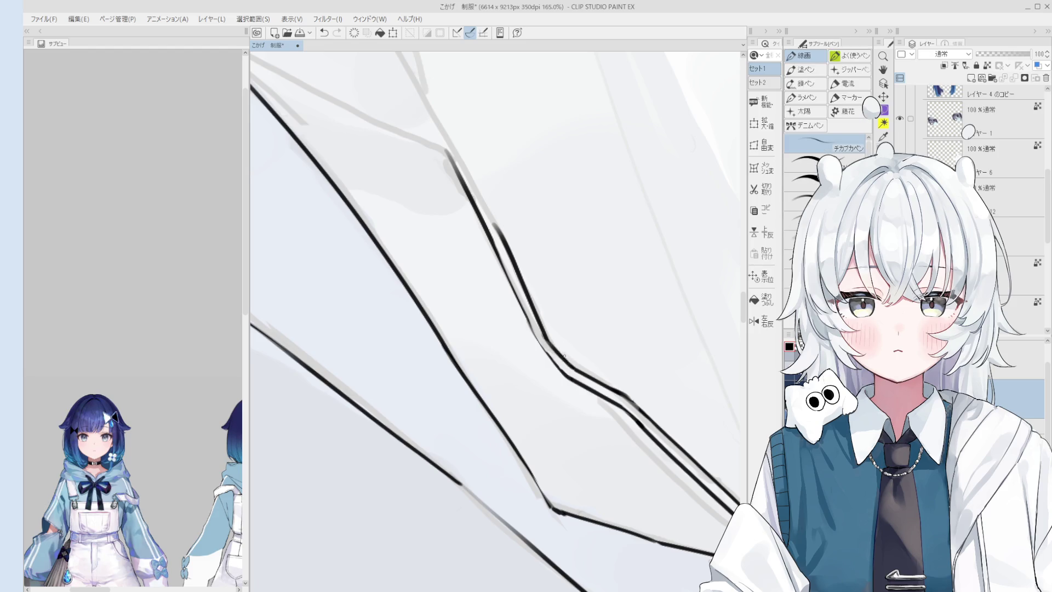
key(e)
drag(563, 356, 552, 328)
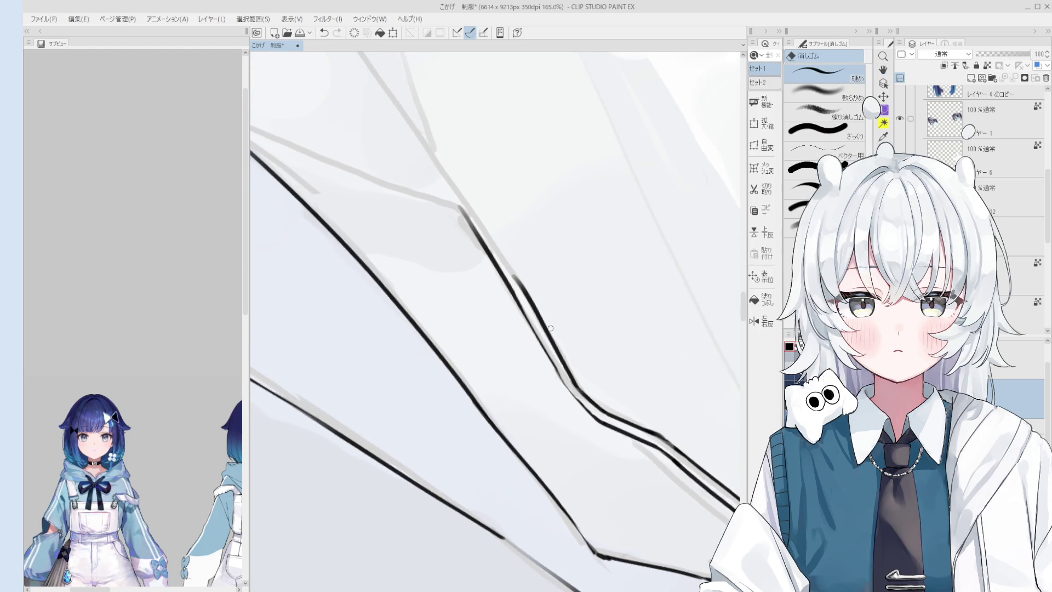
scroll(579, 376, down, 1)
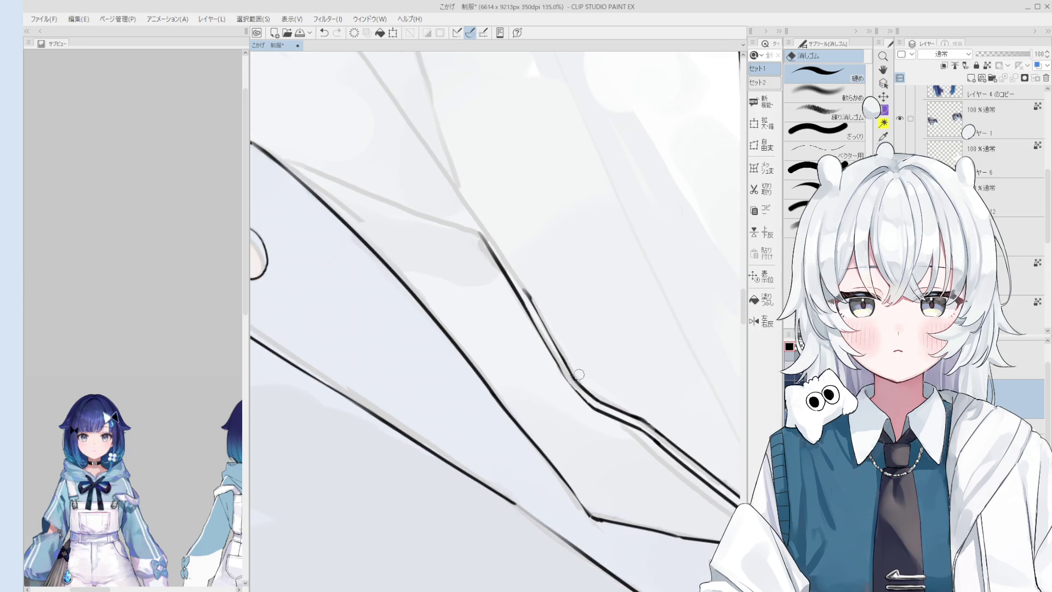
drag(579, 375, 584, 371)
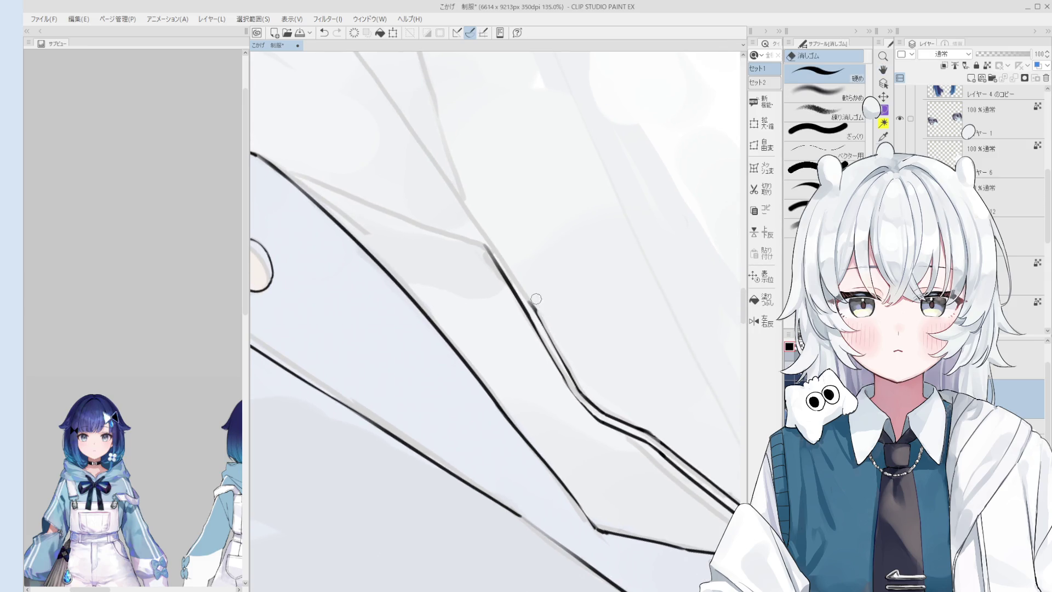
key(p)
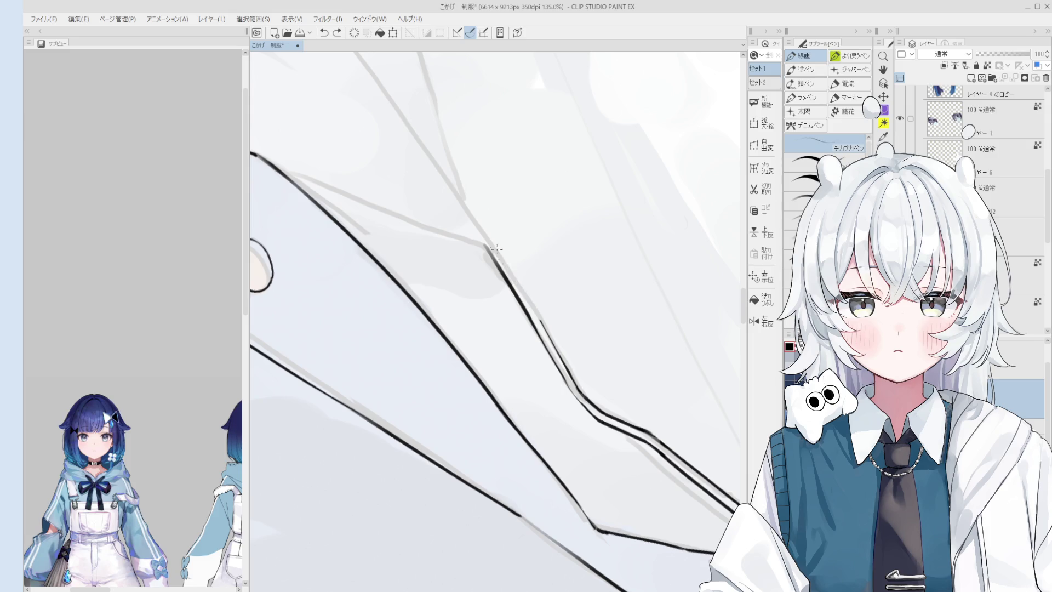
drag(496, 243, 535, 309)
scroll(539, 317, down, 2)
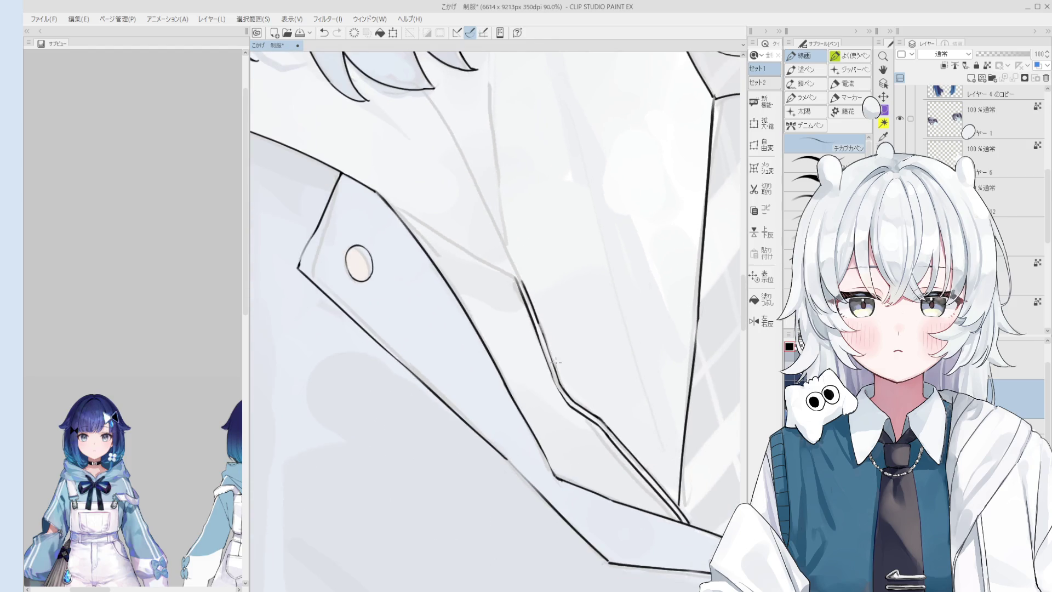
Step: Erase stray bits along the double line so the crossing edges read as single bold lines
key(e)
key(p)
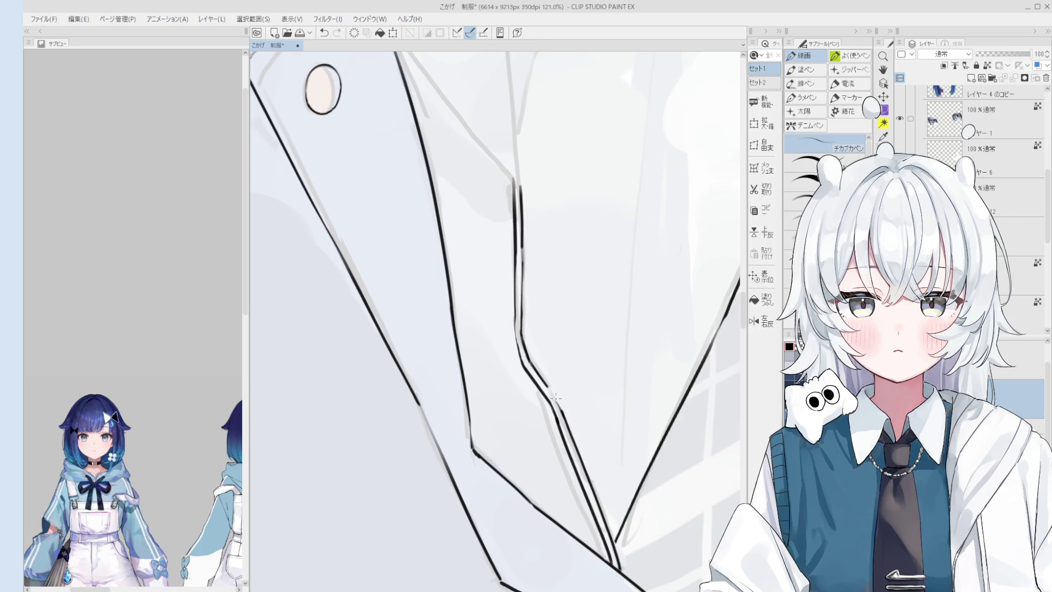
key(e)
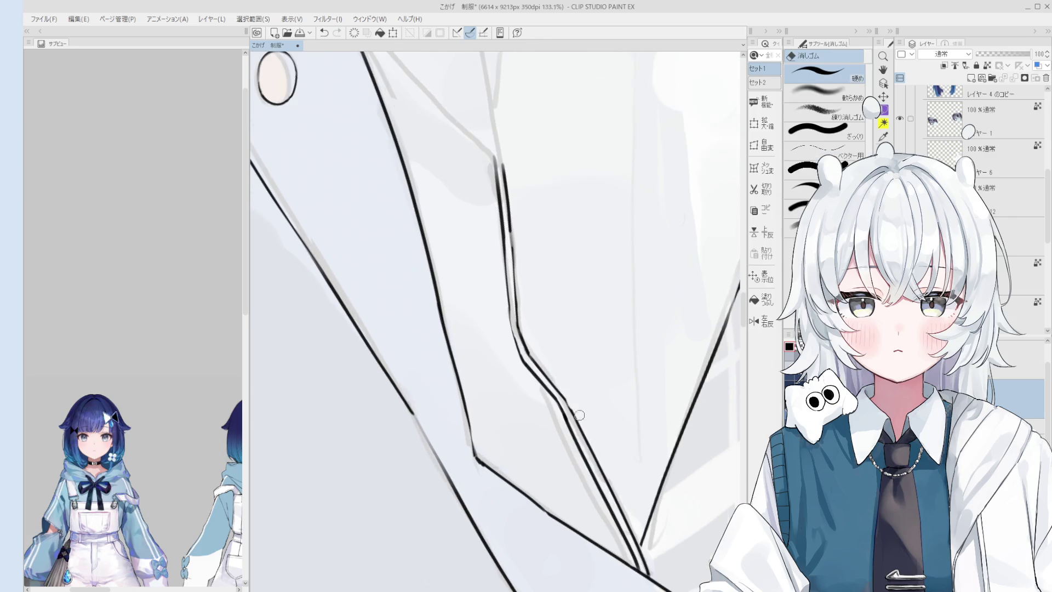
scroll(565, 387, down, 2)
mouse_move(589, 431)
mouse_down()
mouse_move(556, 309)
mouse_move(588, 357)
mouse_up()
key(ctrl+z)
key(ctrl+z)
mouse_move(555, 311)
mouse_down()
mouse_move(590, 358)
mouse_move(574, 340)
mouse_move(578, 369)
mouse_up()
key(ctrl+z)
scroll(575, 340, down, 3)
scroll(575, 340, down, 3)
scroll(578, 369, up, 2)
scroll(579, 369, up, 3)
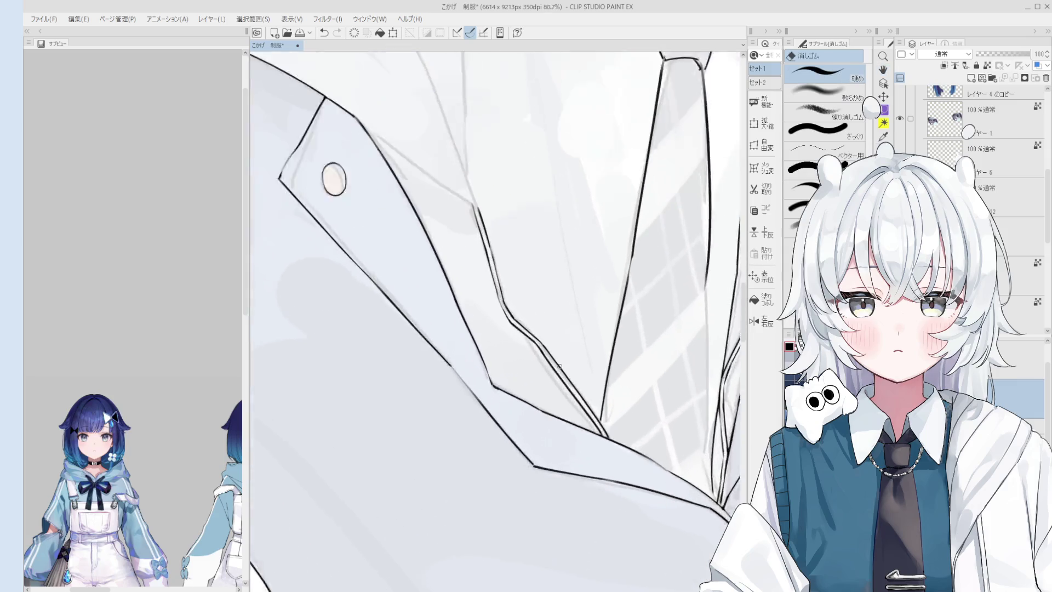
scroll(579, 369, up, 3)
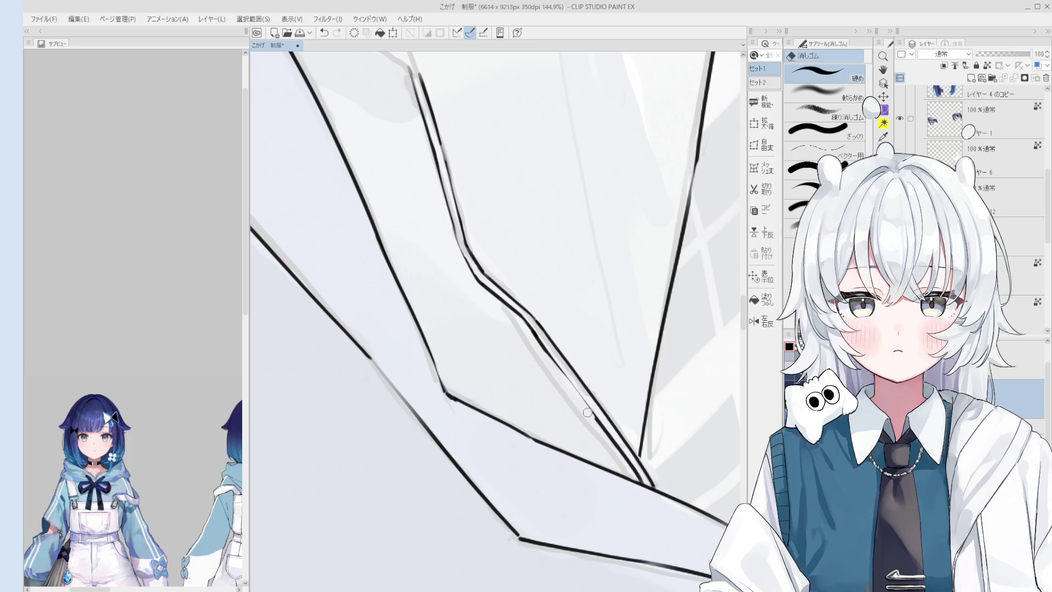
key(p)
key(e)
key(p)
scroll(597, 420, down, 1)
scroll(597, 420, down, 1)
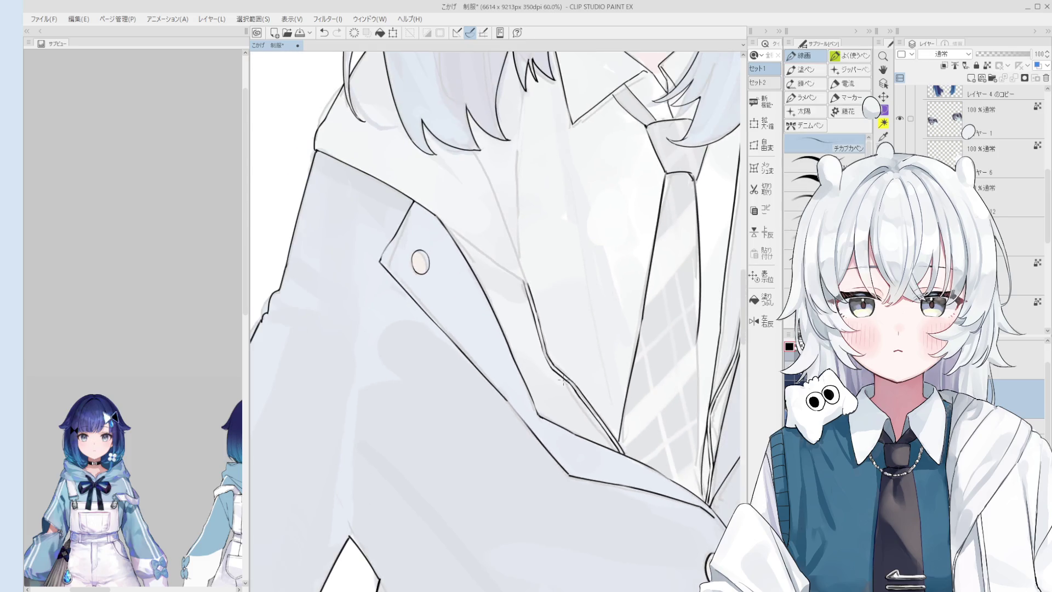
scroll(593, 418, down, 2)
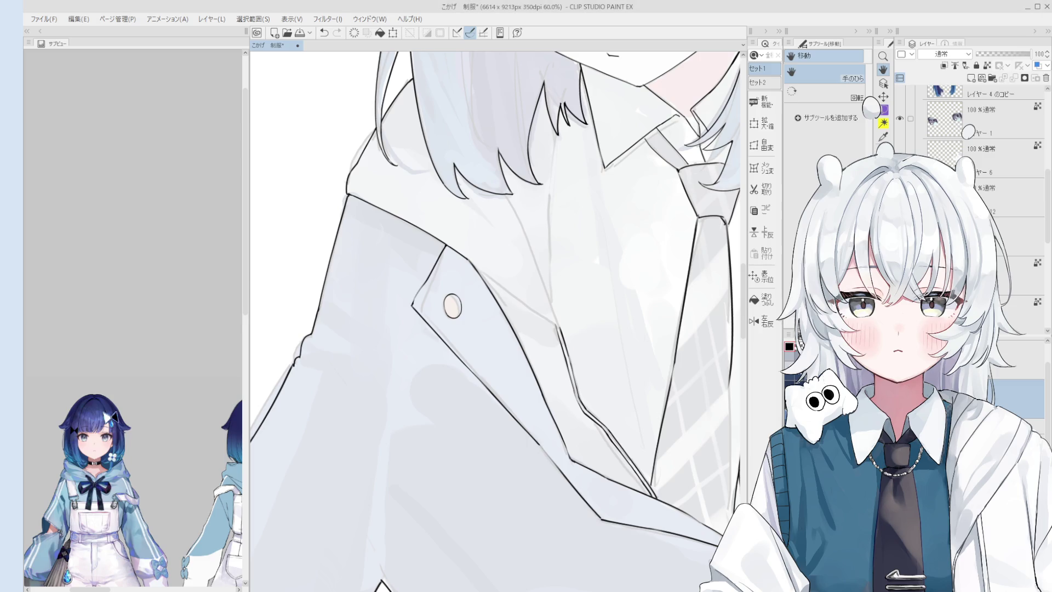
scroll(454, 356, up, 2)
scroll(449, 442, up, 2)
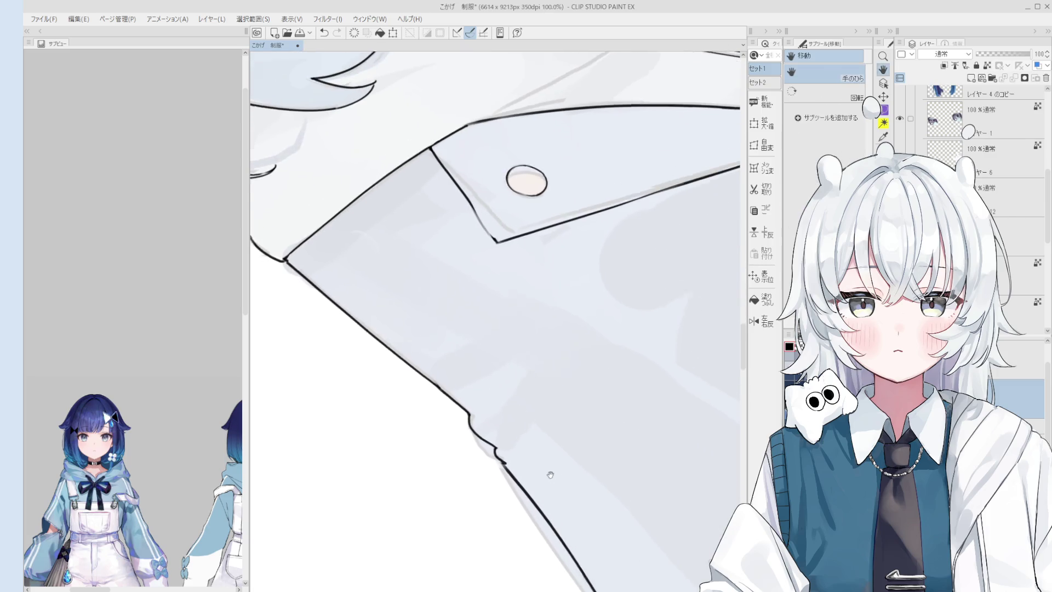
Step: Bridge the gap in the collar outline beside the button with a short pen stroke
drag(550, 475, 513, 382)
drag(452, 352, 500, 399)
key(ctrl+z)
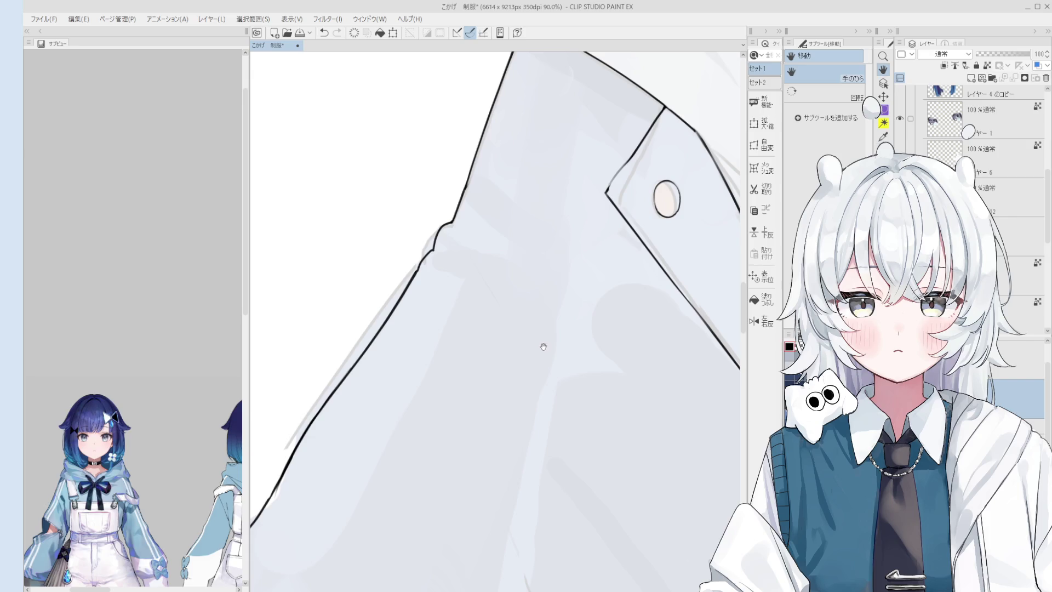
mouse_move(543, 365)
mouse_down()
mouse_move(559, 488)
mouse_move(486, 394)
mouse_move(545, 345)
mouse_move(512, 364)
mouse_up()
scroll(526, 372, up, 3)
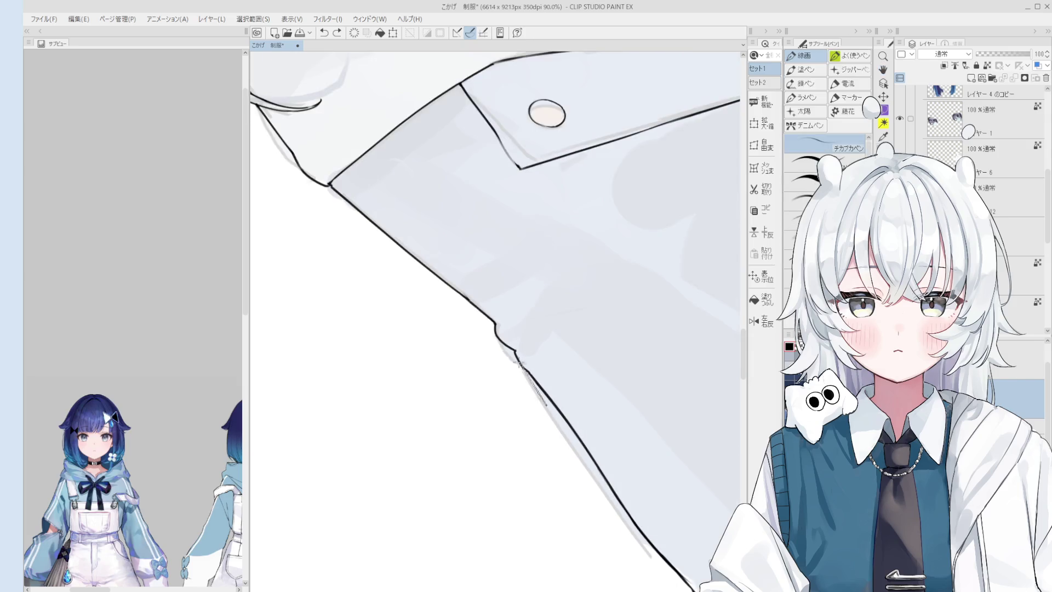
drag(503, 337, 535, 381)
Step: Work along the lapel to the pocket flap, lining up the view on the flap edge
key(h)
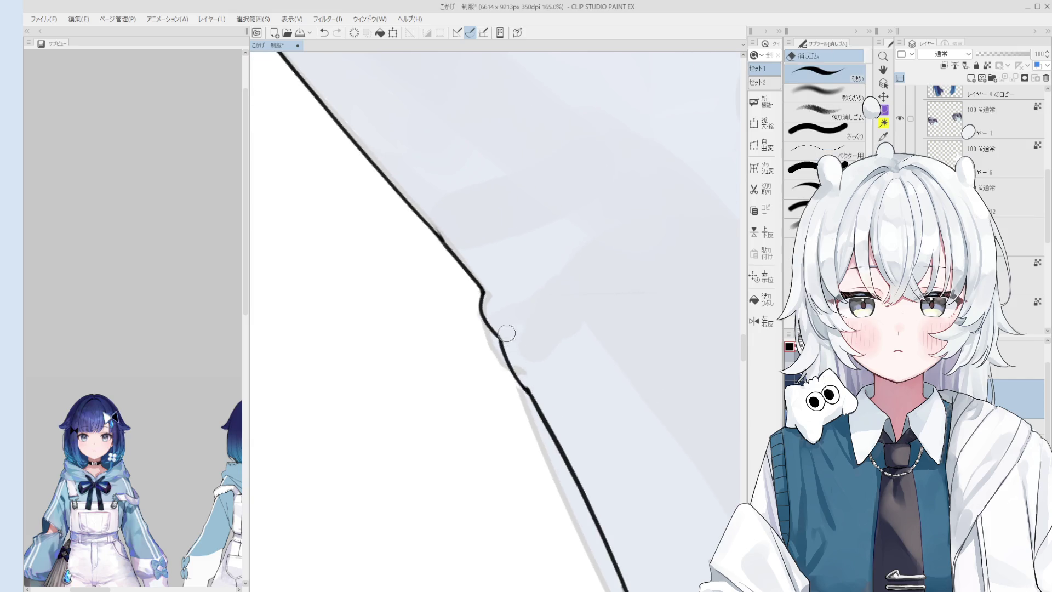
scroll(533, 369, down, 2)
scroll(530, 369, down, 2)
scroll(526, 368, down, 2)
scroll(526, 368, up, 2)
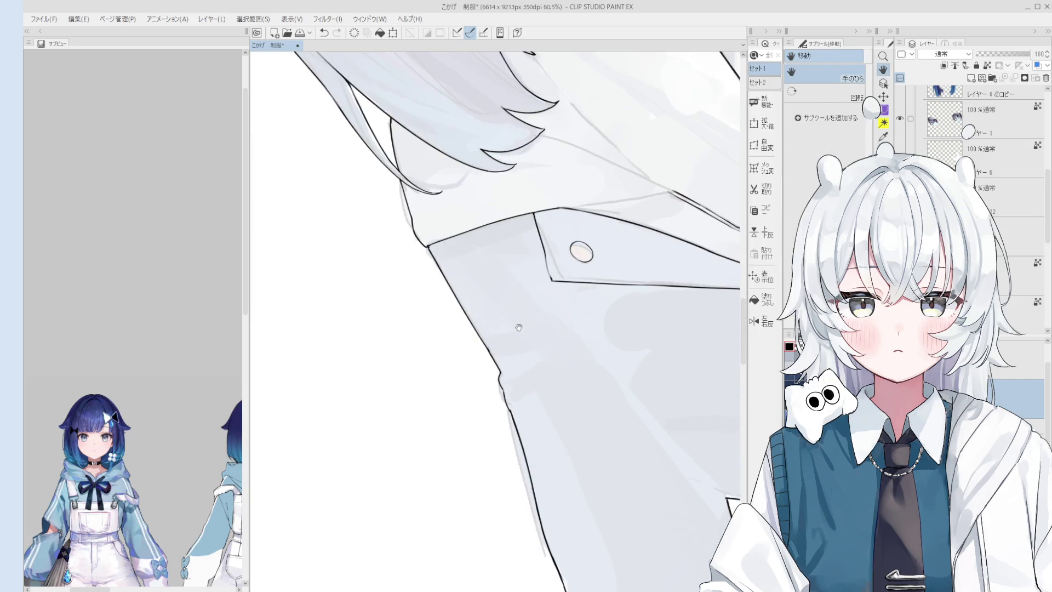
key(e)
scroll(545, 343, down, 3)
key(h)
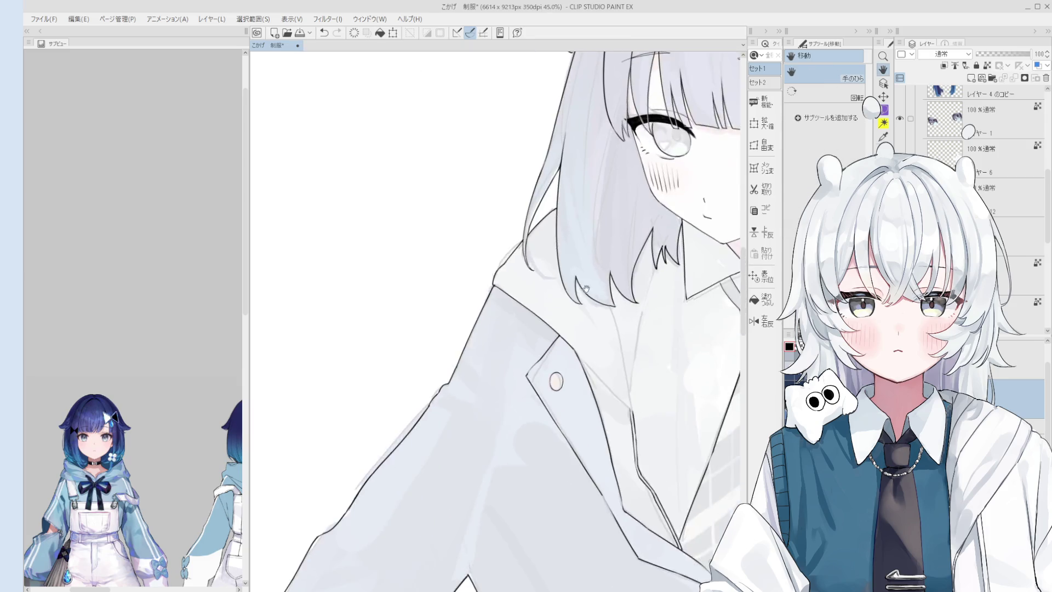
drag(547, 343, 486, 327)
scroll(486, 327, up, 2)
scroll(498, 306, up, 2)
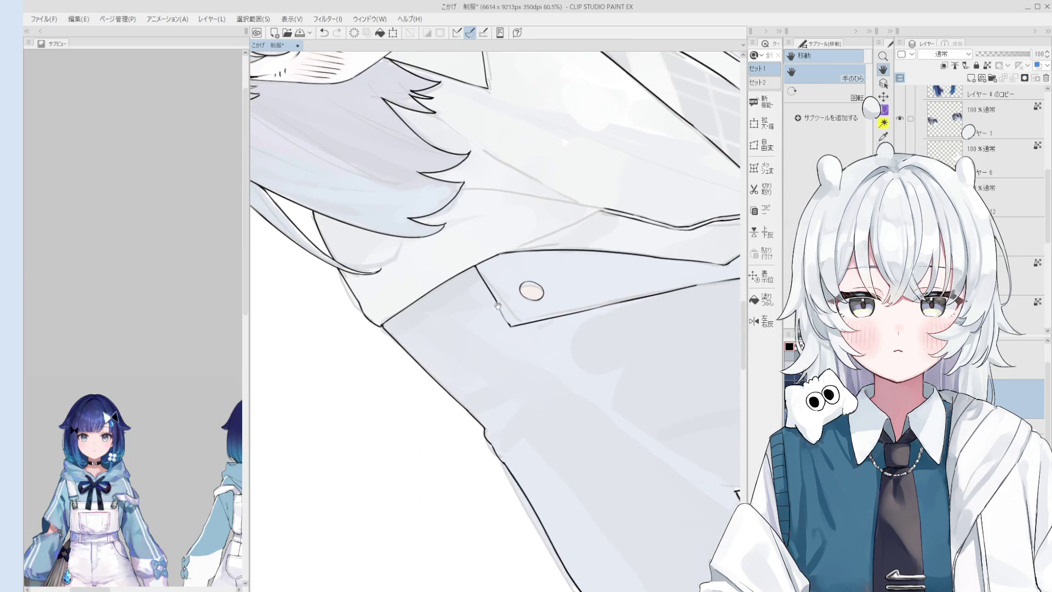
key(p)
scroll(494, 300, up, 2)
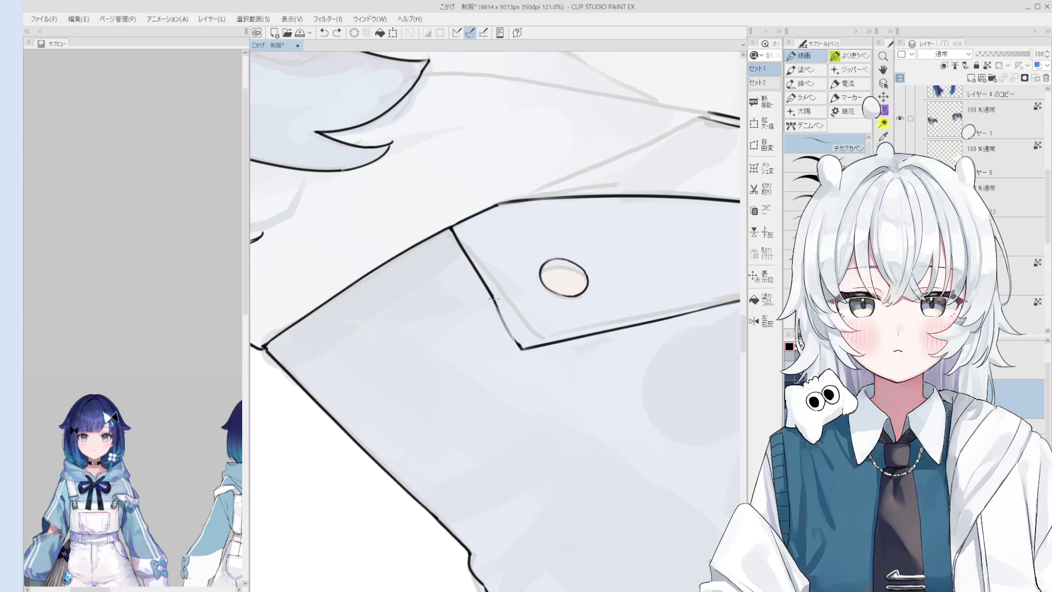
mouse_move(492, 292)
mouse_down()
mouse_move(537, 374)
mouse_move(527, 334)
mouse_up()
scroll(537, 374, down, 1)
key(h)
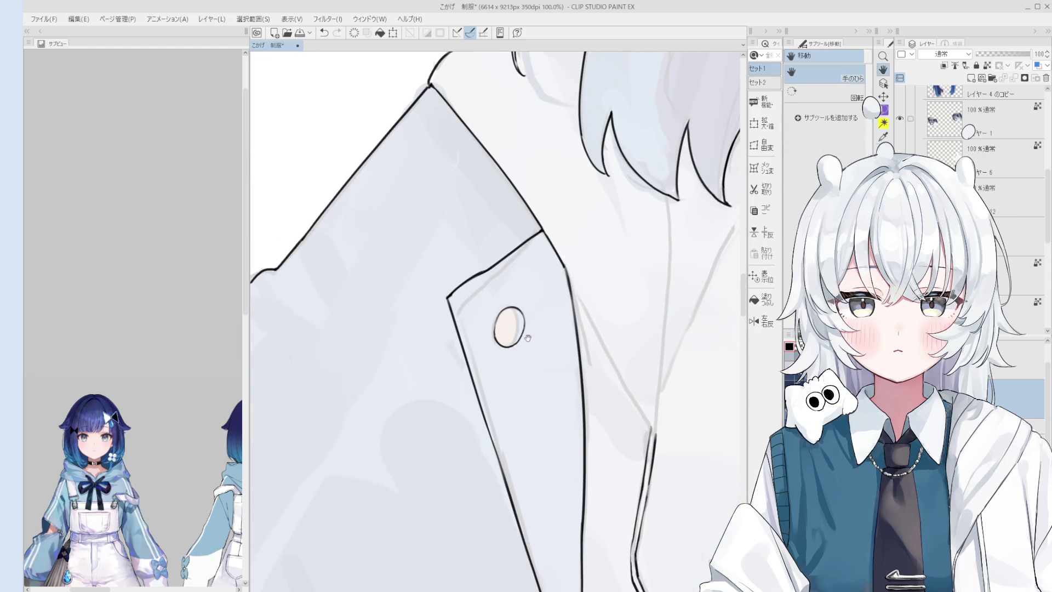
drag(537, 375, 525, 340)
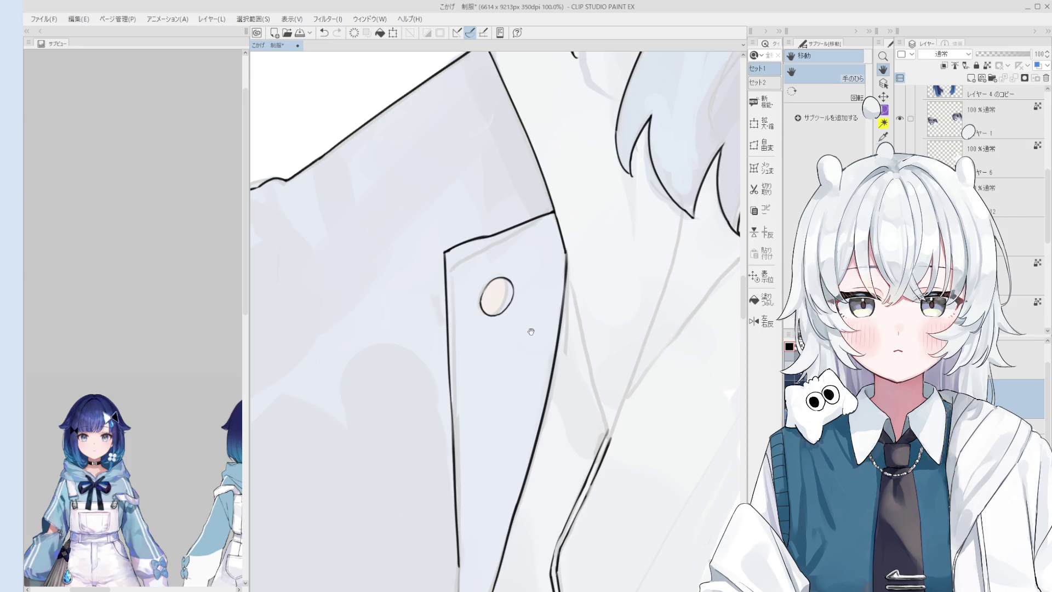
Step: Erase the broken pocket-flap line by the button and redraw it as one continuous stroke
mouse_move(531, 331)
mouse_down()
mouse_move(499, 335)
mouse_move(500, 293)
mouse_move(501, 318)
mouse_up()
key(e)
key(p)
key(ctrl+z)
drag(506, 281, 500, 318)
key(ctrl+z)
scroll(501, 313, down, 1)
key(ctrl+z)
mouse_move(505, 279)
mouse_down()
mouse_move(487, 322)
mouse_move(477, 313)
mouse_move(494, 339)
mouse_up()
scroll(486, 323, up, 3)
scroll(476, 313, down, 1)
Step: Touch up the redrawn pocket line and pull back to show the whole coat
key(e)
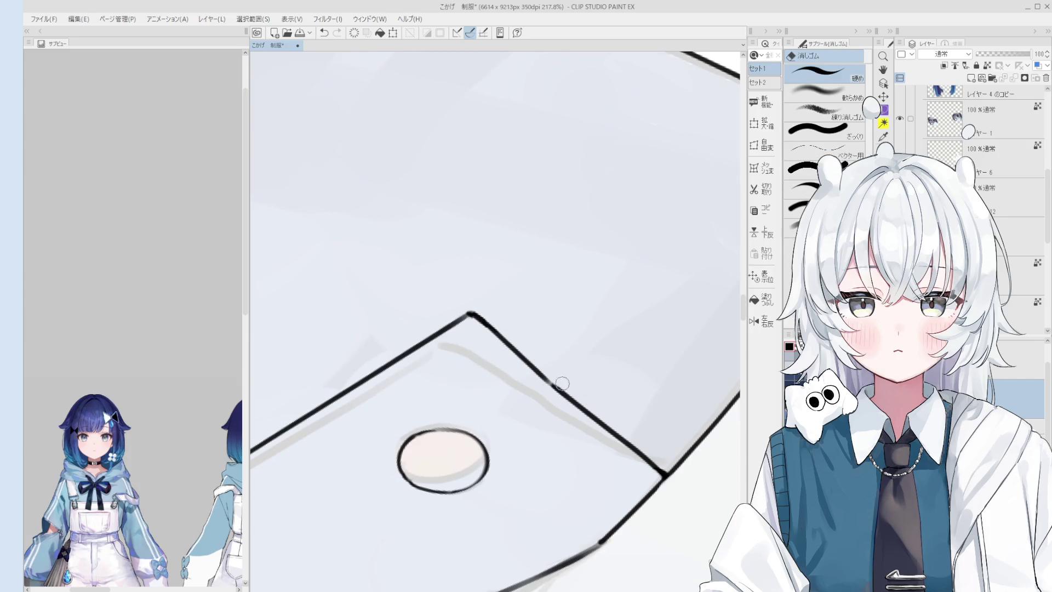
key(p)
mouse_move(553, 386)
mouse_down()
mouse_move(575, 391)
mouse_move(524, 285)
mouse_up()
scroll(576, 391, down, 6)
key(h)
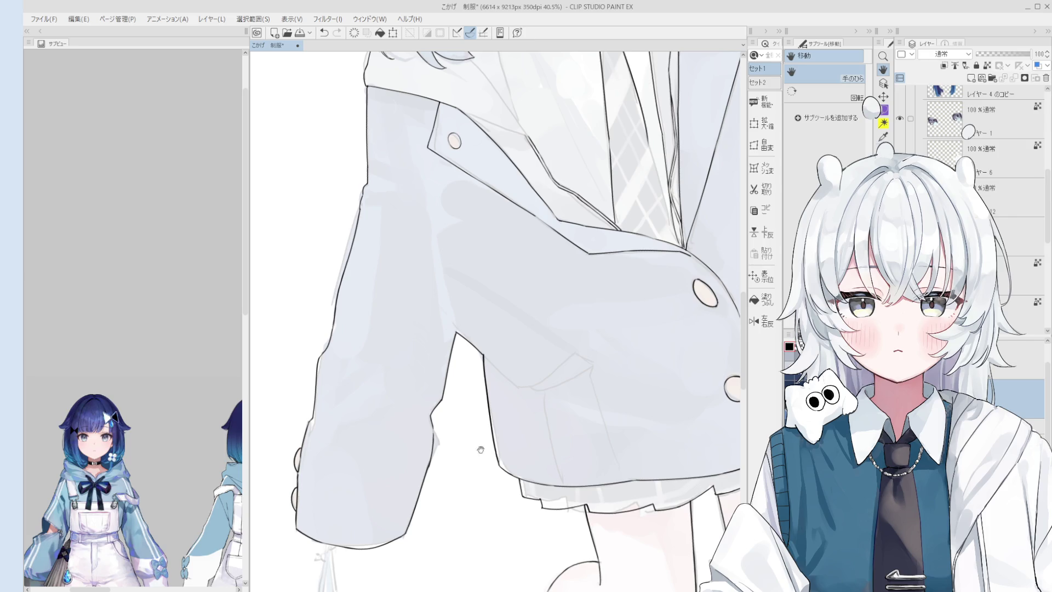
Step: Erase a rough section of the upper sleeve outline and close its gap with the pen
key(minus)
key(e)
key(minus)
drag(566, 432, 589, 459)
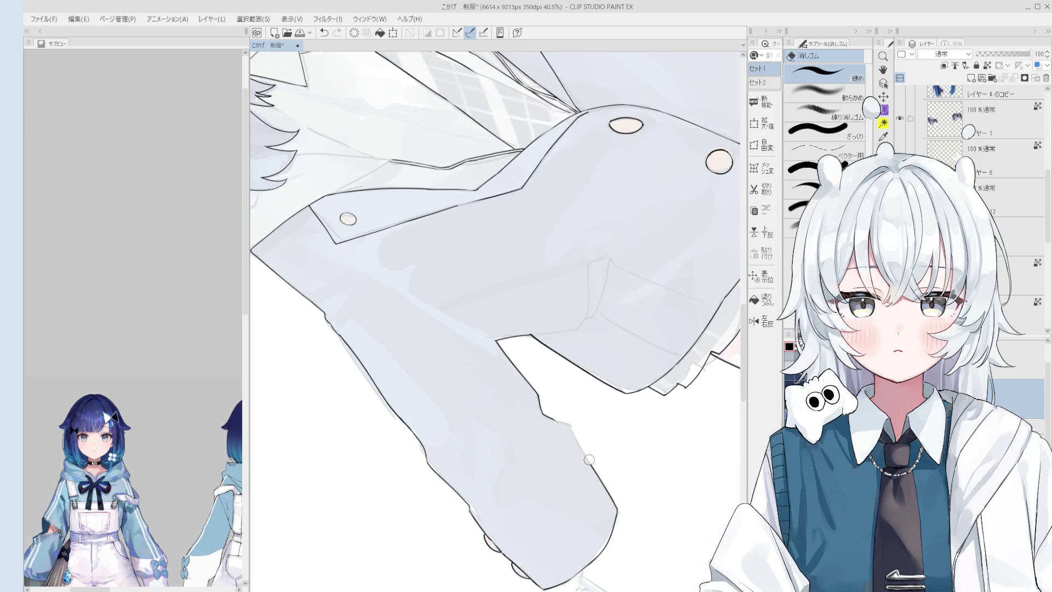
key(p)
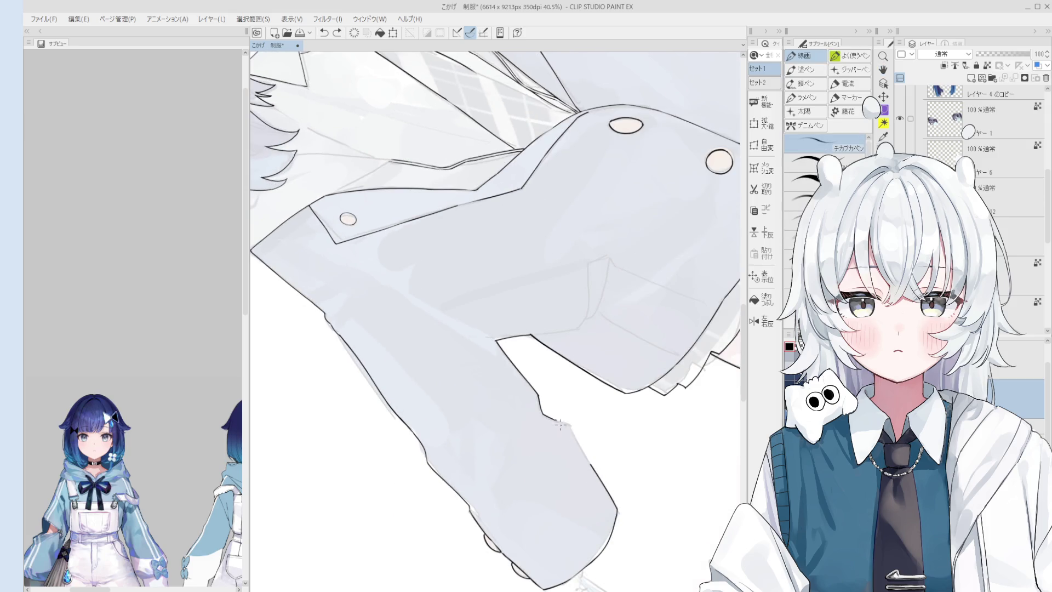
scroll(559, 421, down, 1)
key(e)
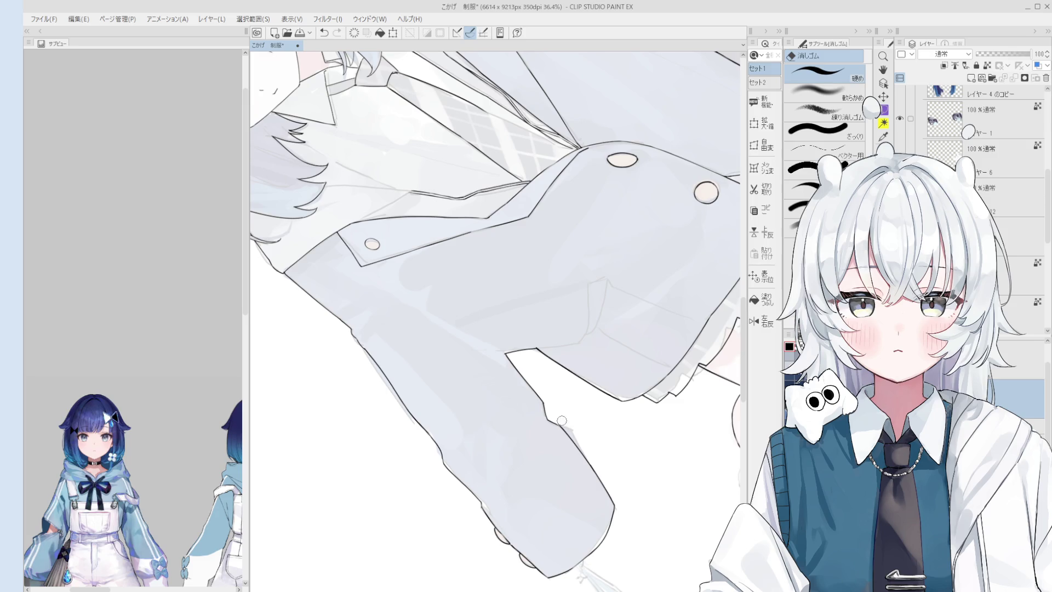
scroll(570, 422, up, 3)
scroll(542, 424, up, 2)
scroll(511, 427, up, 2)
scroll(511, 427, up, 1)
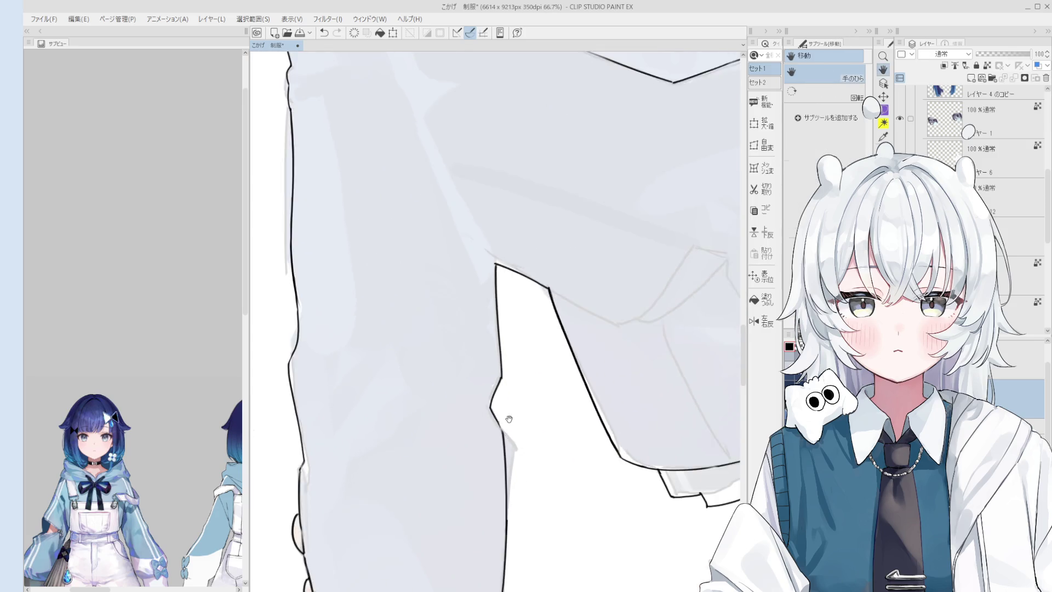
scroll(517, 424, up, 1)
key(p)
scroll(524, 421, down, 3)
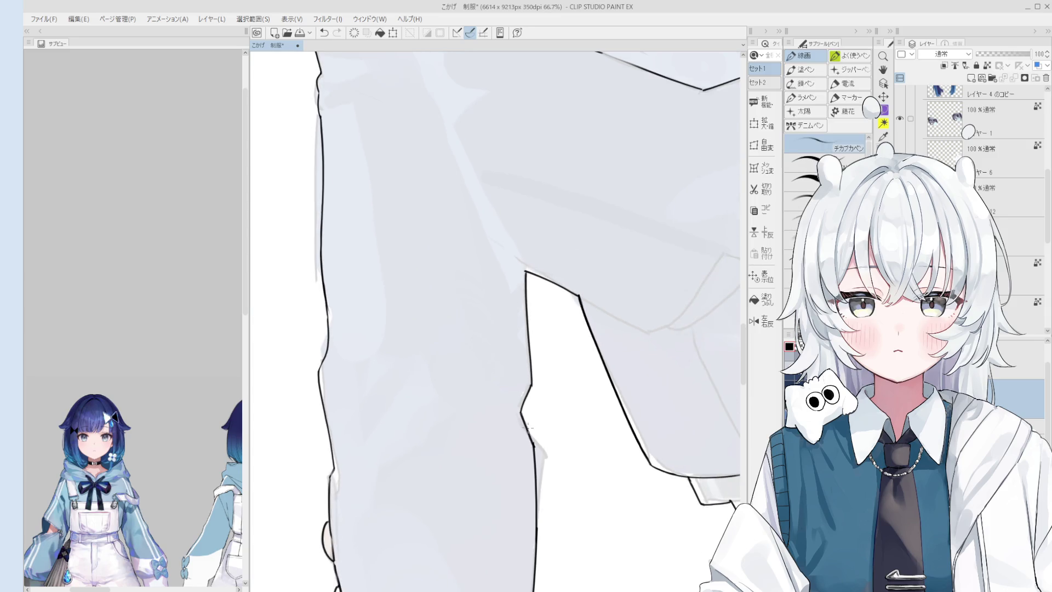
drag(522, 411, 530, 366)
Step: Erase the next rough sleeve section and redraw a stroke across the gap
key(minus)
key(minus)
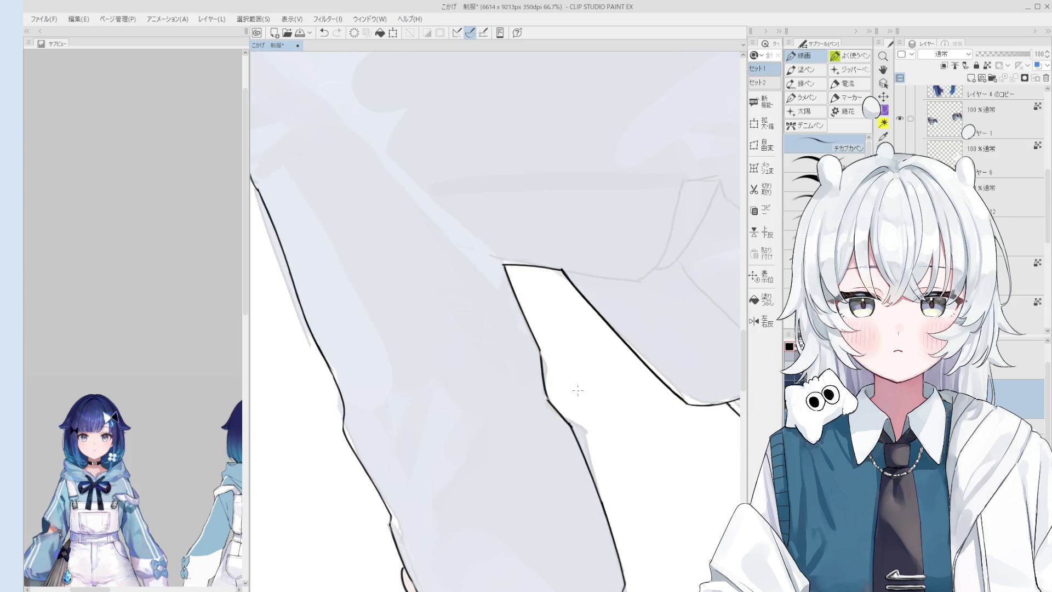
key(minus)
scroll(565, 351, up, 3)
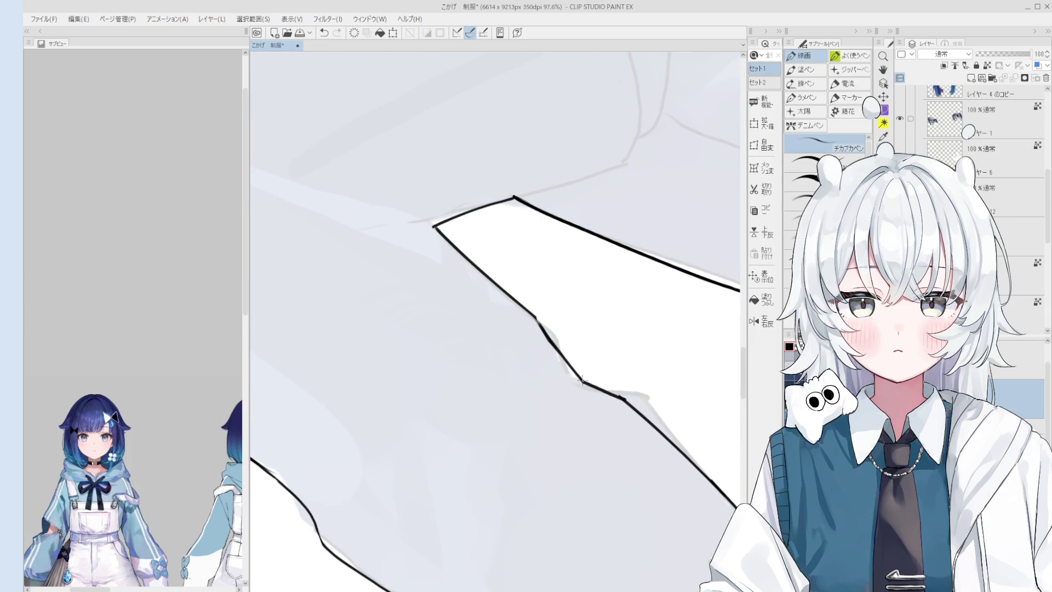
key(e)
scroll(541, 303, down, 1)
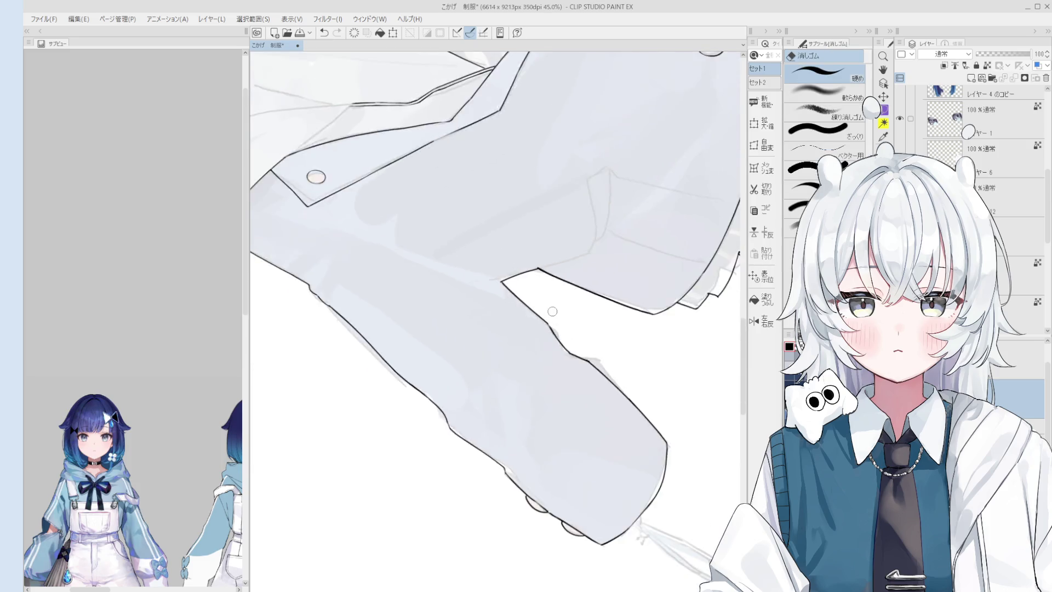
scroll(547, 306, down, 1)
scroll(573, 376, down, 1)
key(h)
scroll(535, 376, down, 1)
key(e)
scroll(534, 371, up, 3)
mouse_move(429, 391)
mouse_down()
mouse_move(511, 492)
mouse_move(464, 434)
mouse_up()
key(p)
key(ctrl+z)
key(ctrl+z)
drag(428, 383, 447, 411)
scroll(451, 419, down, 1)
scroll(451, 419, down, 1)
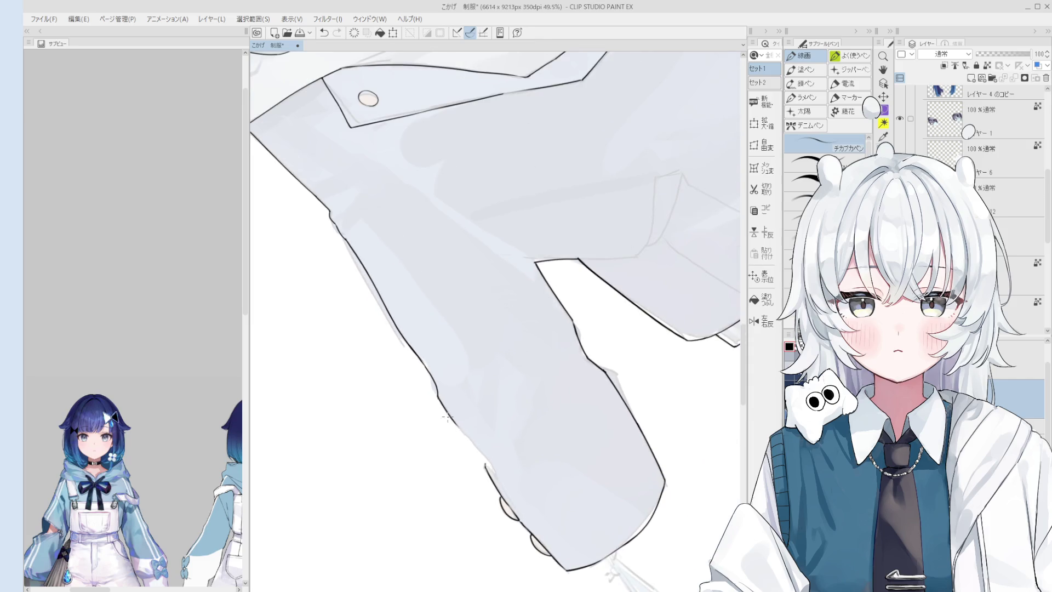
key(e)
key(p)
scroll(489, 472, up, 1)
scroll(488, 471, up, 1)
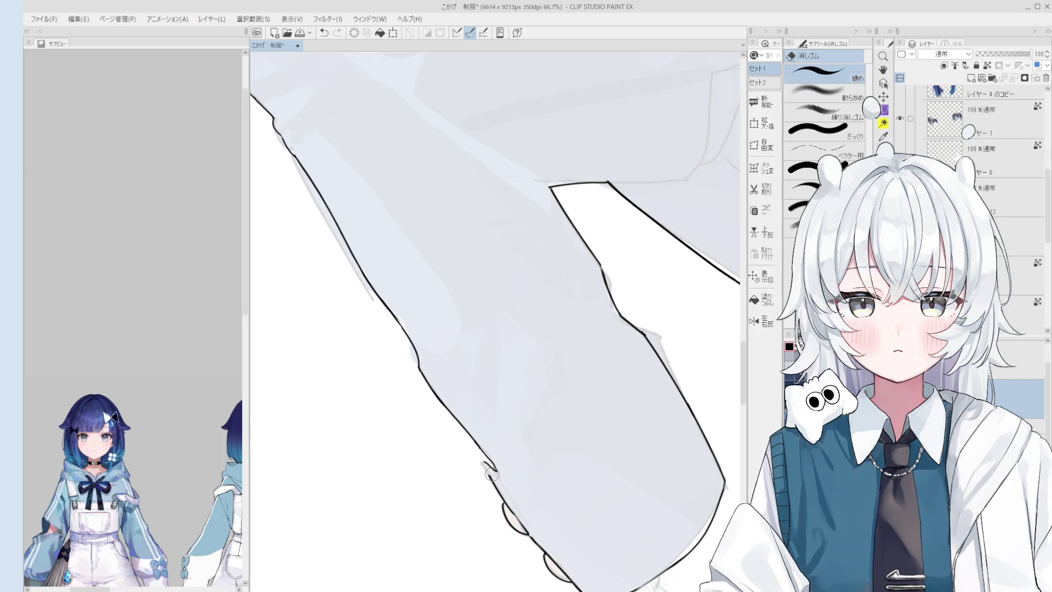
scroll(488, 472, up, 1)
Step: Clean the sleeve outline near the cuff, removing the stray hook and unwanted strokes
drag(487, 474, 474, 448)
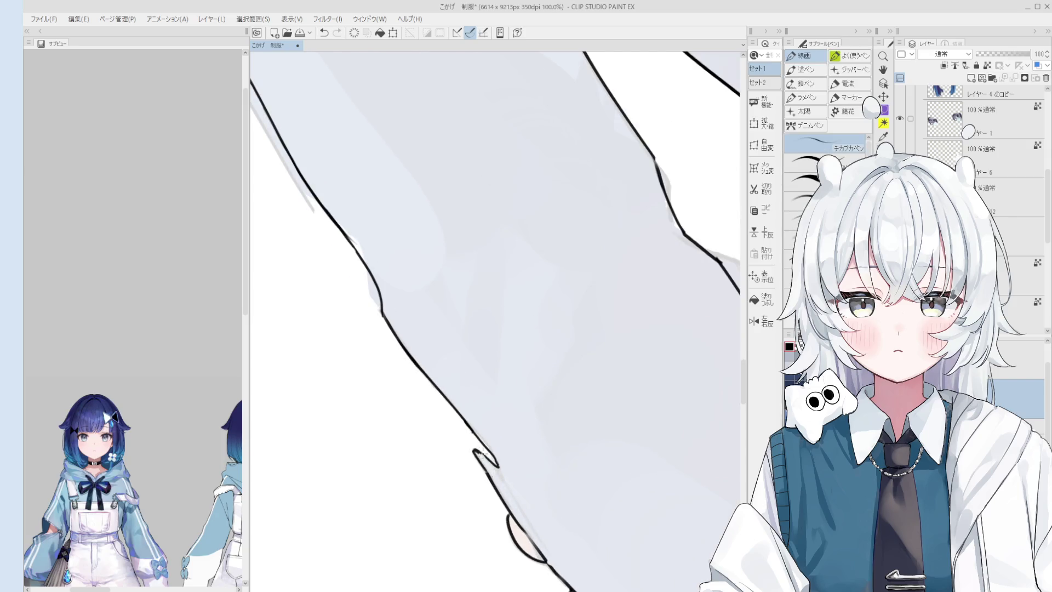
key(asciicircum)
key(ctrl+z)
mouse_move(475, 463)
mouse_down()
mouse_move(454, 445)
mouse_move(452, 410)
mouse_up()
key(ctrl+z)
key(ctrl+z)
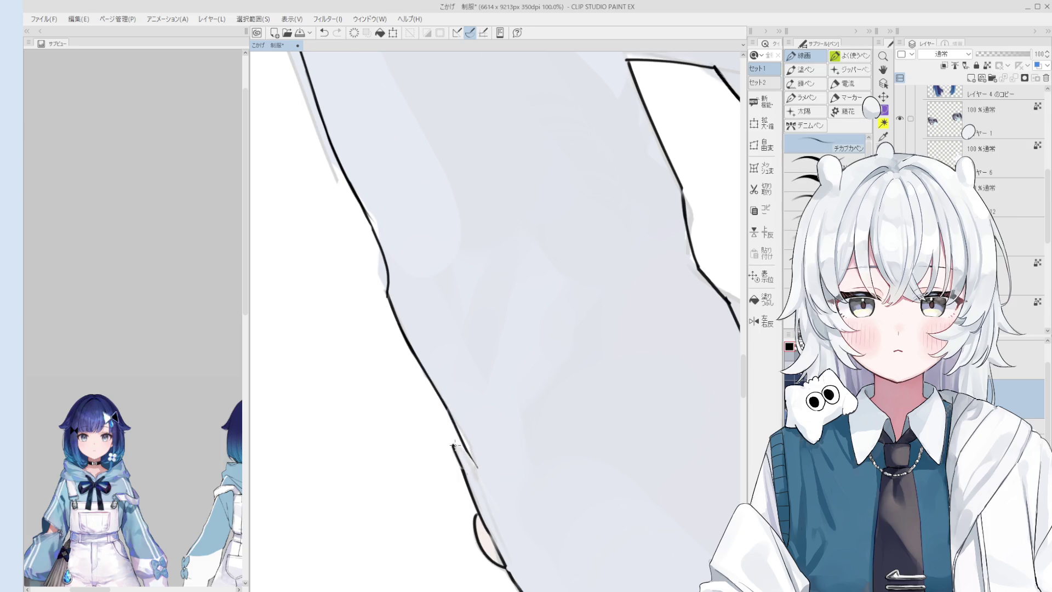
drag(477, 460, 508, 344)
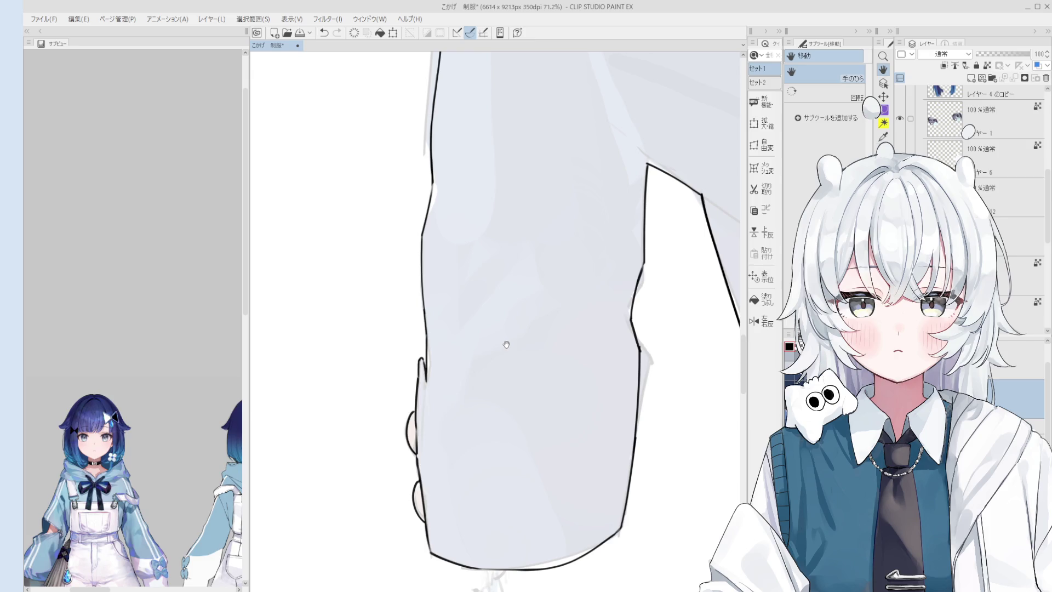
scroll(507, 344, up, 5)
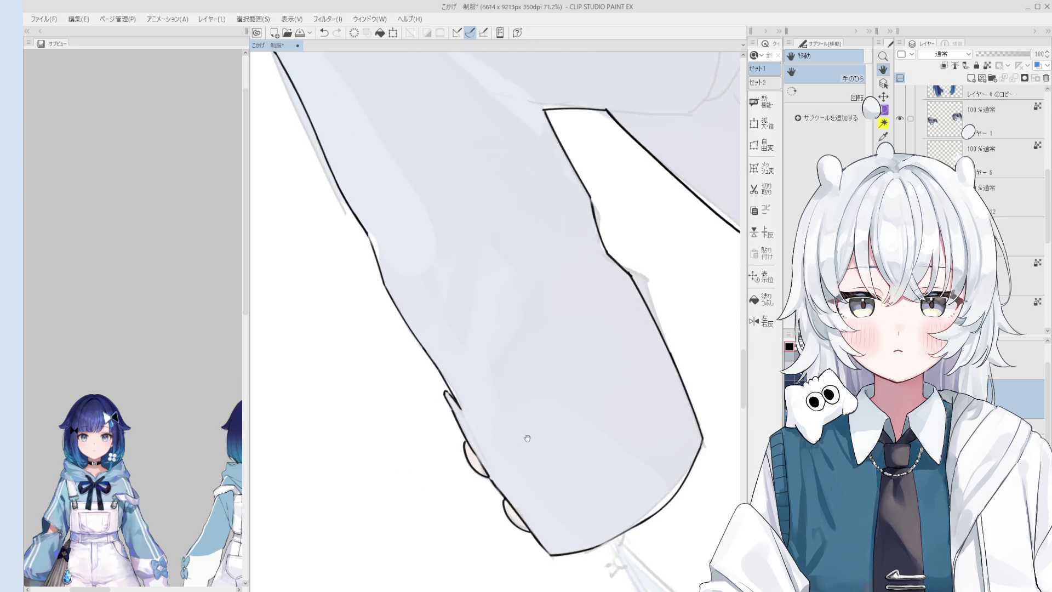
key(e)
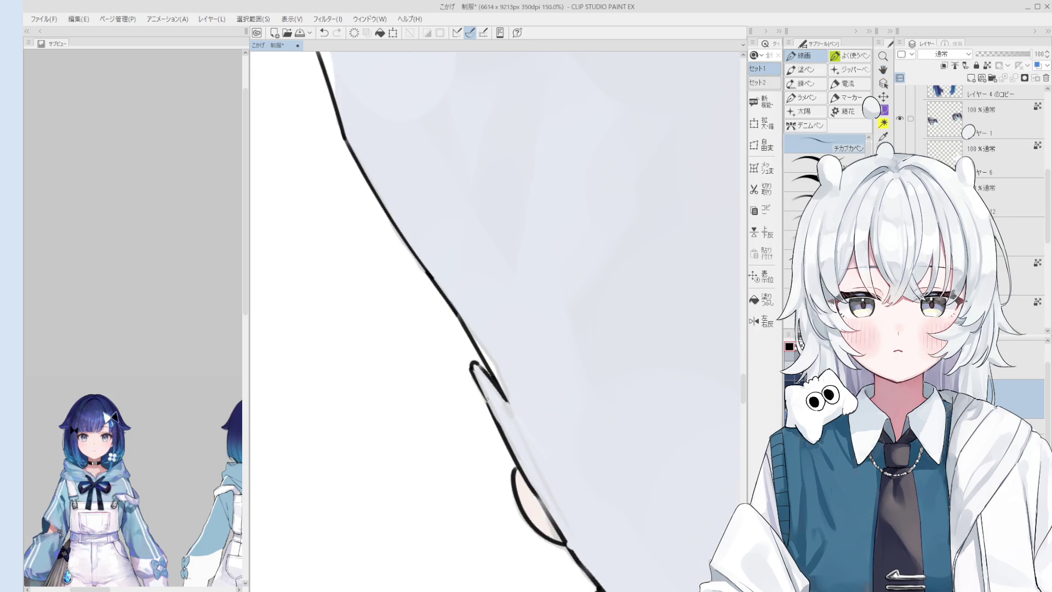
scroll(491, 393, down, 2)
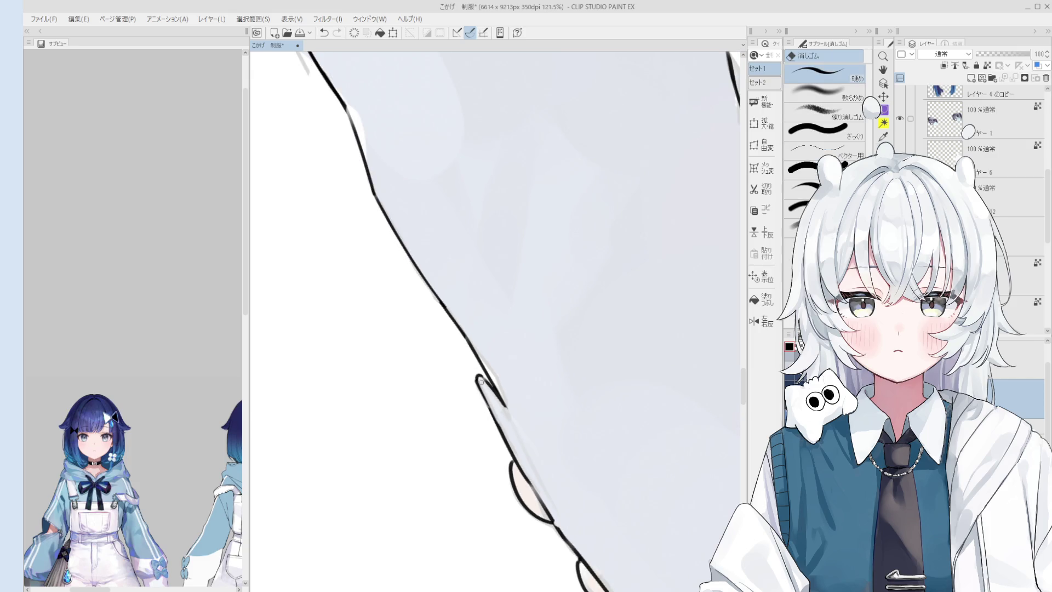
key(p)
scroll(485, 385, down, 2)
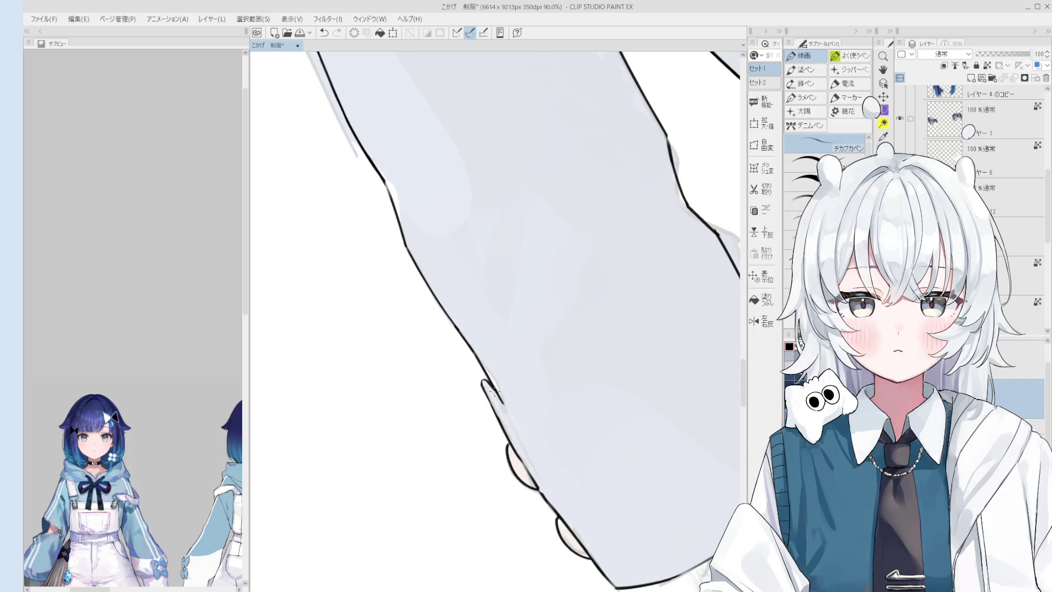
key(e)
scroll(502, 410, down, 3)
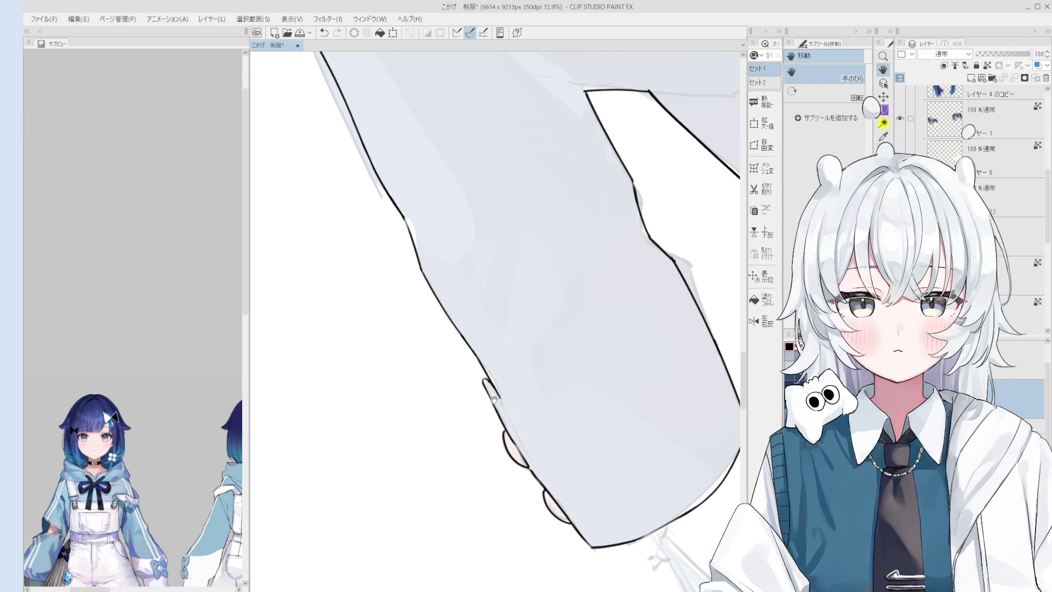
key(space)
scroll(530, 406, down, 1)
scroll(559, 386, down, 1)
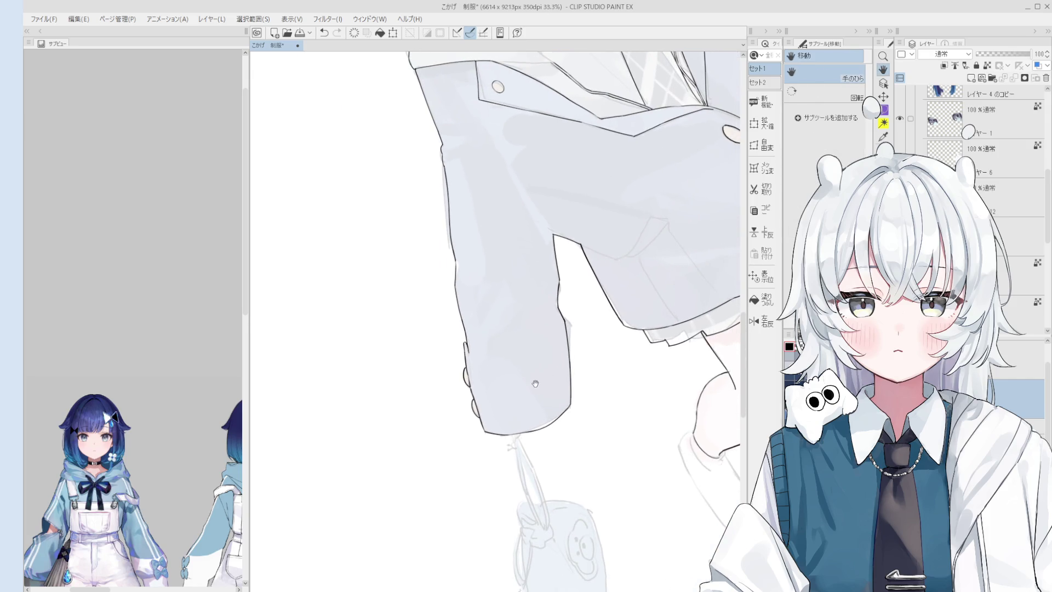
scroll(587, 362, down, 1)
scroll(617, 339, down, 1)
scroll(617, 340, down, 1)
scroll(612, 329, down, 1)
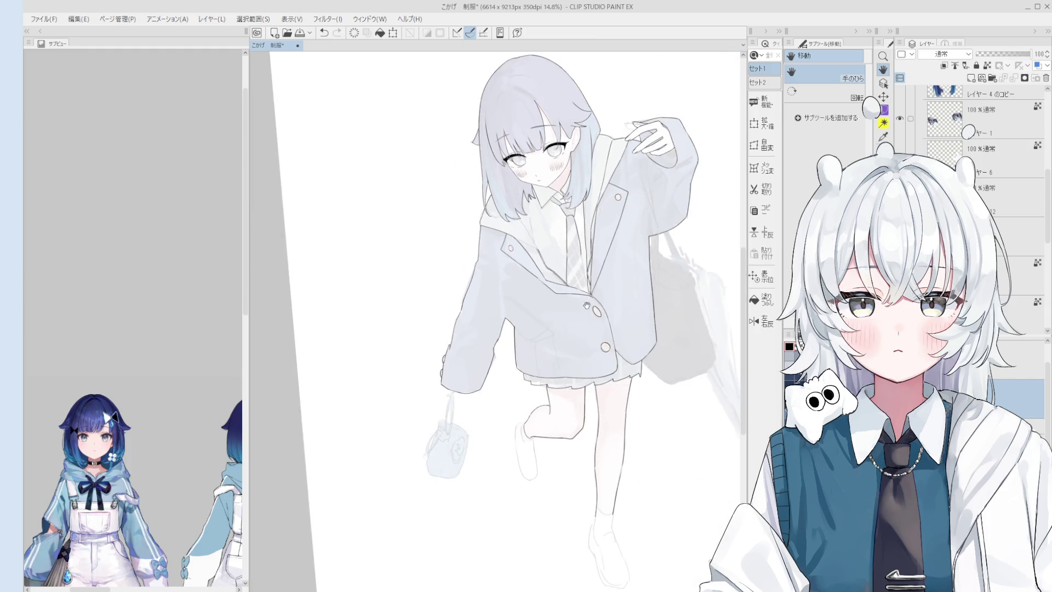
scroll(608, 320, down, 1)
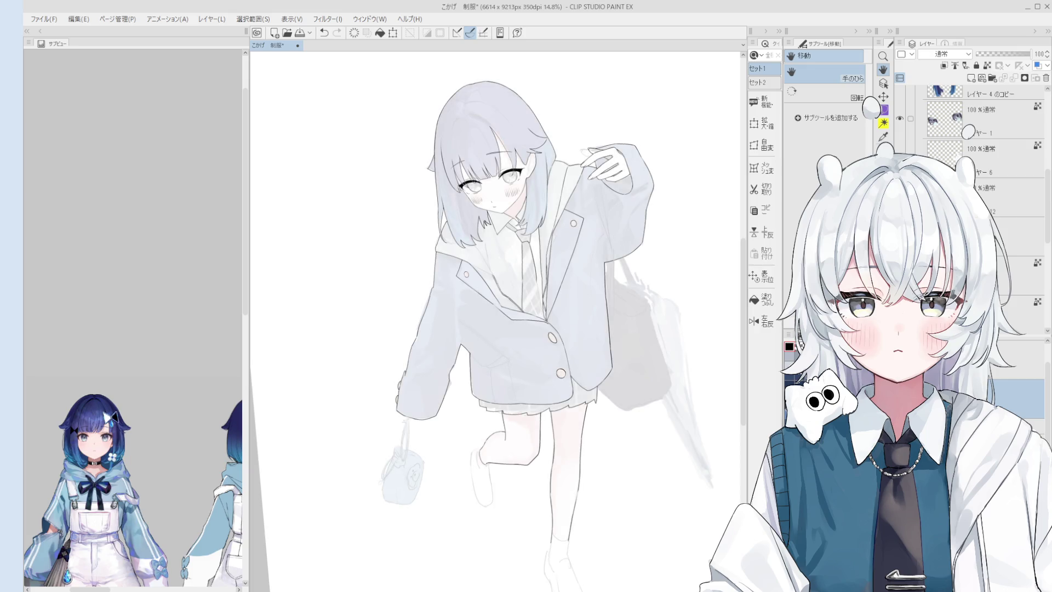
Step: Select the colour folder and raise its opacity from 17 to 38, then close in on the legs and bag
key(alt+bracketleft)
drag(996, 60, 996, 58)
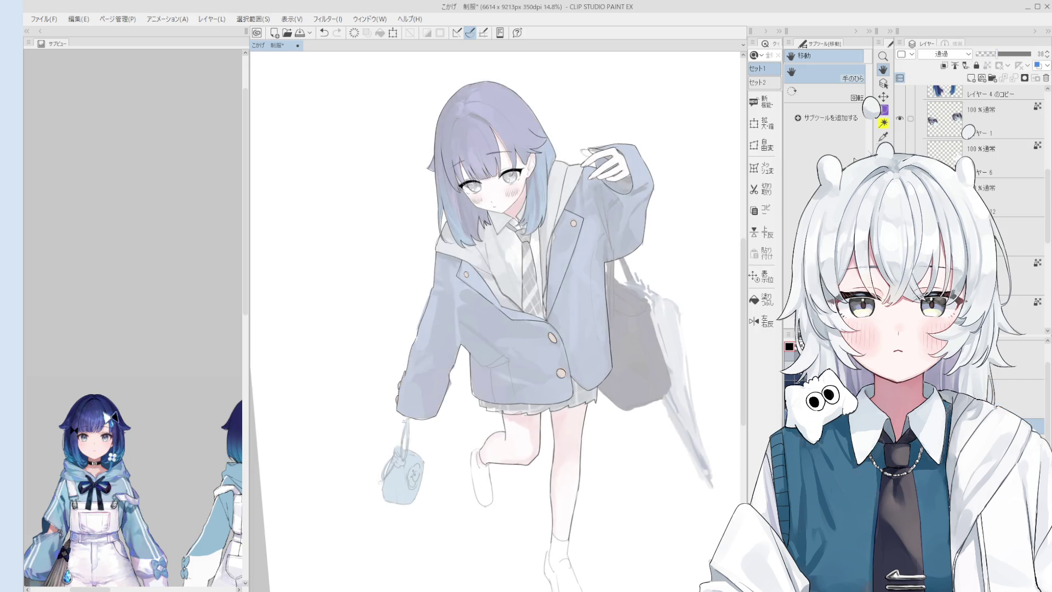
drag(688, 403, 625, 386)
scroll(570, 374, up, 2)
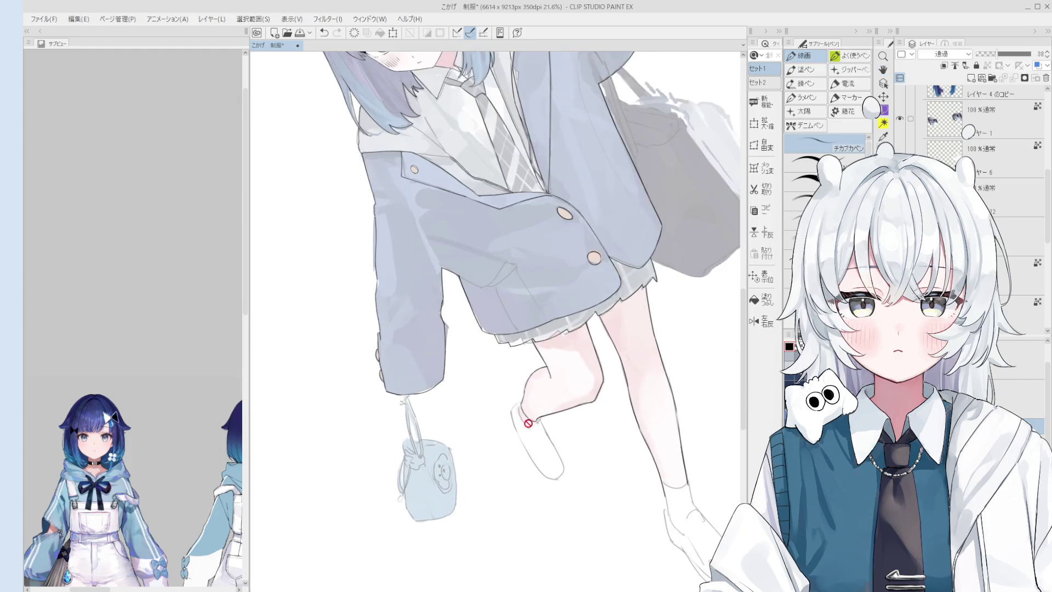
drag(649, 543, 575, 493)
scroll(575, 493, up, 5)
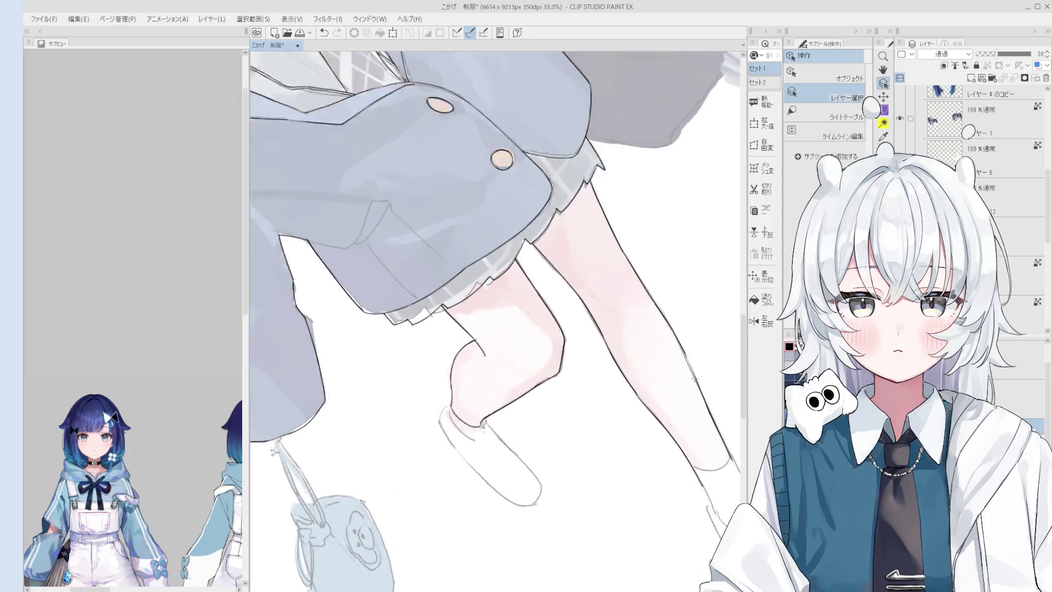
Step: Select the line art layer and toggle the colour layers' visibility to check the lines
ctrl+shift+click(676, 337)
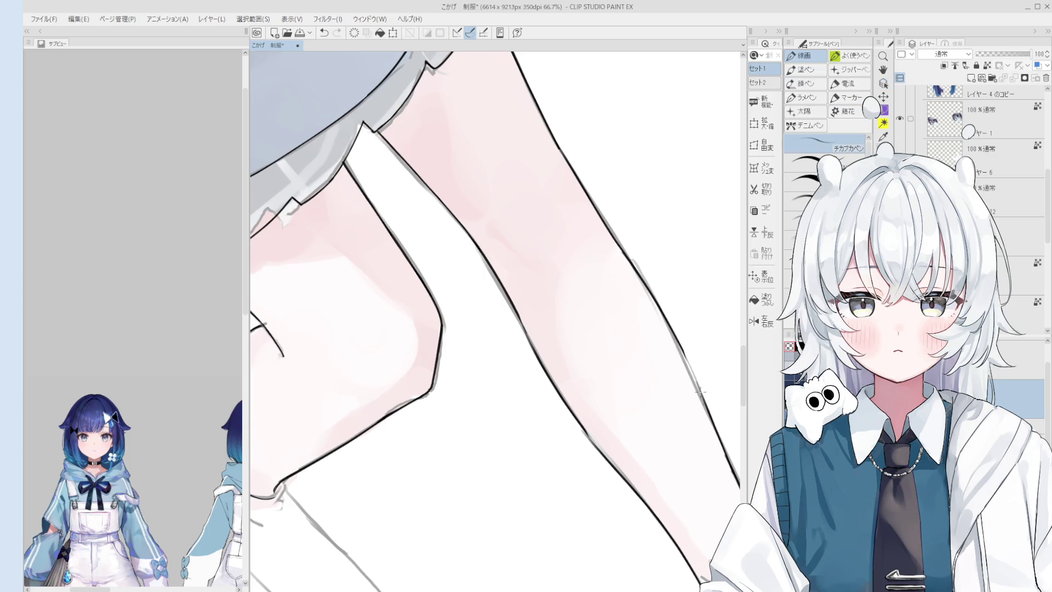
drag(668, 340, 664, 315)
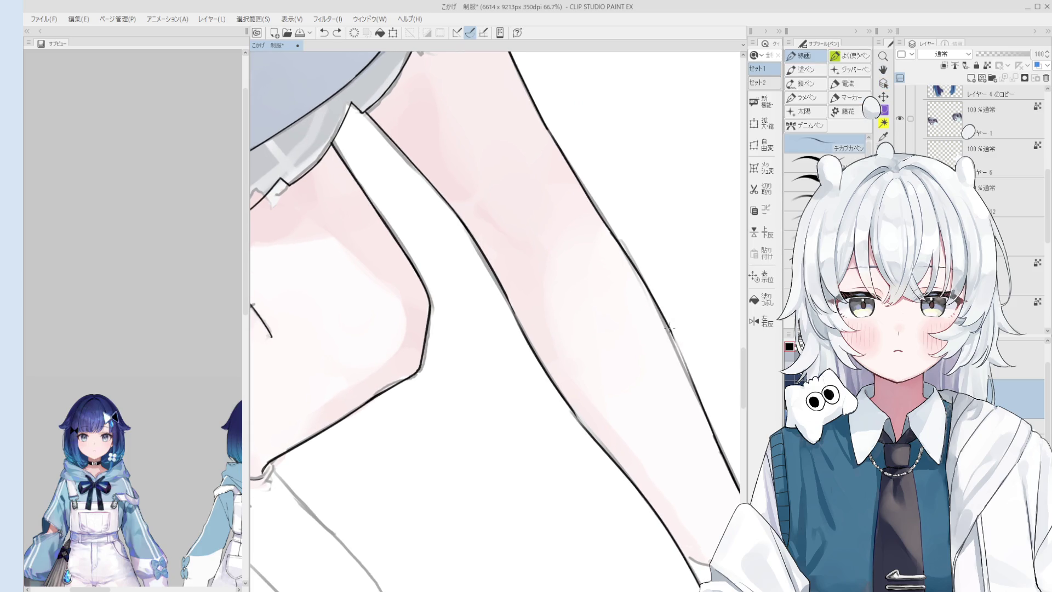
scroll(664, 315, down, 2)
scroll(664, 316, down, 1)
scroll(682, 345, up, 2)
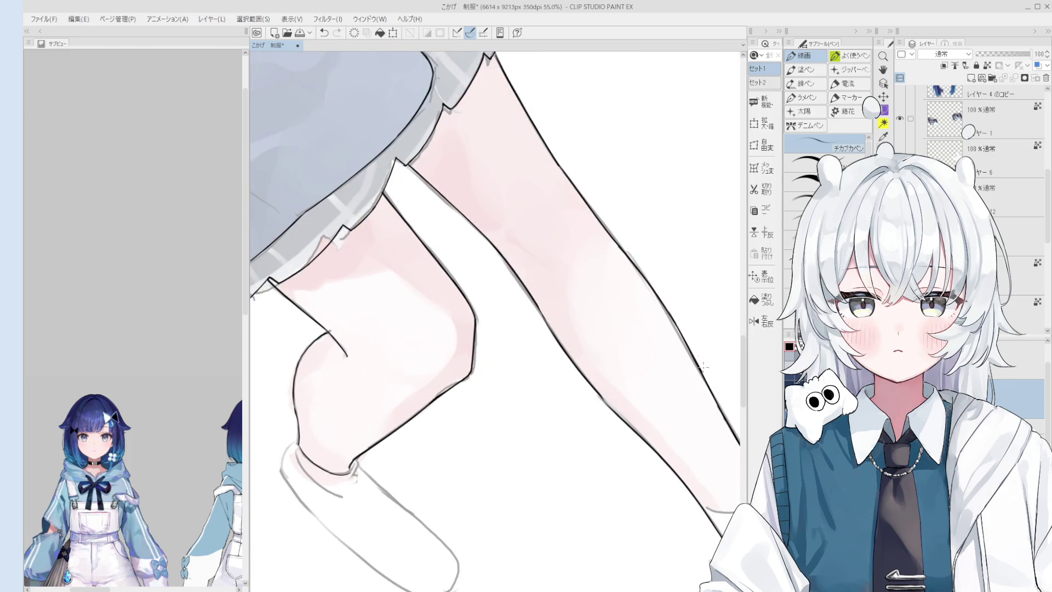
key(e)
scroll(665, 316, down, 3)
scroll(664, 316, down, 2)
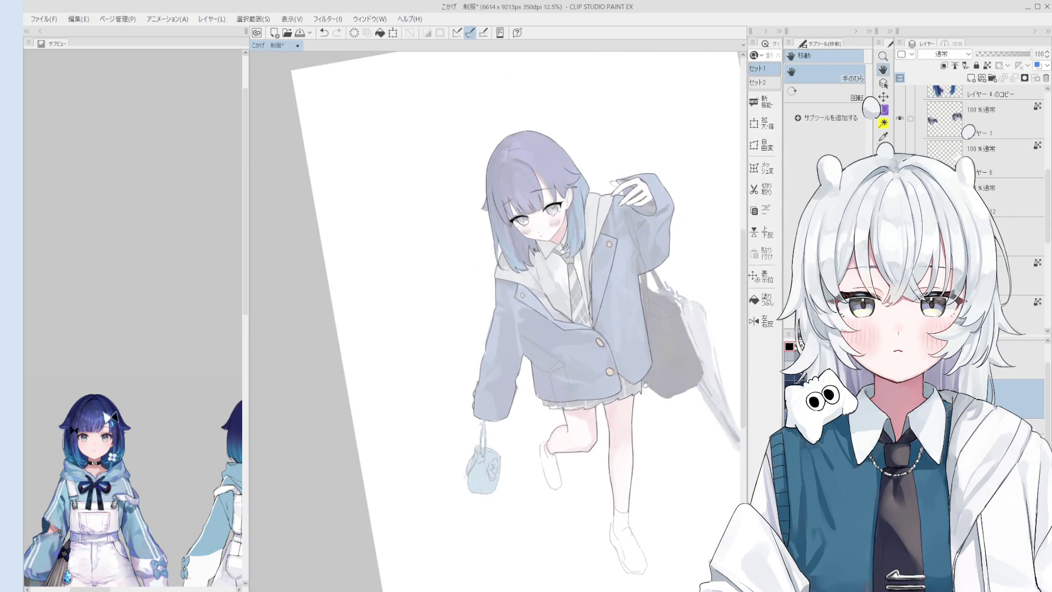
scroll(660, 291, up, 1)
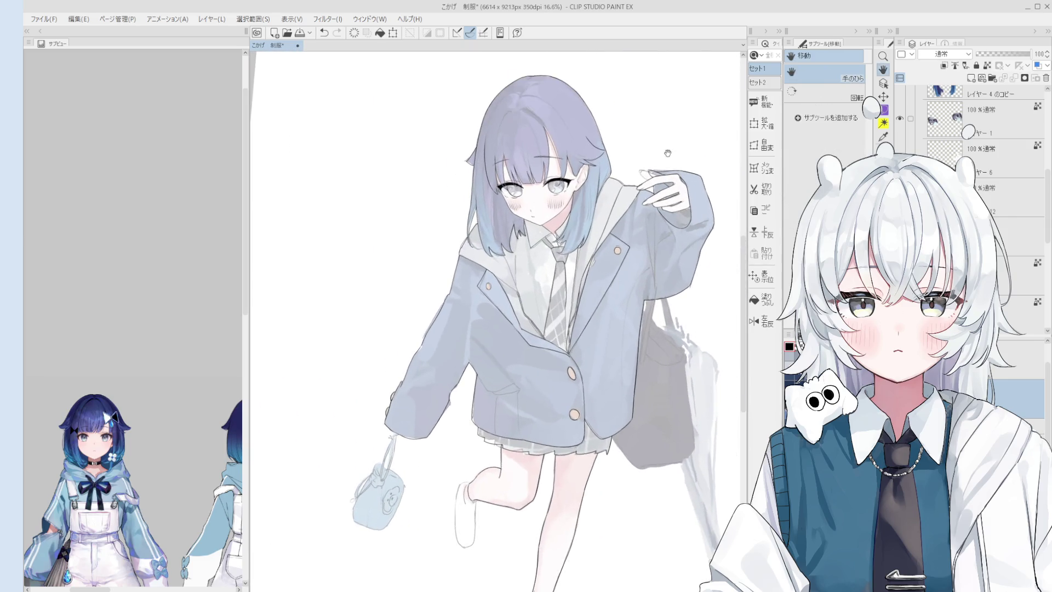
scroll(661, 157, up, 1)
key(ctrl+h)
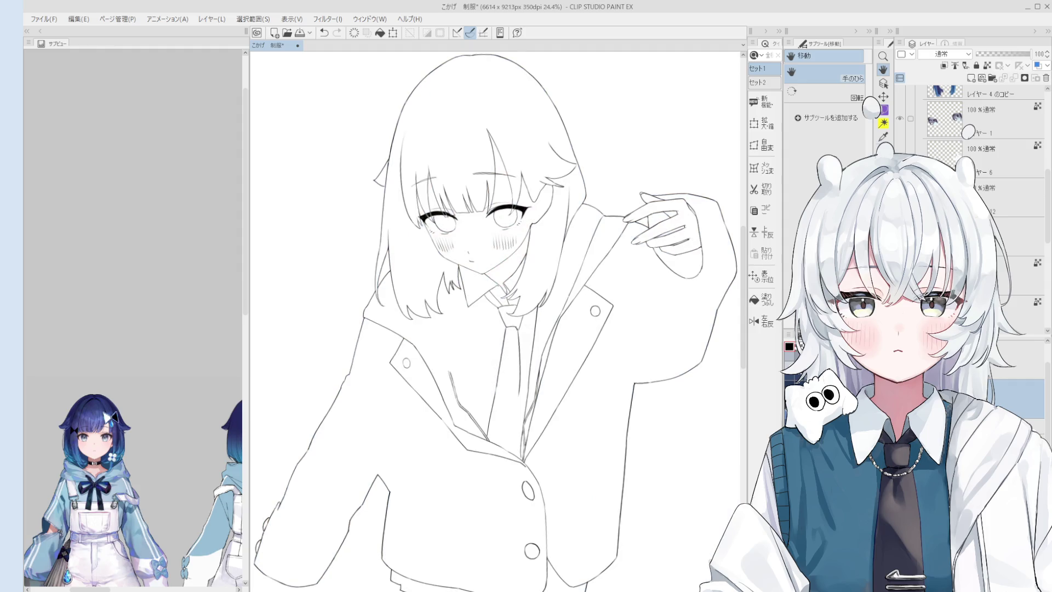
key(ctrl+h)
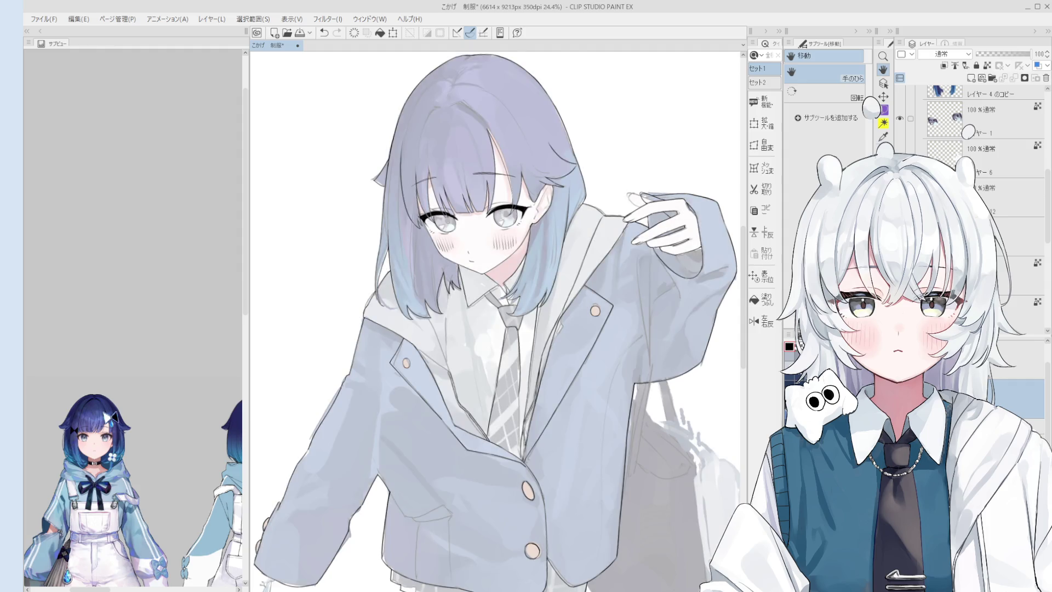
key(ctrl+h)
scroll(661, 185, up, 2)
scroll(662, 185, up, 2)
scroll(662, 185, up, 2)
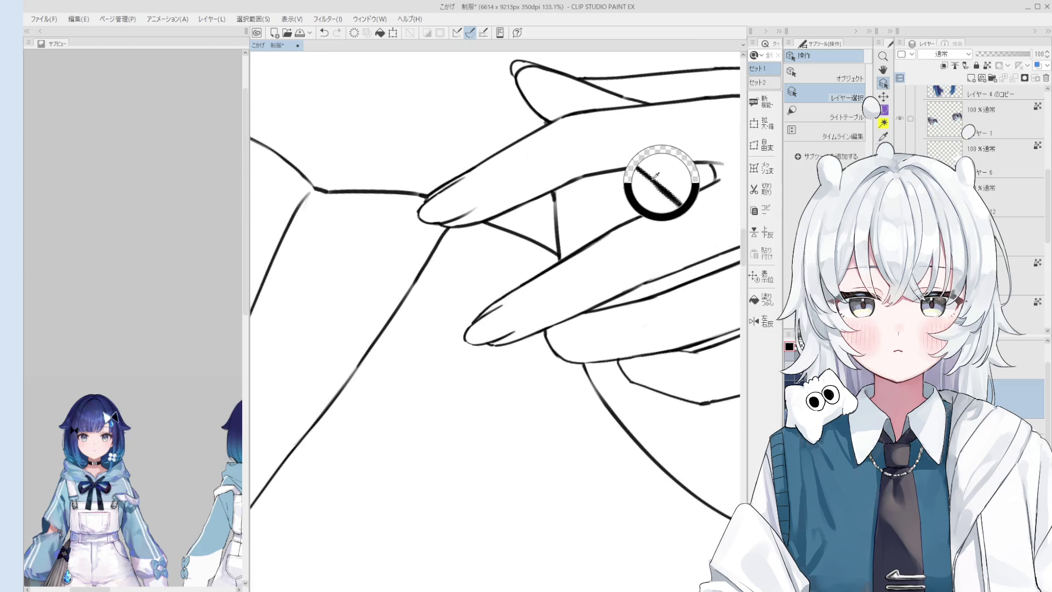
Step: Draw a short pen line separating the fingers of the raised hand
key(e)
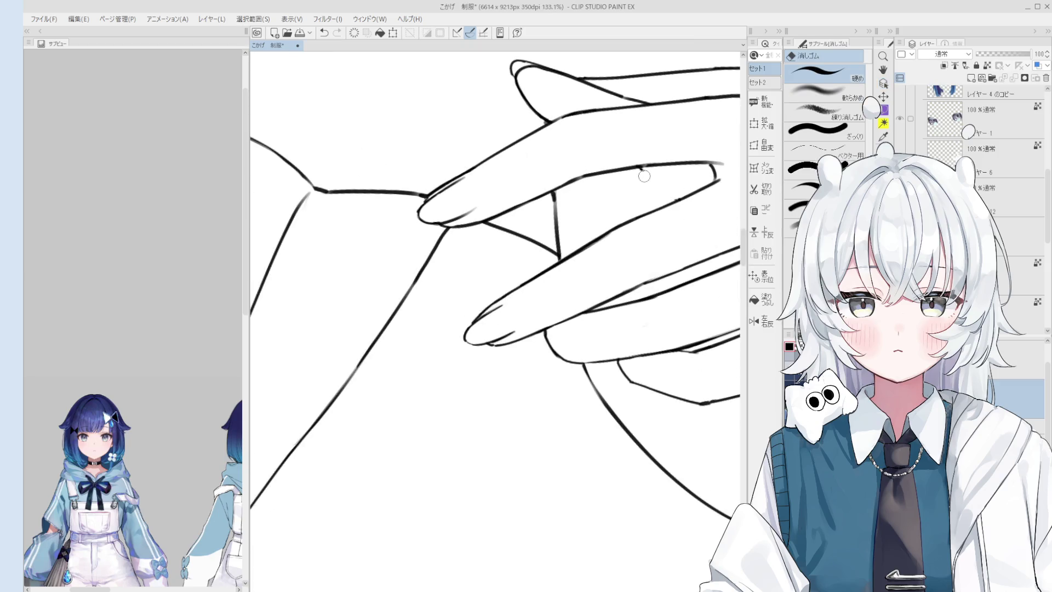
key(p)
drag(626, 171, 660, 201)
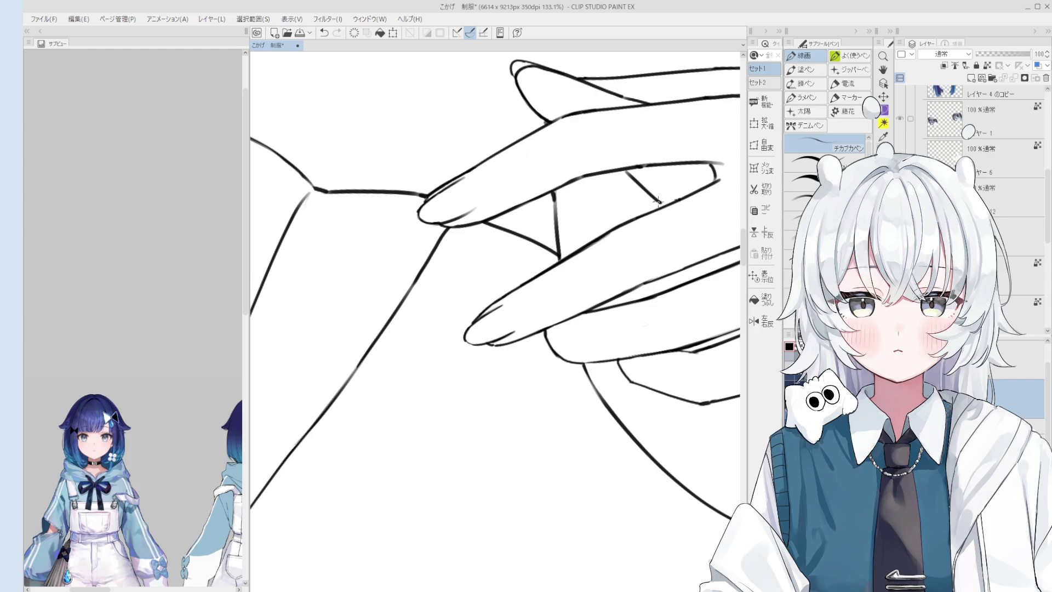
scroll(662, 201, down, 3)
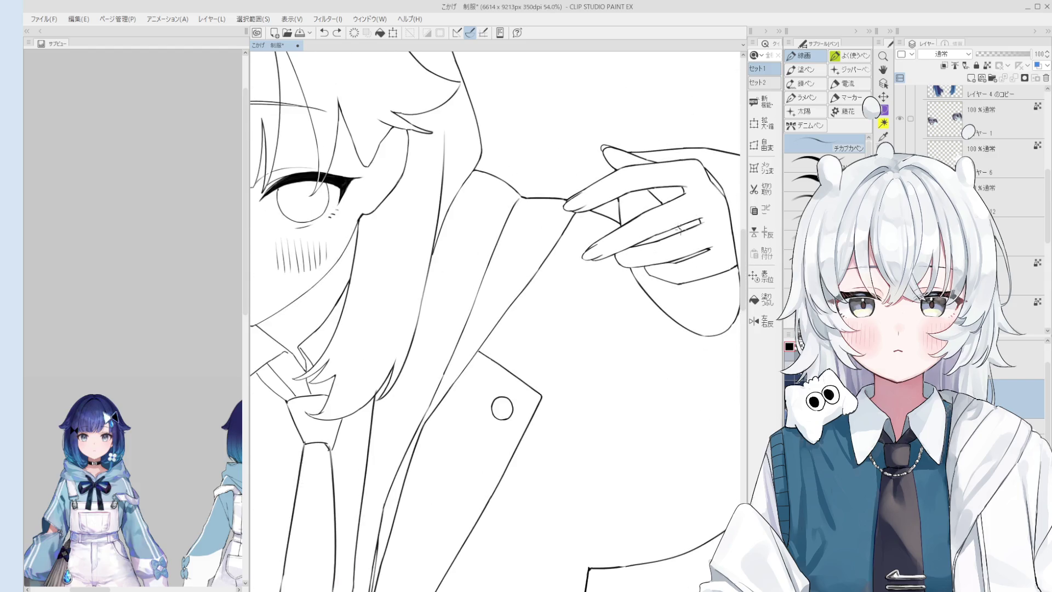
scroll(681, 228, down, 2)
scroll(699, 282, down, 1)
scroll(687, 259, up, 1)
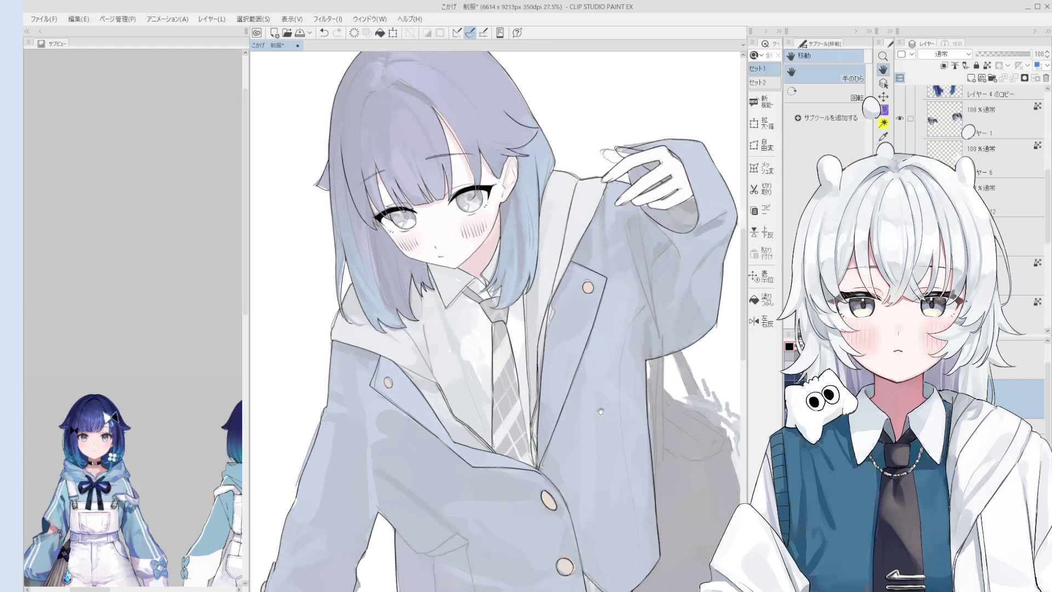
Step: Bring the face into view and lay the first diagonal blush hatch on the cheek, redoing it until it sits right
drag(530, 345, 544, 262)
scroll(500, 200, up, 2)
scroll(500, 199, up, 2)
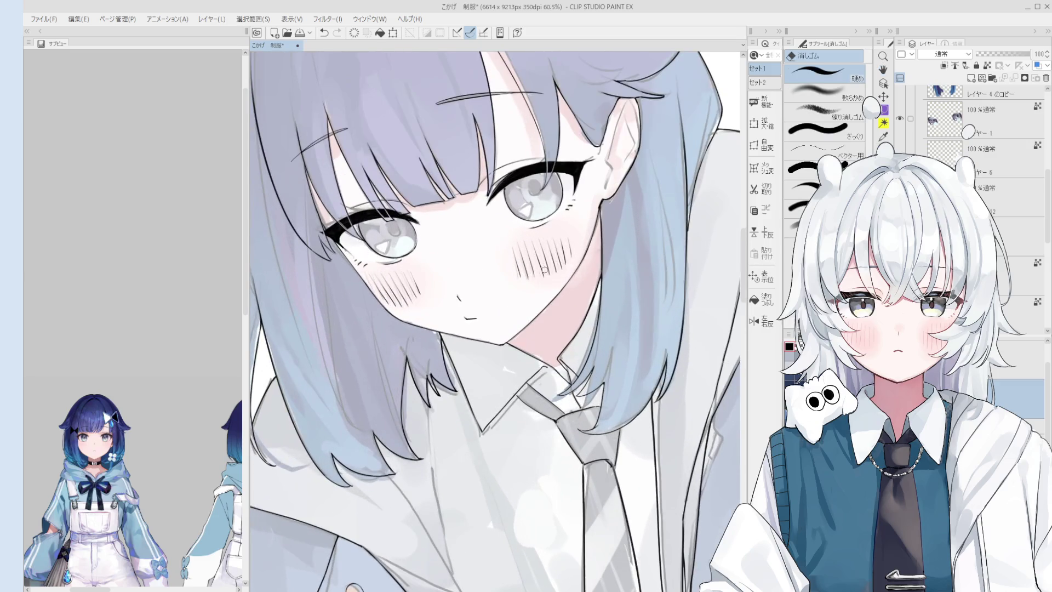
key(e)
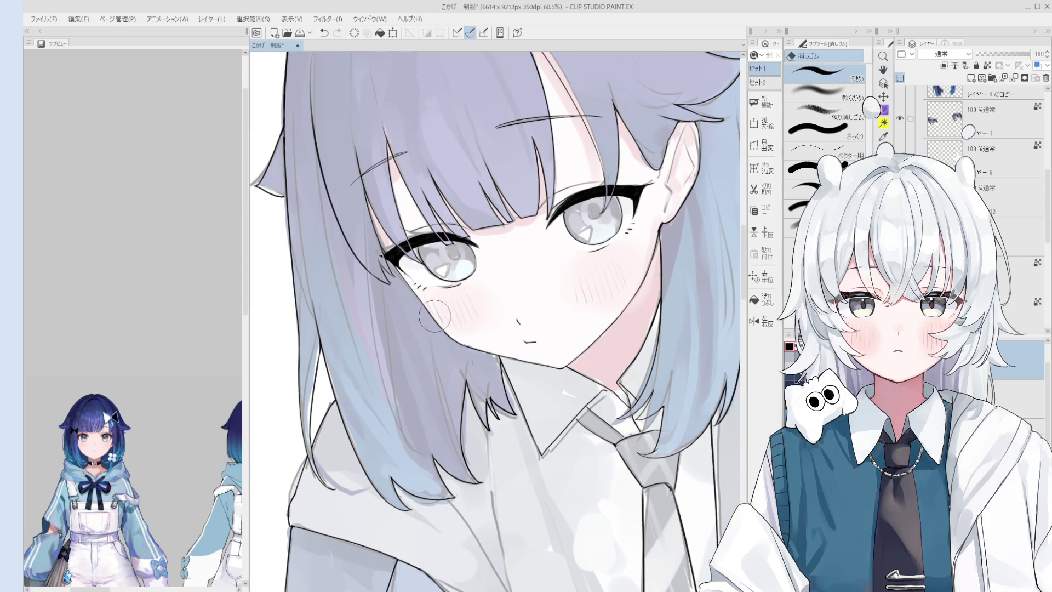
mouse_move(427, 314)
mouse_down()
mouse_move(468, 326)
mouse_move(449, 352)
mouse_move(466, 353)
mouse_up()
key(p)
scroll(449, 335, up, 1)
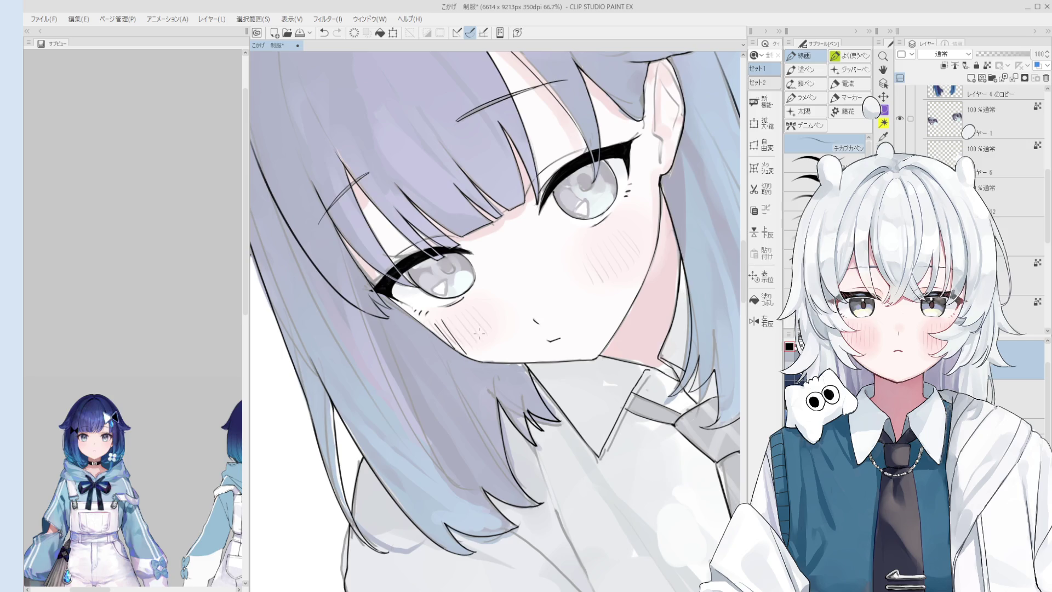
scroll(476, 330, up, 2)
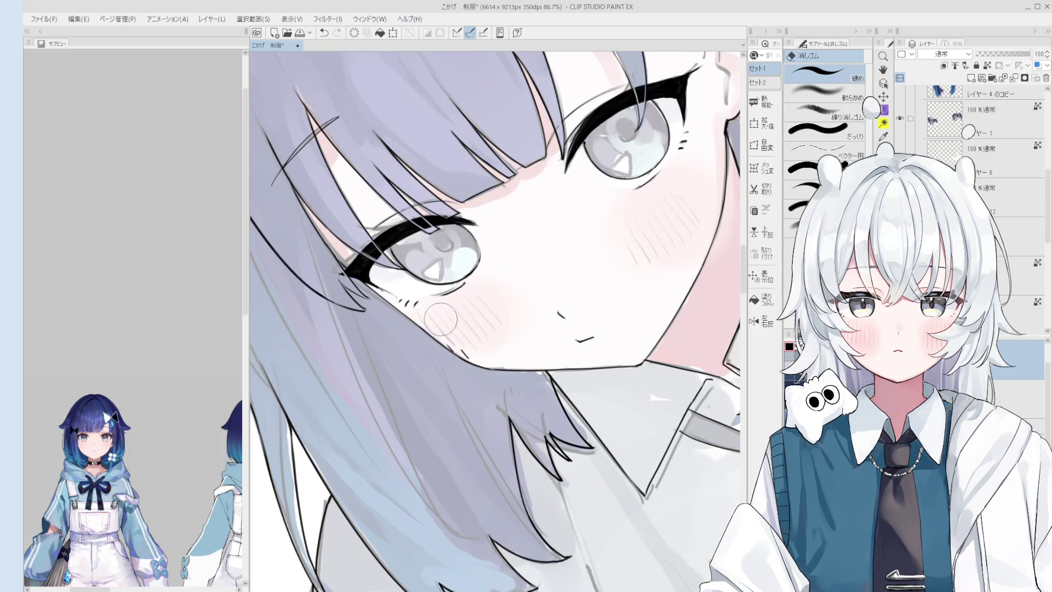
key(minus)
drag(427, 325, 456, 358)
key(ctrl+z)
key(ctrl+y)
key(ctrl+z)
key(ctrl+y)
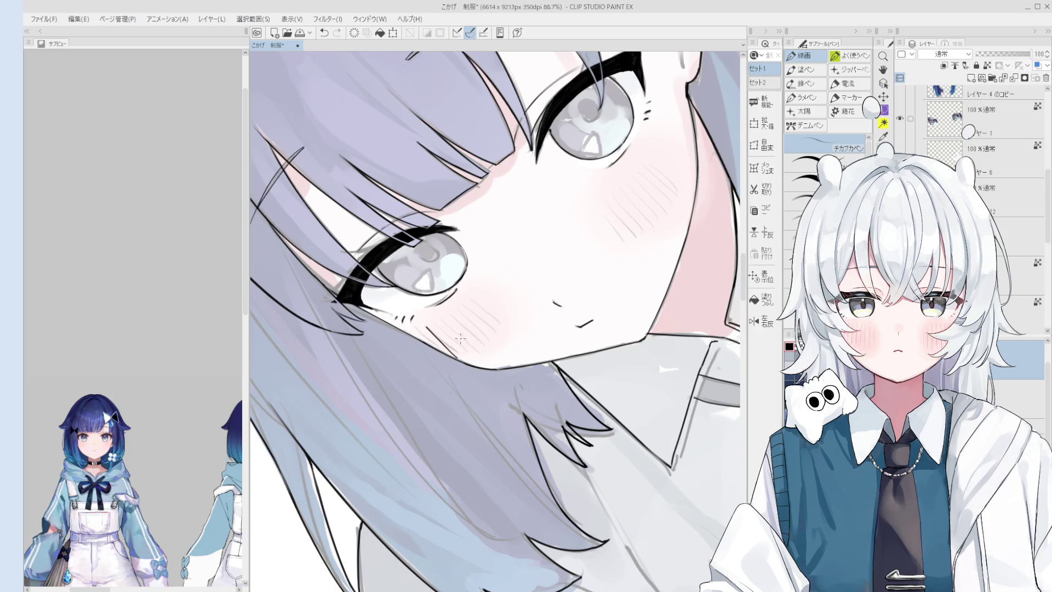
Step: Add further hatch lines across the cheek, retrying each stroke until the blush row is even
drag(432, 330, 456, 358)
key(ctrl+z)
drag(444, 322, 477, 359)
key(ctrl+z)
key(ctrl+z)
drag(447, 323, 478, 357)
key(ctrl+z)
drag(450, 324, 478, 358)
drag(472, 321, 499, 344)
key(ctrl+z)
key(ctrl+z)
mouse_move(470, 300)
mouse_down()
mouse_move(498, 337)
mouse_move(499, 326)
mouse_up()
key(ctrl+z)
key(ctrl+z)
key(ctrl+z)
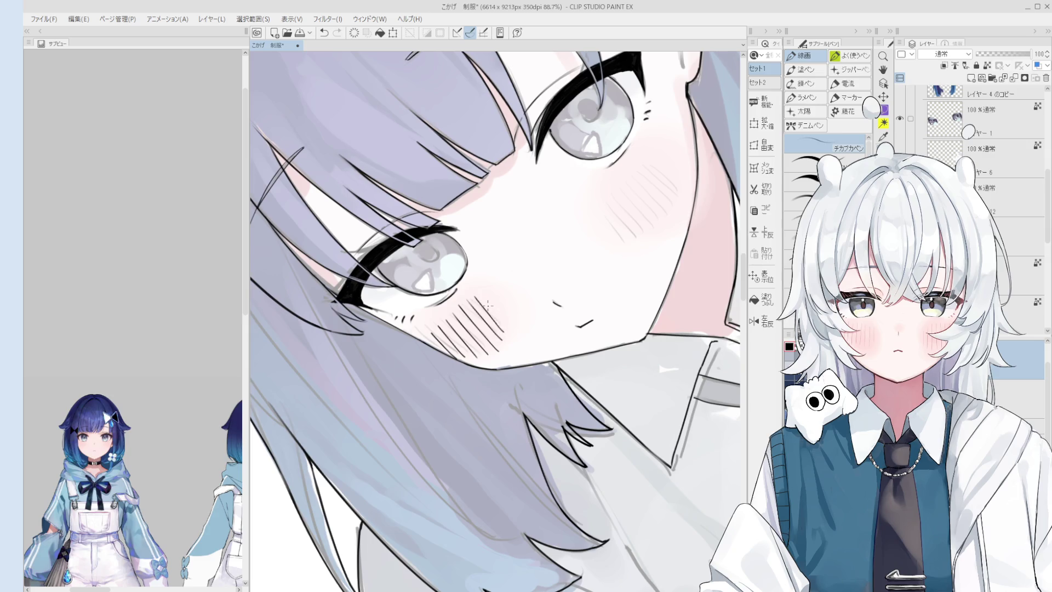
scroll(490, 303, up, 1)
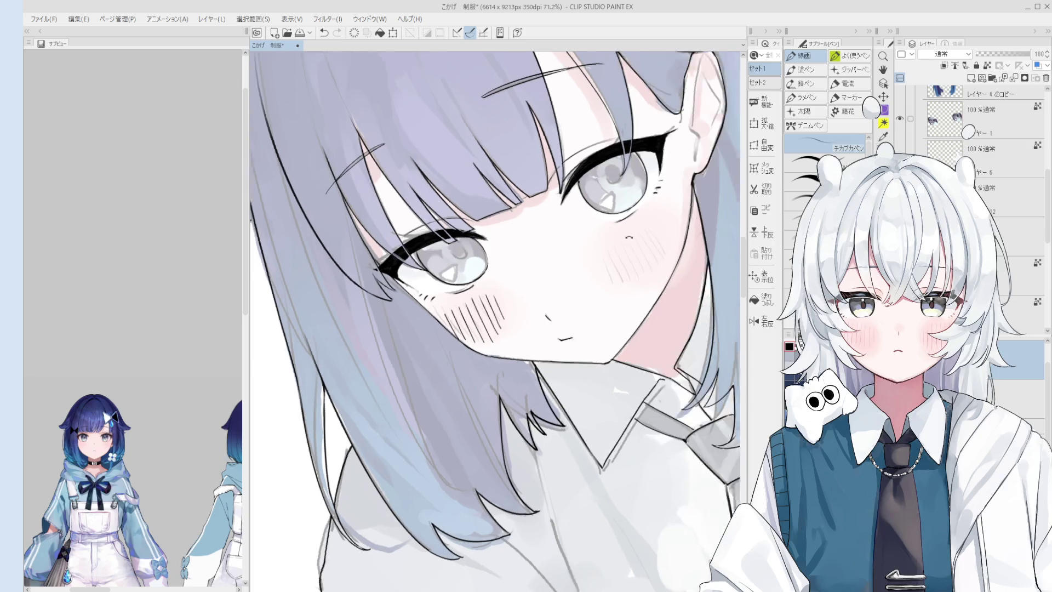
Step: Draw the first hatch lines on the other cheek, redrawing the third stroke until it matches
drag(613, 237, 594, 259)
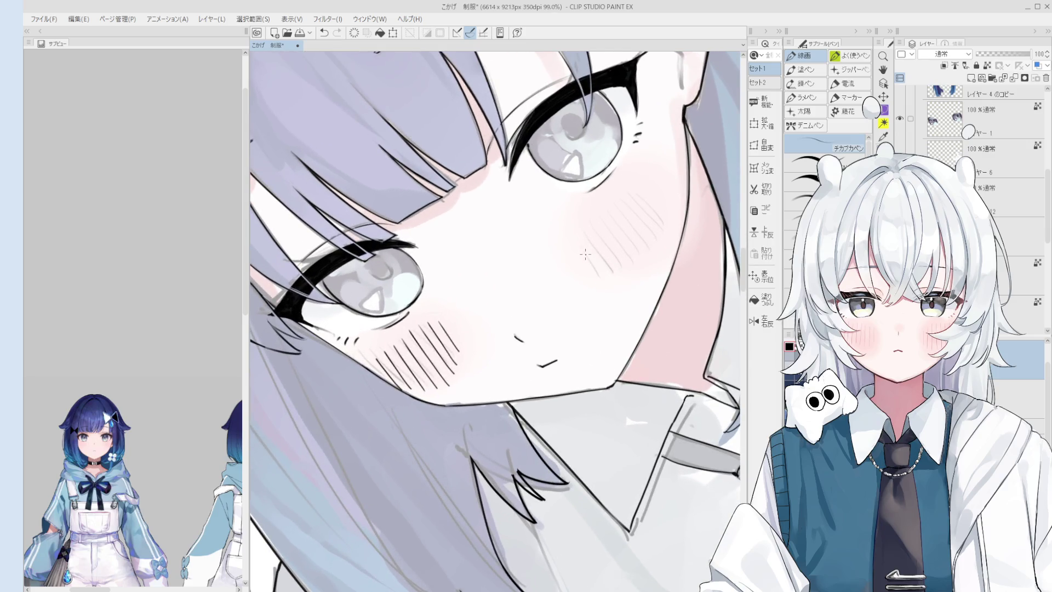
drag(577, 223, 598, 271)
mouse_move(589, 216)
mouse_down()
mouse_move(614, 275)
mouse_move(631, 279)
mouse_up()
key(ctrl+z)
key(ctrl+z)
drag(587, 212, 629, 278)
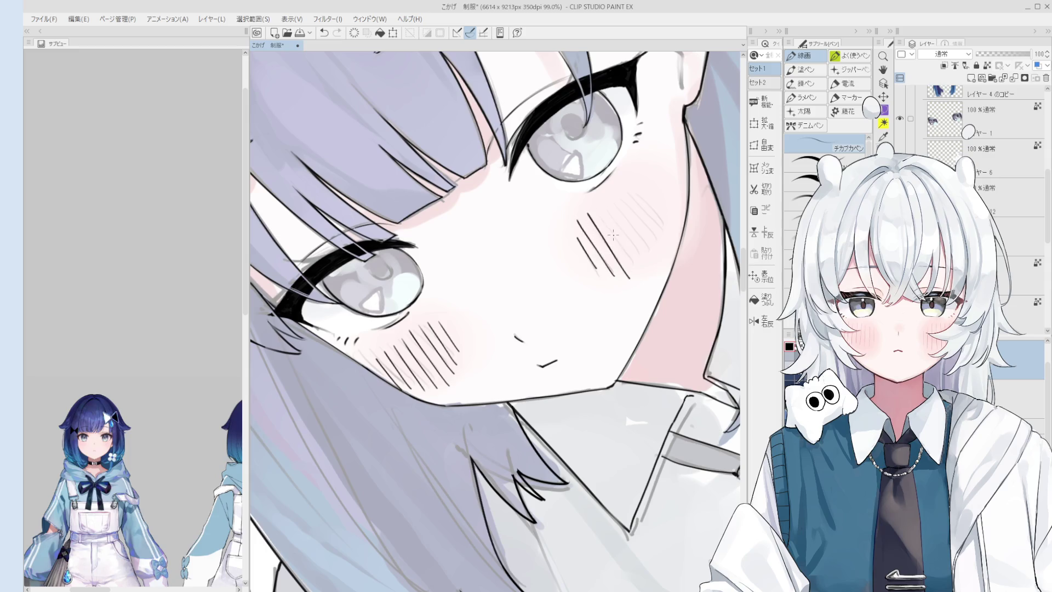
key(ctrl+z)
drag(597, 207, 631, 277)
key(ctrl+z)
mouse_move(596, 207)
mouse_down()
mouse_move(628, 253)
mouse_move(630, 278)
mouse_up()
key(ctrl+z)
Step: Add the fourth and rightmost hatch lines on the cheek, darkening the faint ones
mouse_move(598, 206)
mouse_down()
mouse_move(640, 271)
mouse_move(648, 257)
mouse_up()
key(ctrl+z)
key(ctrl+z)
key(ctrl+z)
drag(608, 200, 647, 257)
key(ctrl+z)
drag(608, 199, 648, 256)
key(ctrl+z)
drag(597, 203, 631, 258)
key(ctrl+z)
drag(598, 204, 646, 265)
drag(627, 193, 663, 245)
key(ctrl+z)
key(ctrl+z)
drag(631, 186, 663, 241)
key(ctrl+z)
mouse_move(631, 186)
mouse_down()
mouse_move(662, 241)
mouse_move(644, 283)
mouse_move(634, 240)
mouse_up()
Step: Trim the ends of the second cheek's hatch lines with the eraser and straighten the view
key(e)
scroll(661, 238, down, 1)
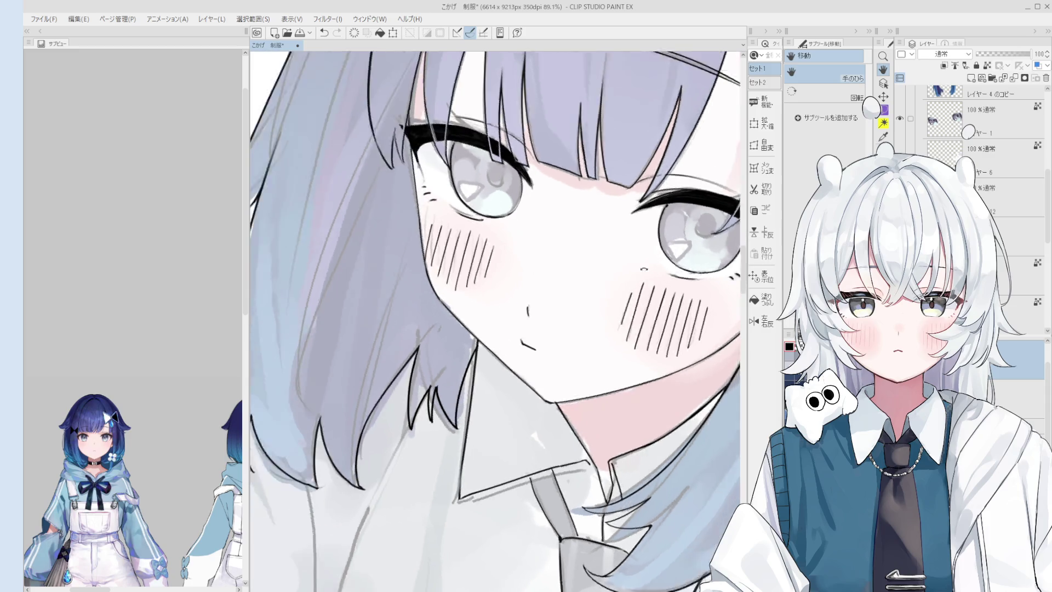
drag(652, 240, 617, 271)
scroll(576, 234, up, 3)
drag(557, 231, 603, 292)
mouse_move(570, 247)
mouse_down()
mouse_move(612, 312)
mouse_move(601, 293)
mouse_up()
key(p)
scroll(600, 295, down, 1)
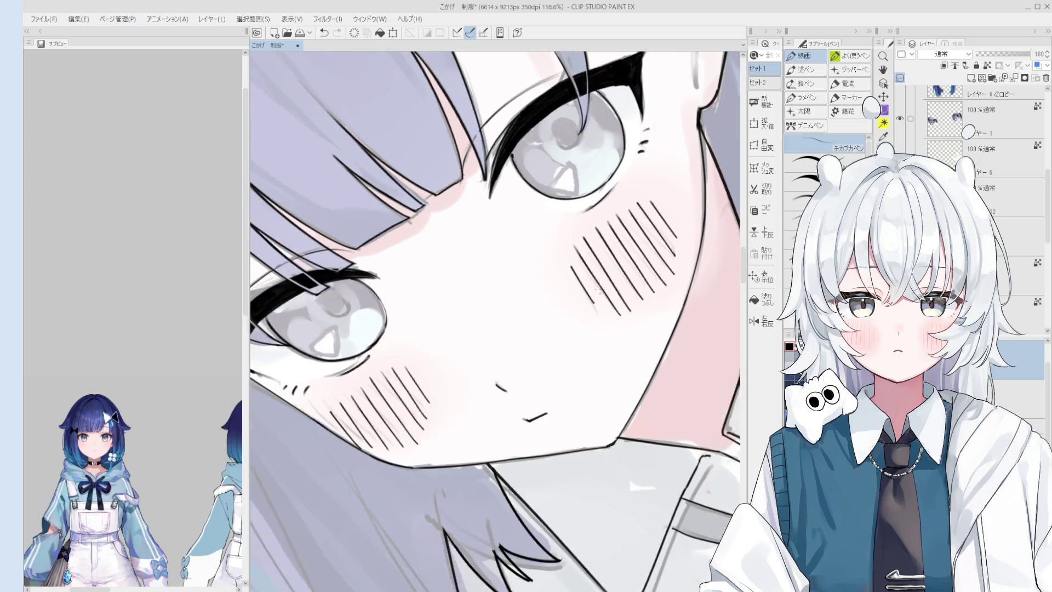
scroll(592, 279, down, 1)
key(ctrl+0)
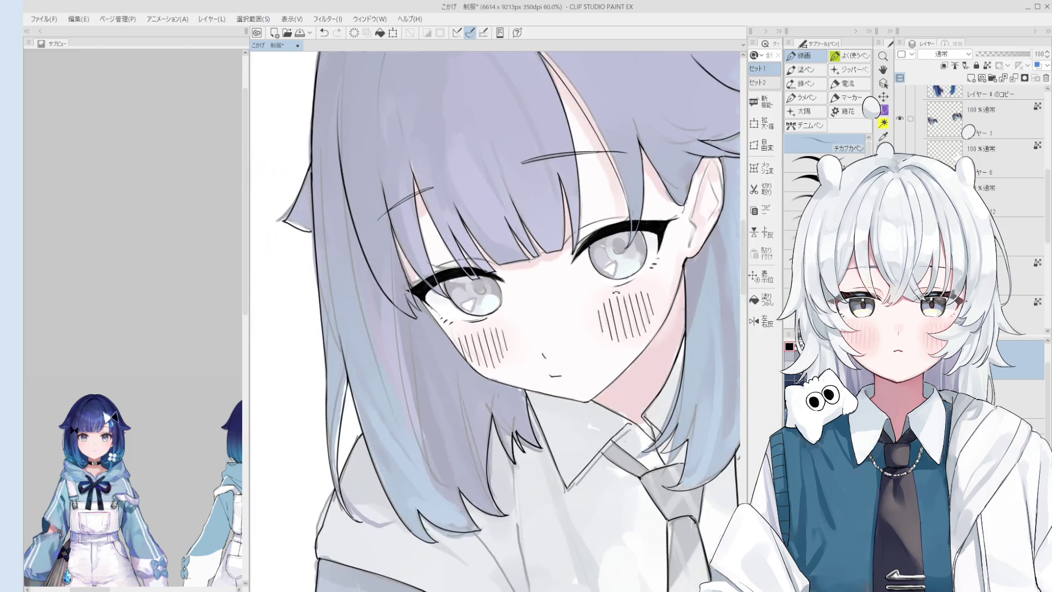
key(e)
scroll(643, 342, up, 1)
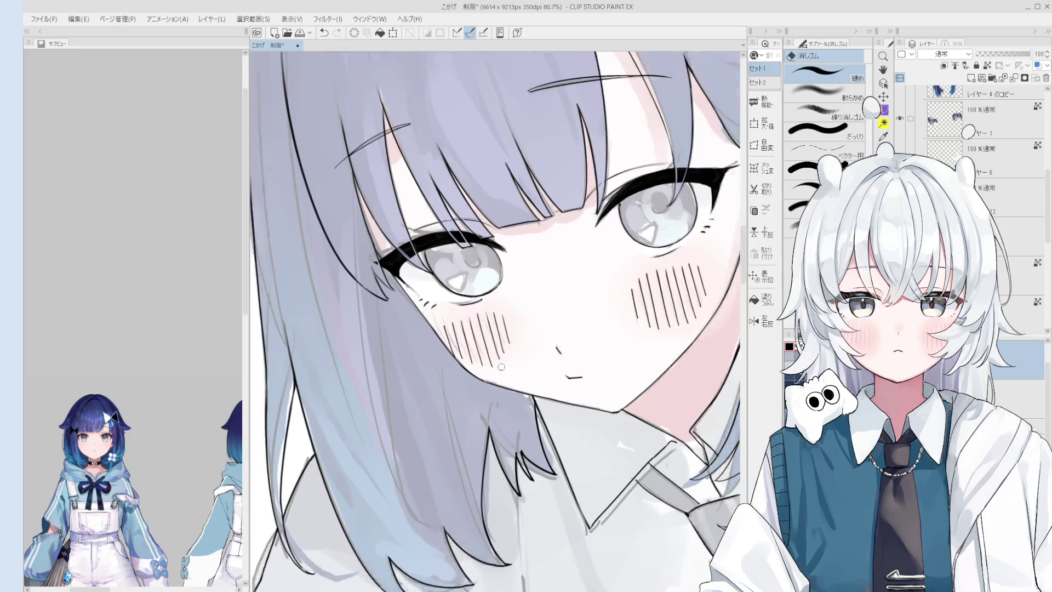
scroll(643, 342, up, 1)
scroll(469, 303, up, 1)
scroll(435, 323, down, 1)
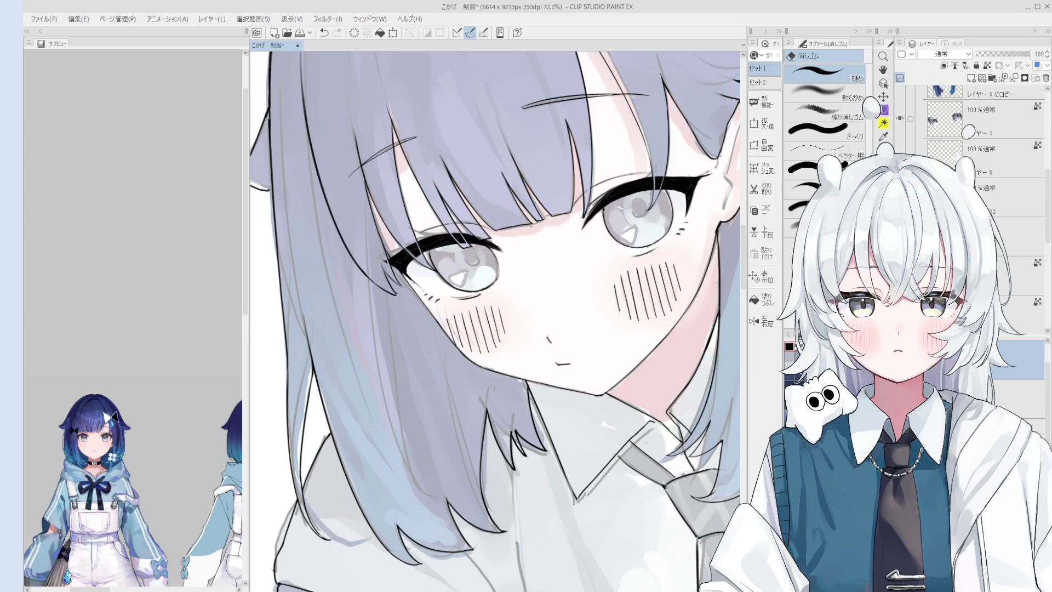
scroll(270, 301, down, 3)
Step: Hand-write the katakana note after ト beside the face, redrawing the final character as レ
key(p)
drag(291, 311, 281, 331)
mouse_move(289, 319)
mouse_down()
mouse_move(289, 332)
mouse_move(308, 317)
mouse_up()
drag(309, 310, 311, 314)
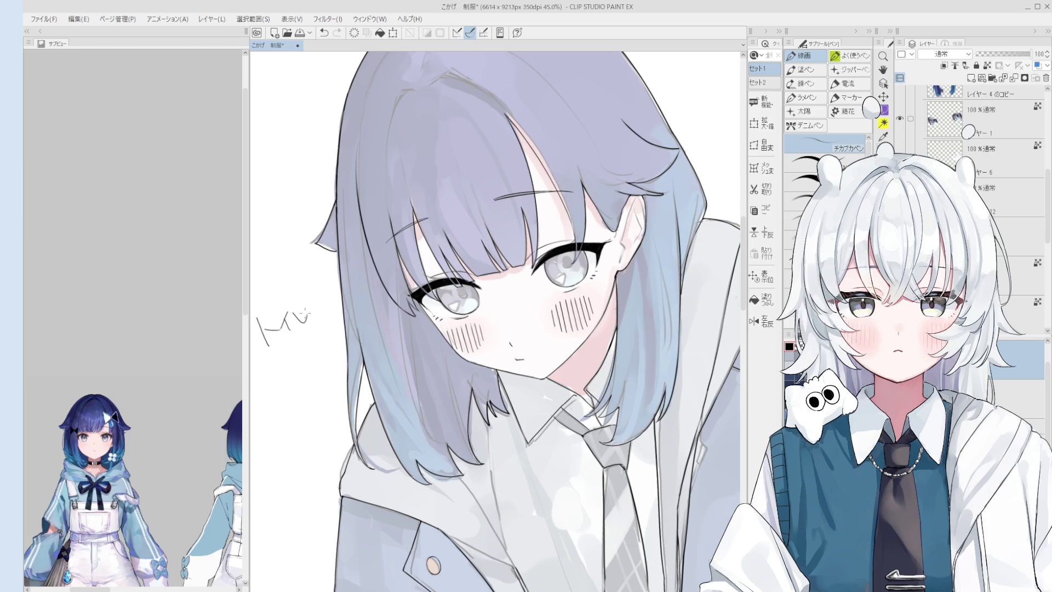
key(ctrl+z)
drag(295, 313, 308, 321)
scroll(493, 321, up, 3)
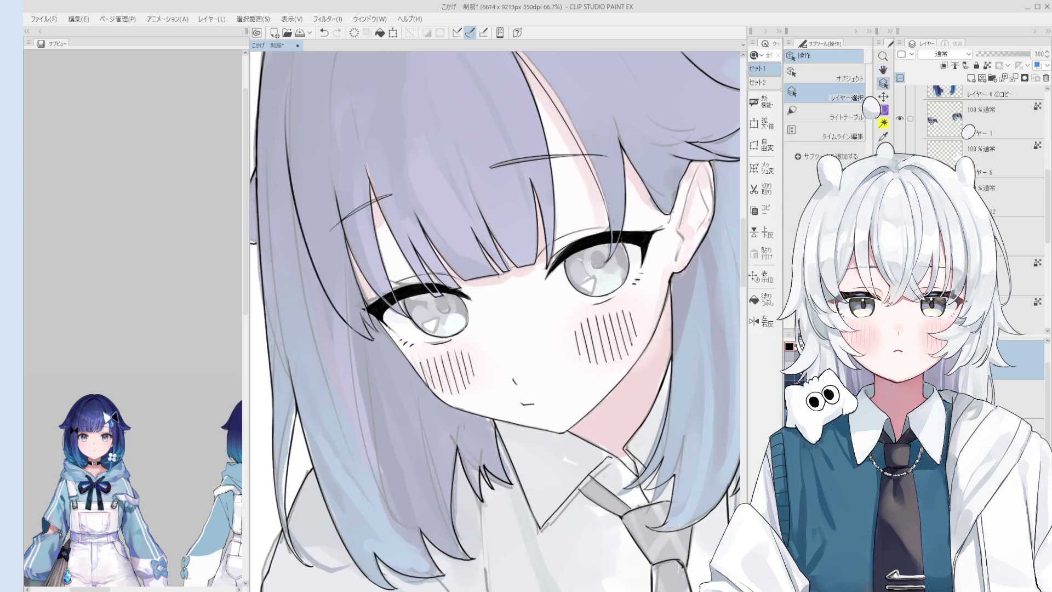
scroll(661, 362, down, 2)
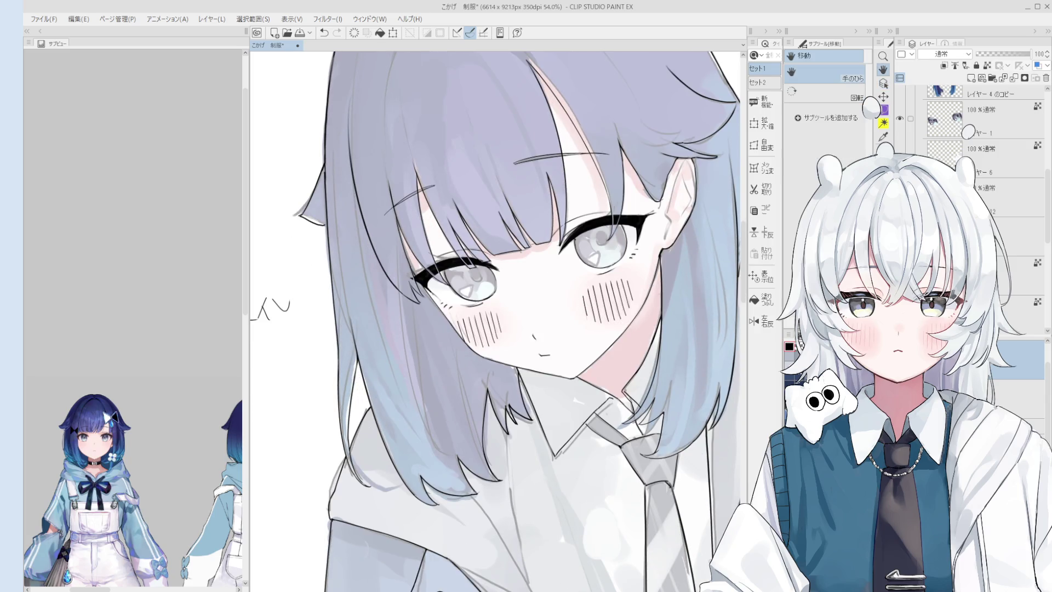
Step: Collapse the Sub View reference palette so the canvas widens
click(45, 35)
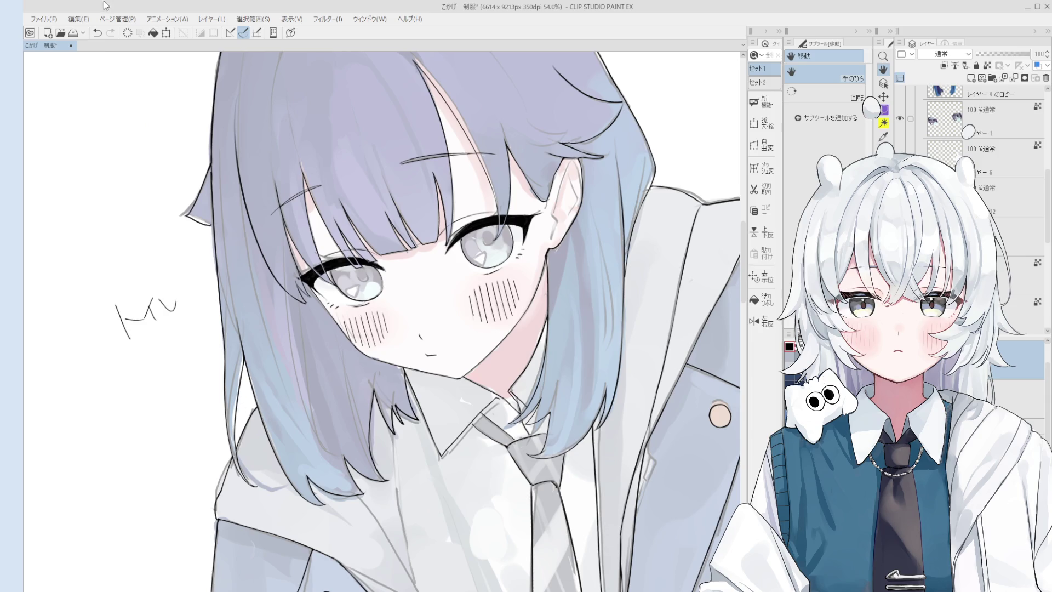
key(alt)
scroll(589, 396, down, 5)
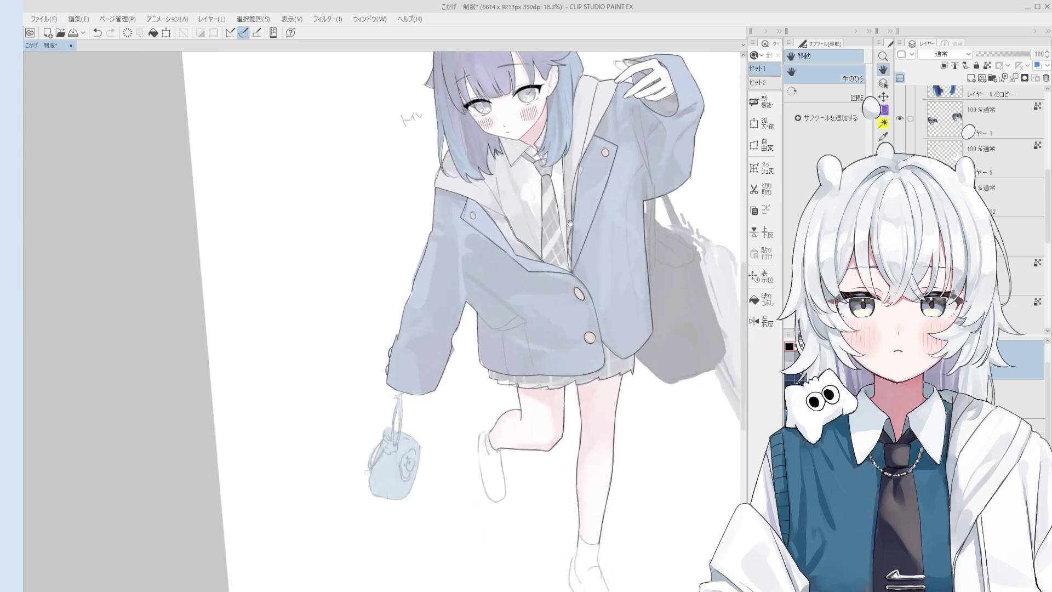
Step: Level the canvas and draw a short mouth line on the blue-haired girl's face
drag(633, 345, 647, 335)
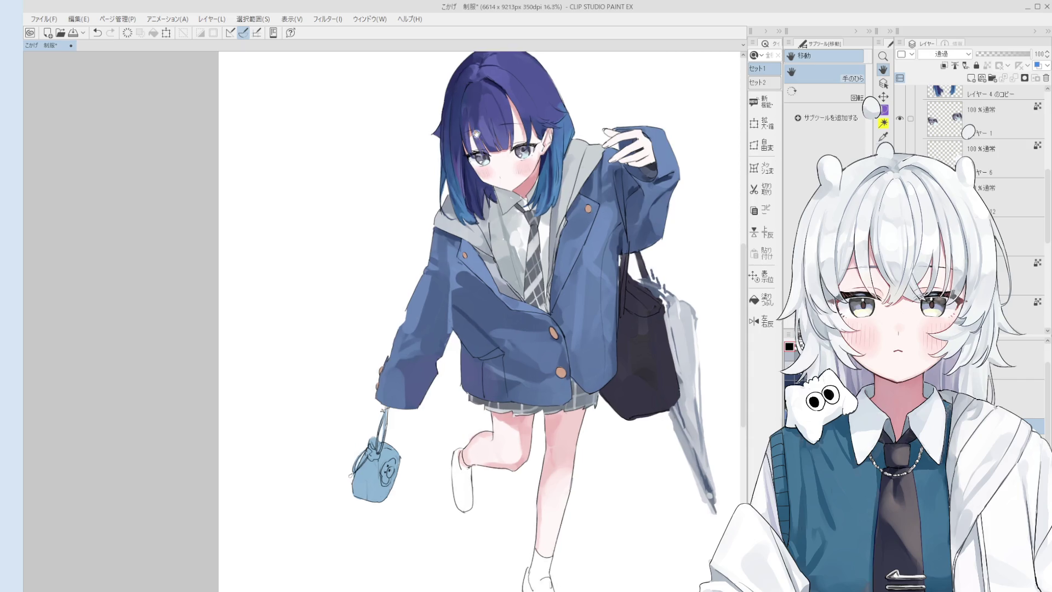
scroll(453, 147, up, 5)
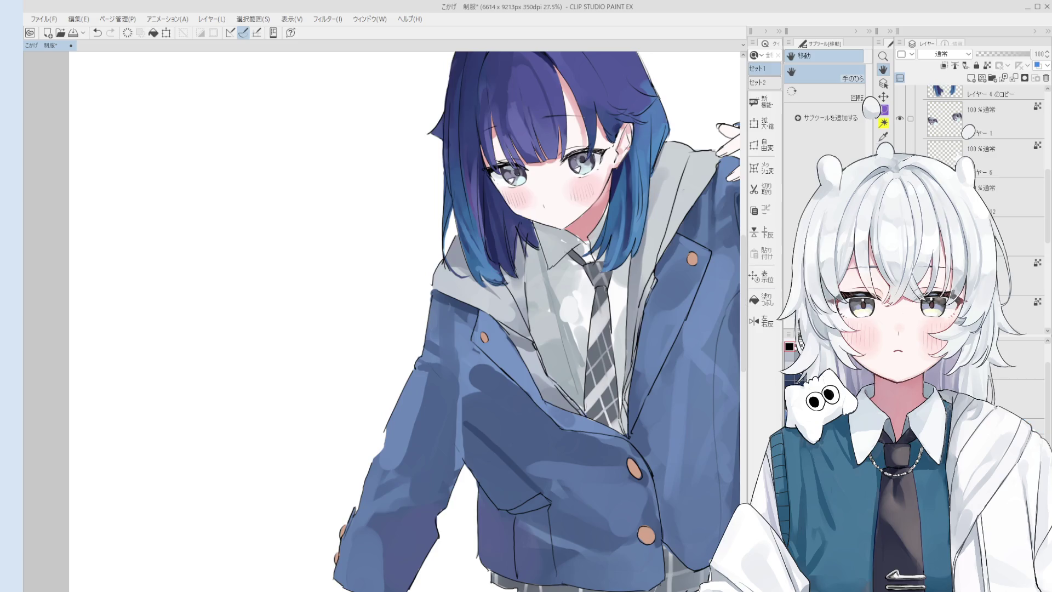
scroll(558, 236, up, 5)
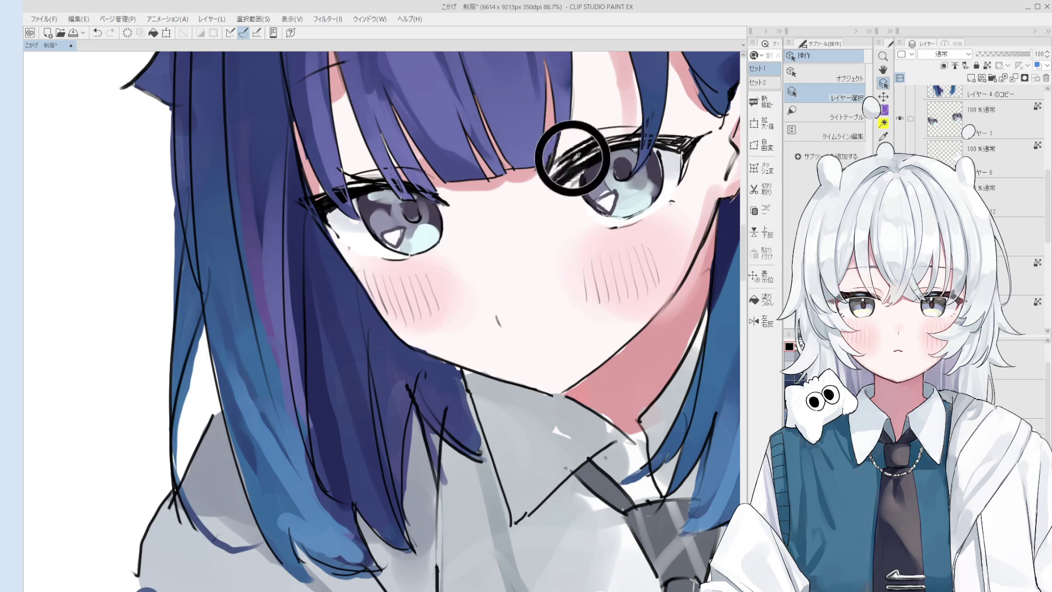
key(p)
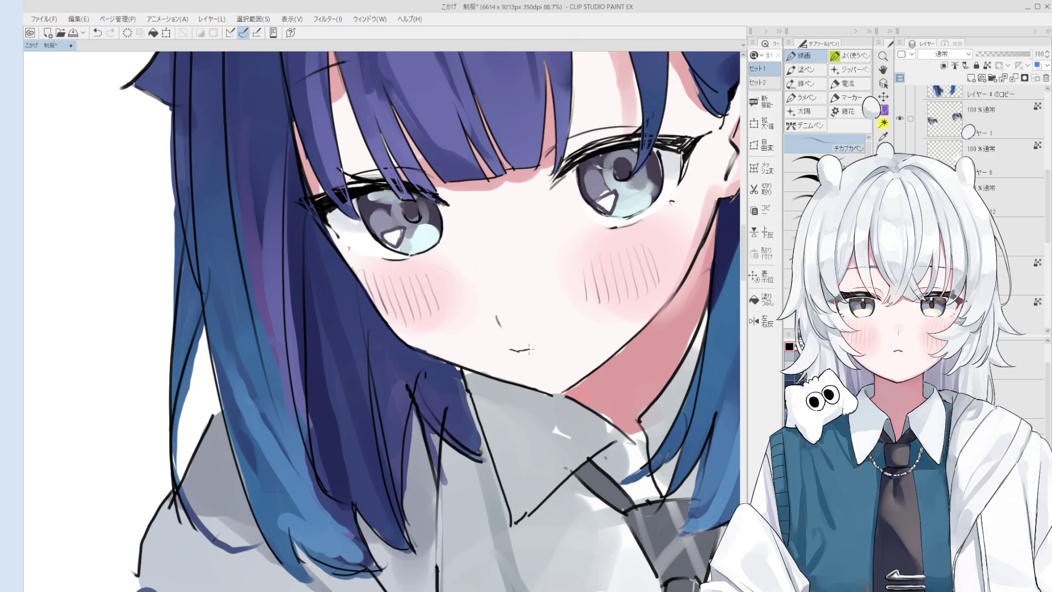
drag(509, 349, 530, 353)
key(h)
scroll(530, 351, down, 3)
scroll(531, 350, down, 2)
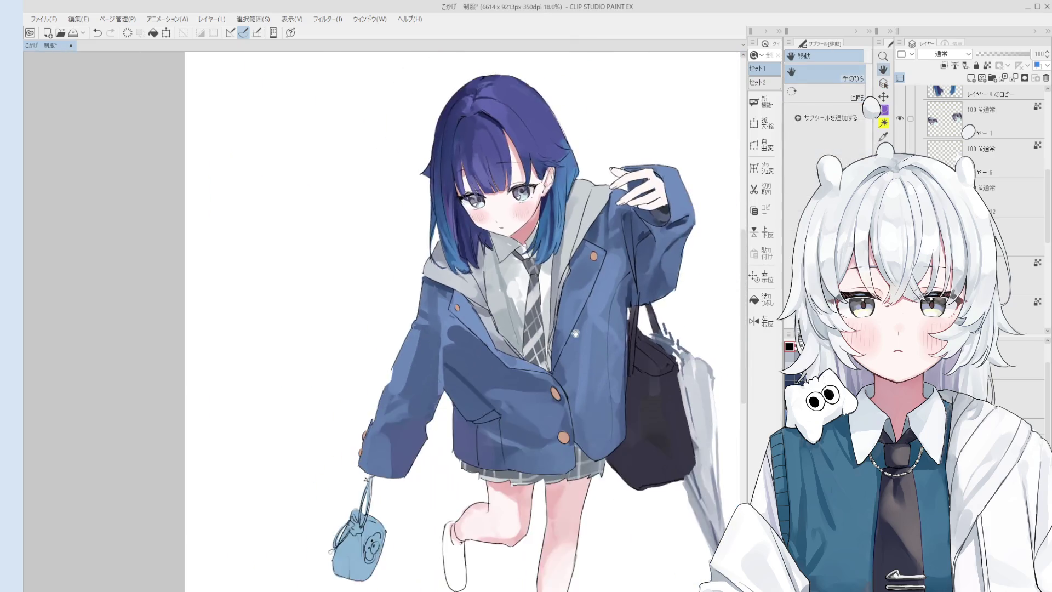
scroll(530, 351, down, 2)
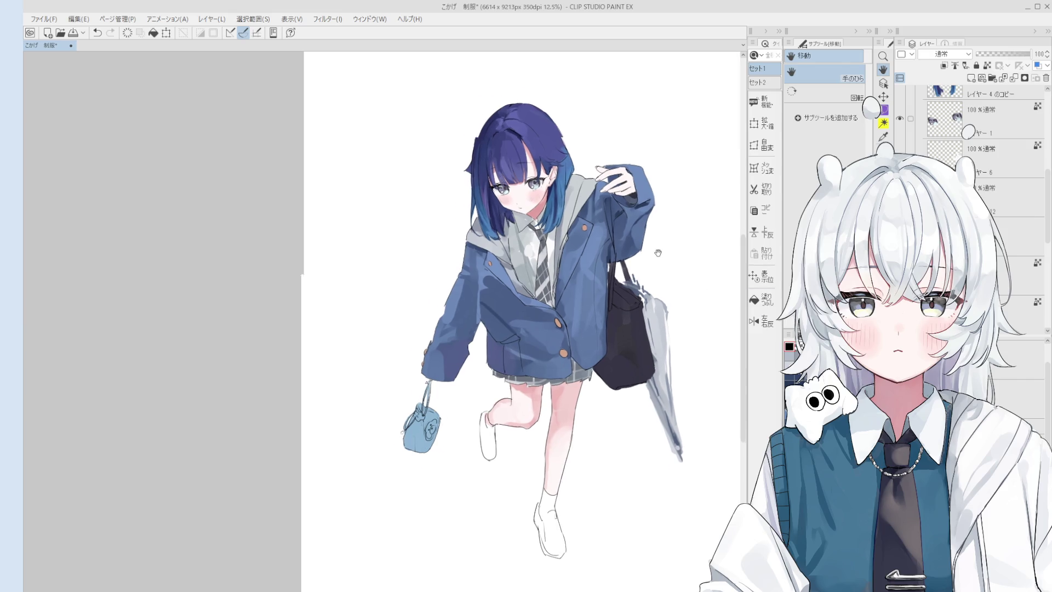
scroll(653, 237, up, 2)
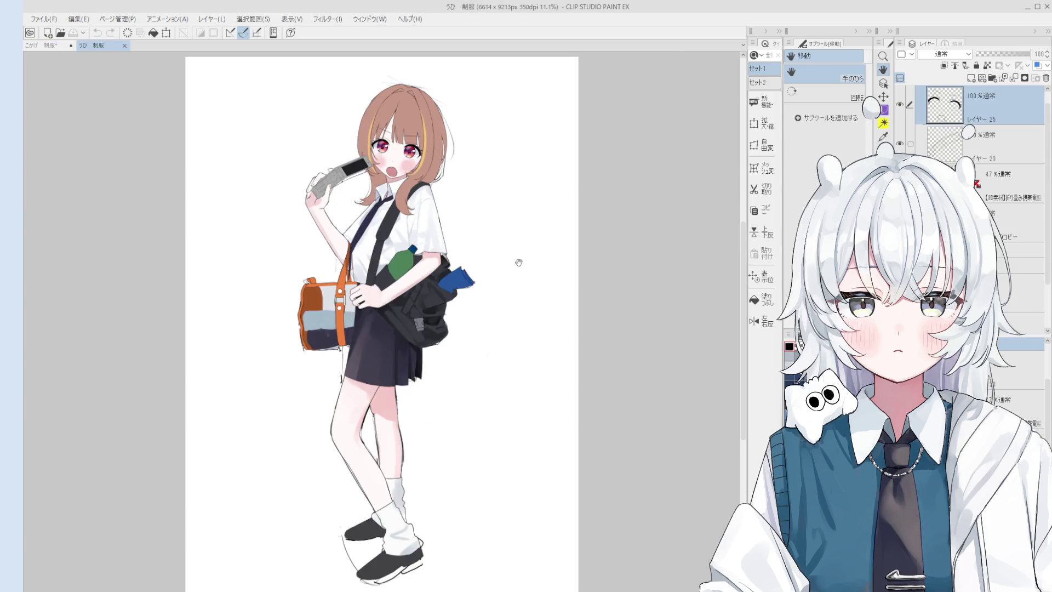
scroll(580, 275, up, 3)
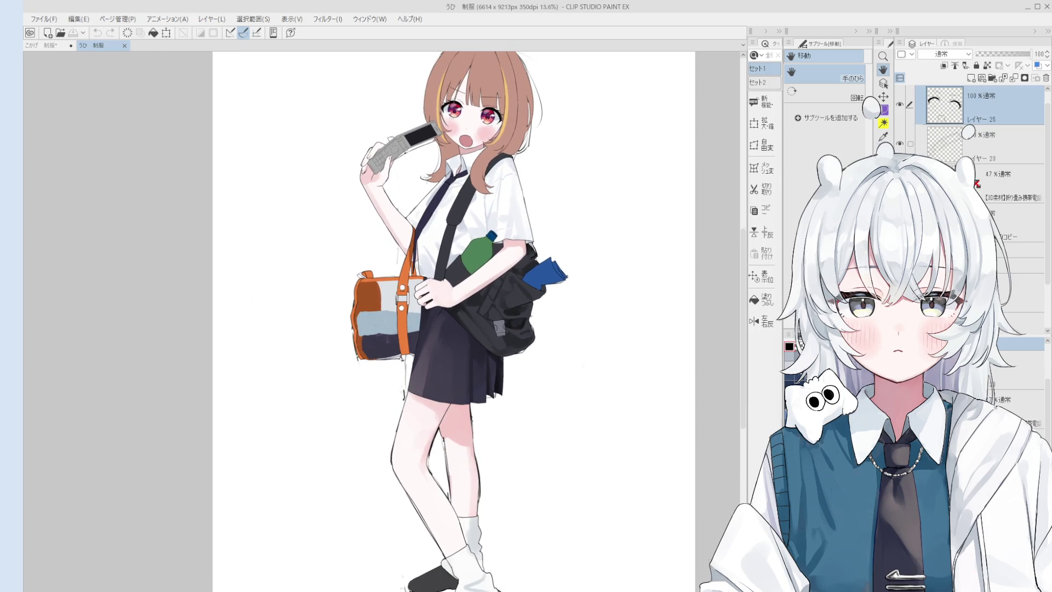
Step: Erase stray sketch lines near the legs, hide the colour layers, then return to the blue-blazer girl document
drag(445, 431, 397, 559)
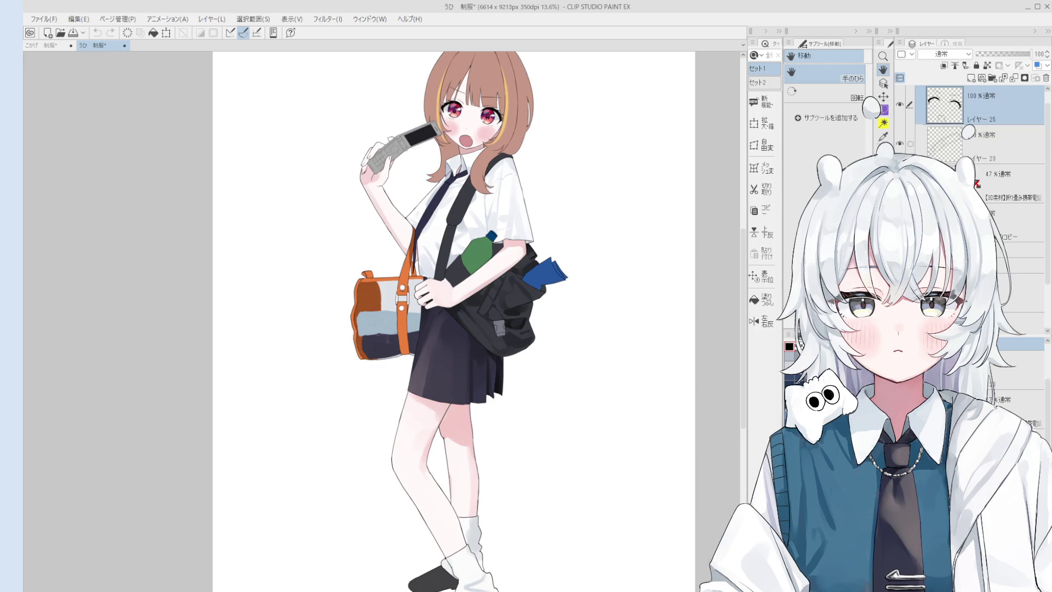
scroll(902, 108, up, 1)
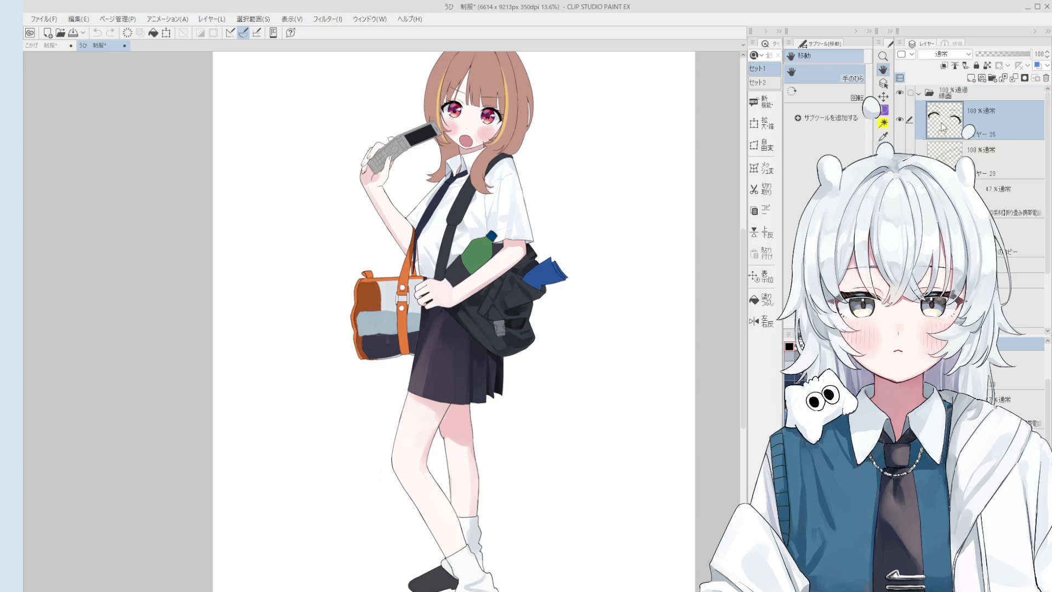
click(900, 93)
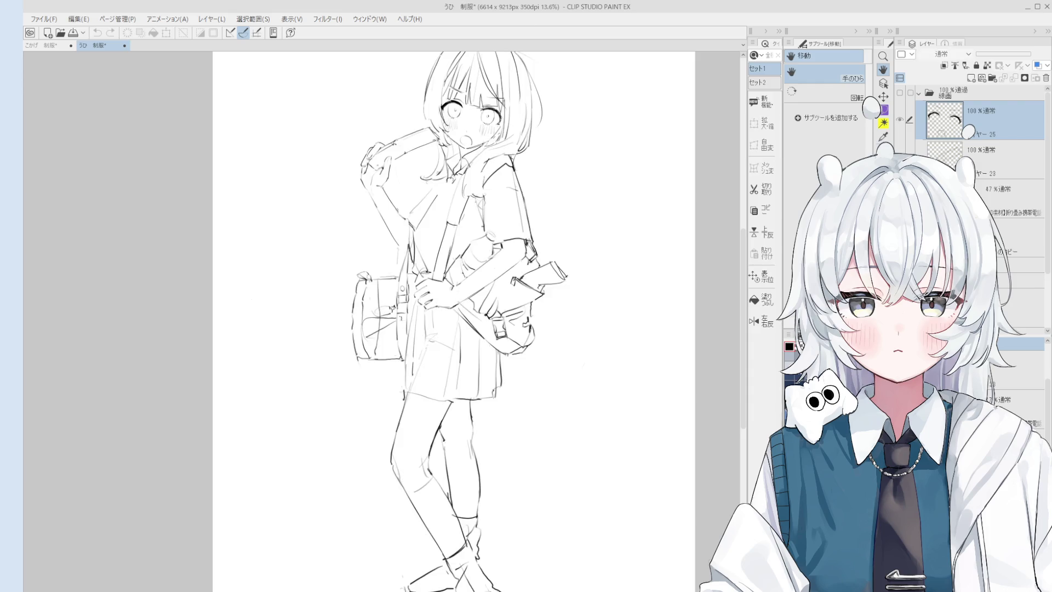
scroll(650, 242, down, 1)
scroll(635, 229, down, 1)
drag(635, 228, 627, 254)
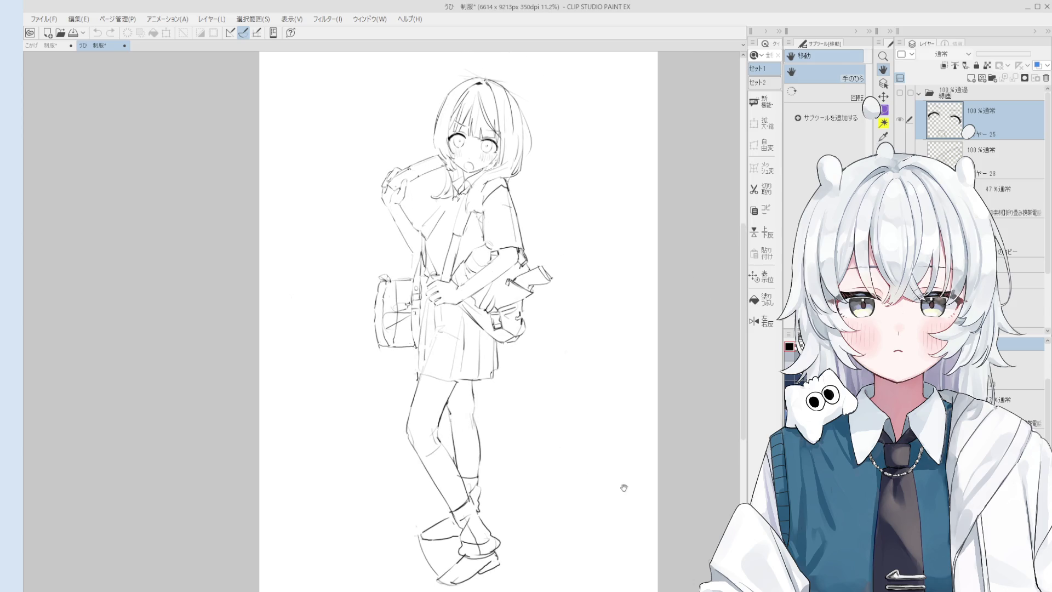
drag(425, 410, 408, 402)
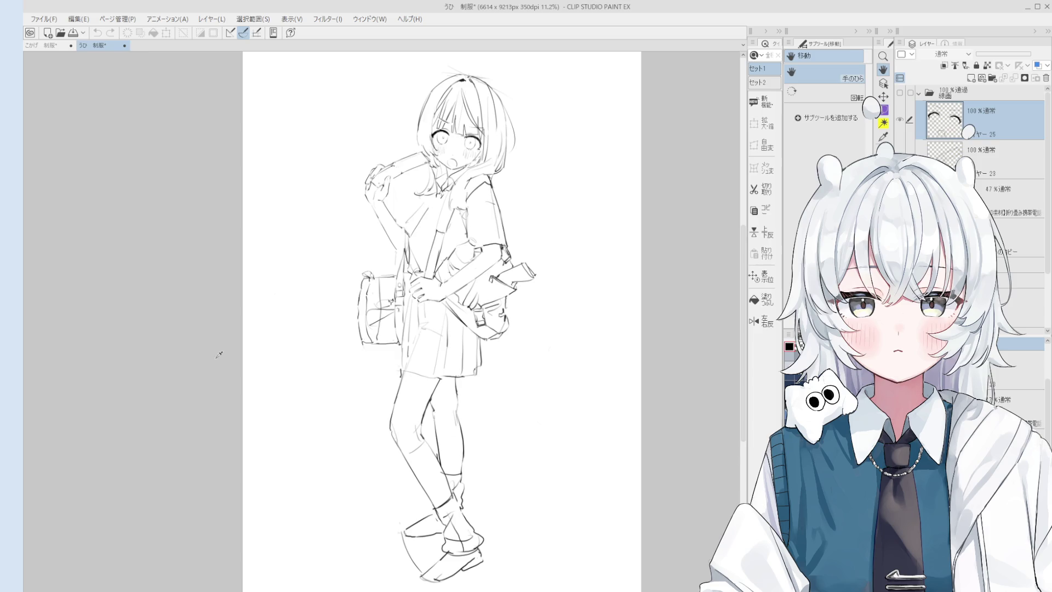
click(69, 47)
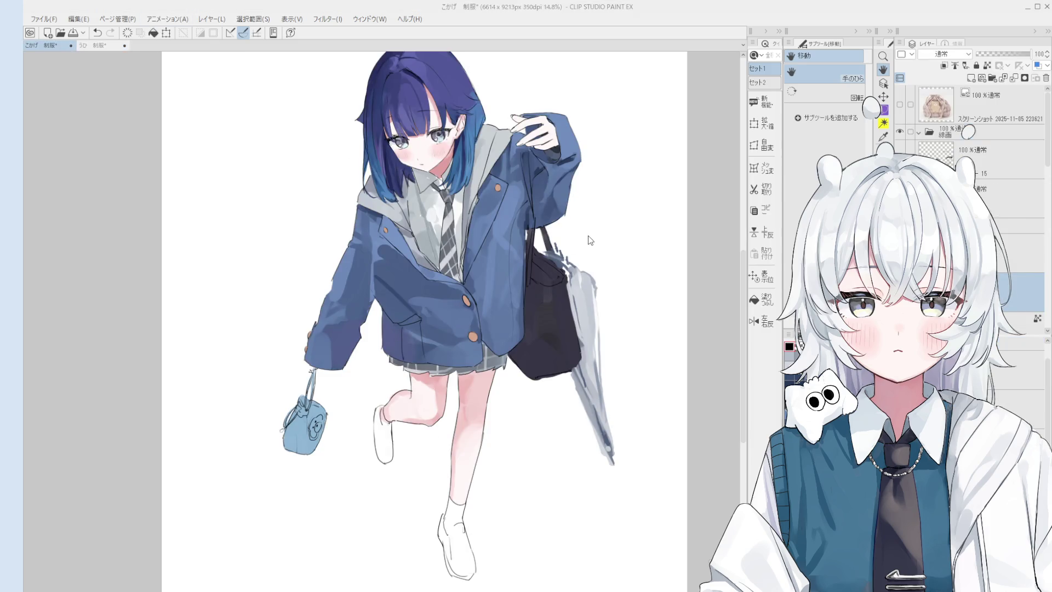
scroll(490, 229, up, 2)
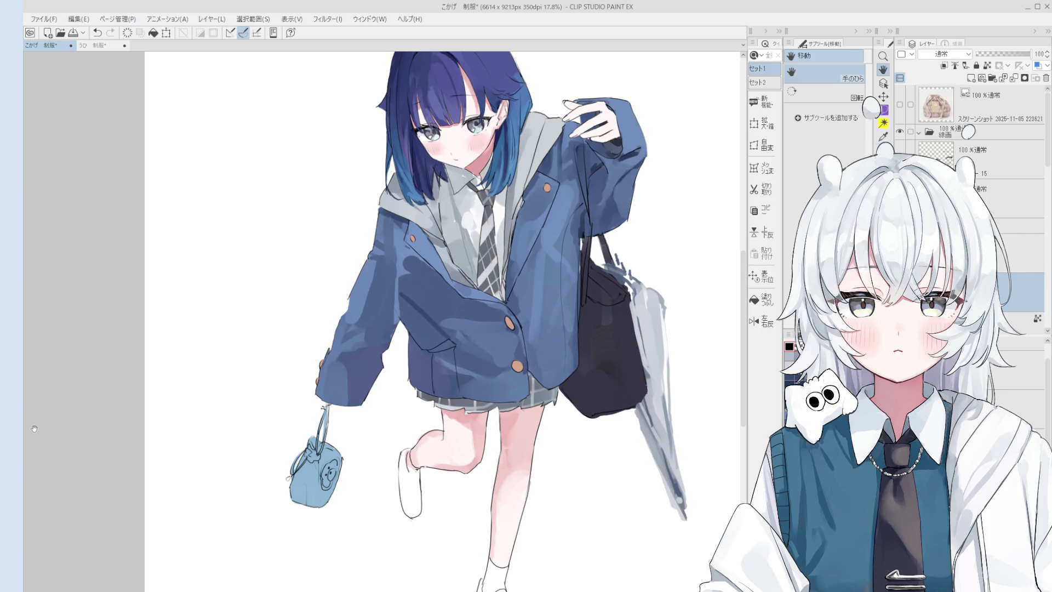
Step: Switch the drawing colour to transparent for erasing
key(c)
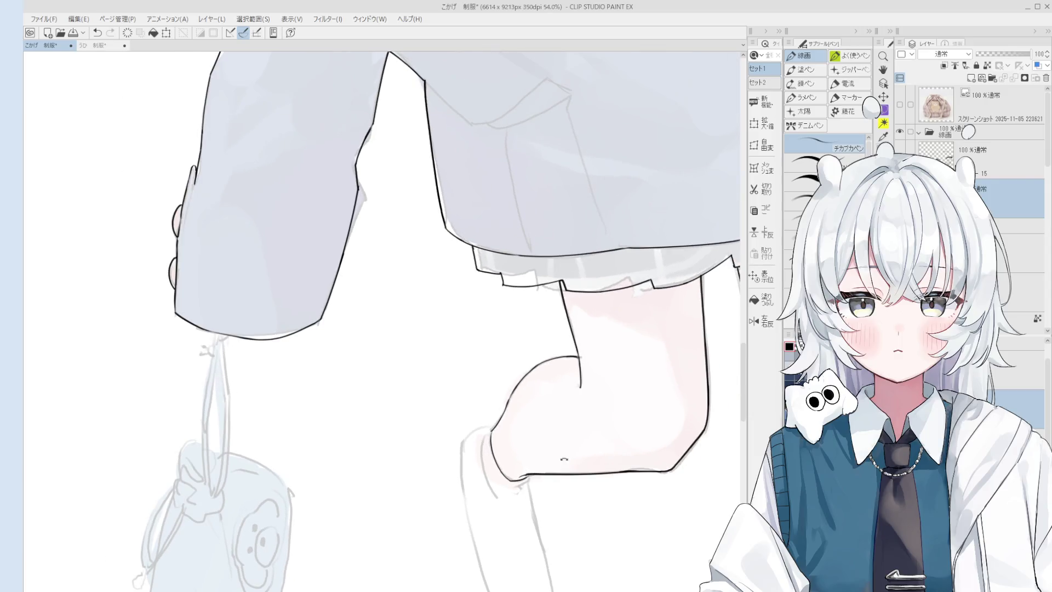
Step: Ink the raised leg line and trim the bottom tip of the arm line with pen and eraser
key(e)
scroll(538, 395, up, 1)
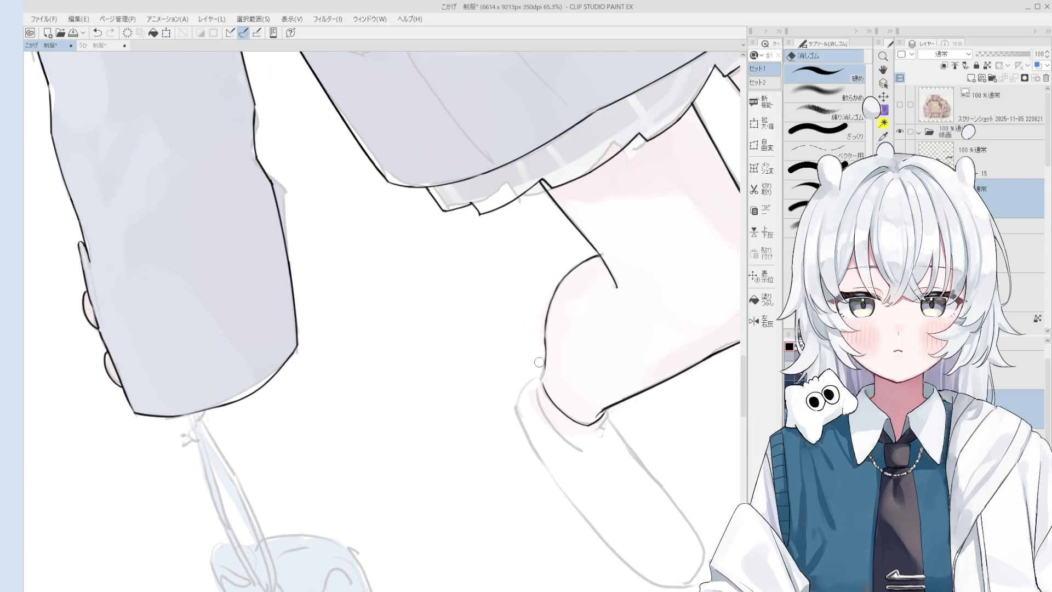
scroll(538, 362, up, 1)
scroll(535, 257, up, 1)
scroll(535, 257, up, 1)
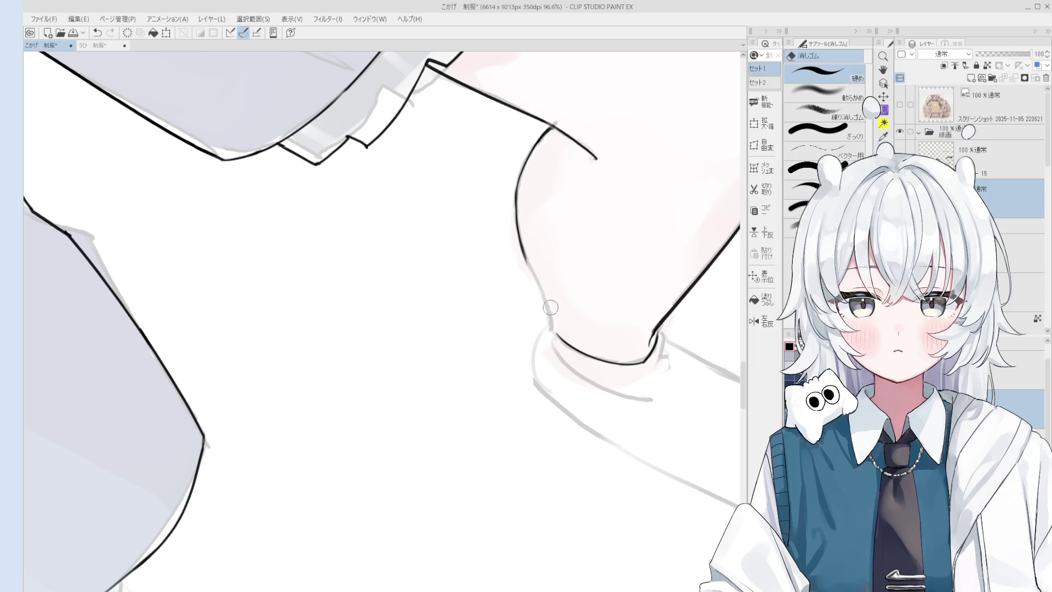
key(p)
scroll(542, 304, down, 1)
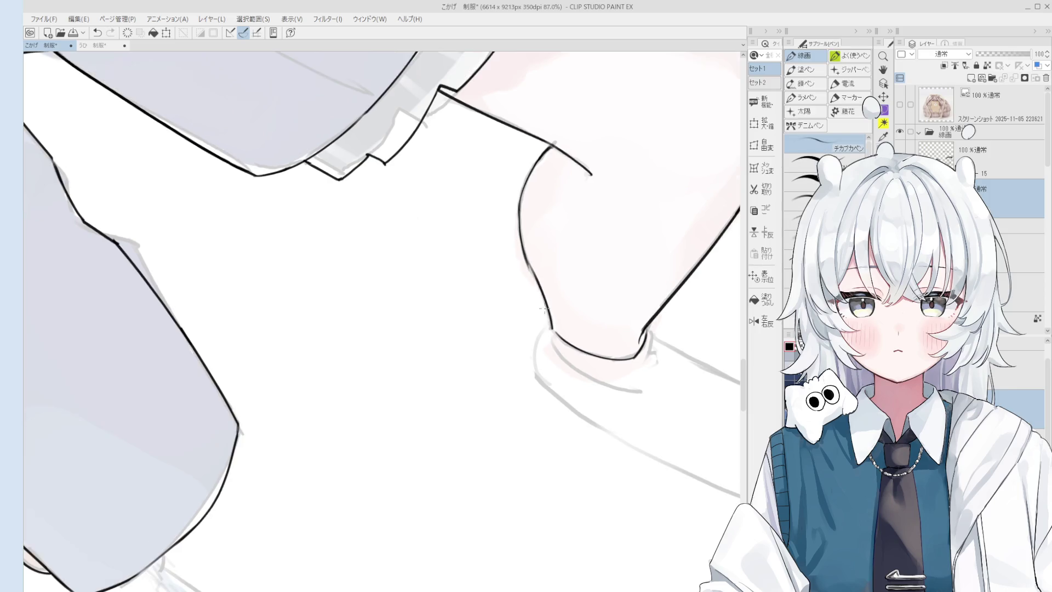
key(e)
key(p)
scroll(528, 289, down, 1)
drag(529, 289, 561, 414)
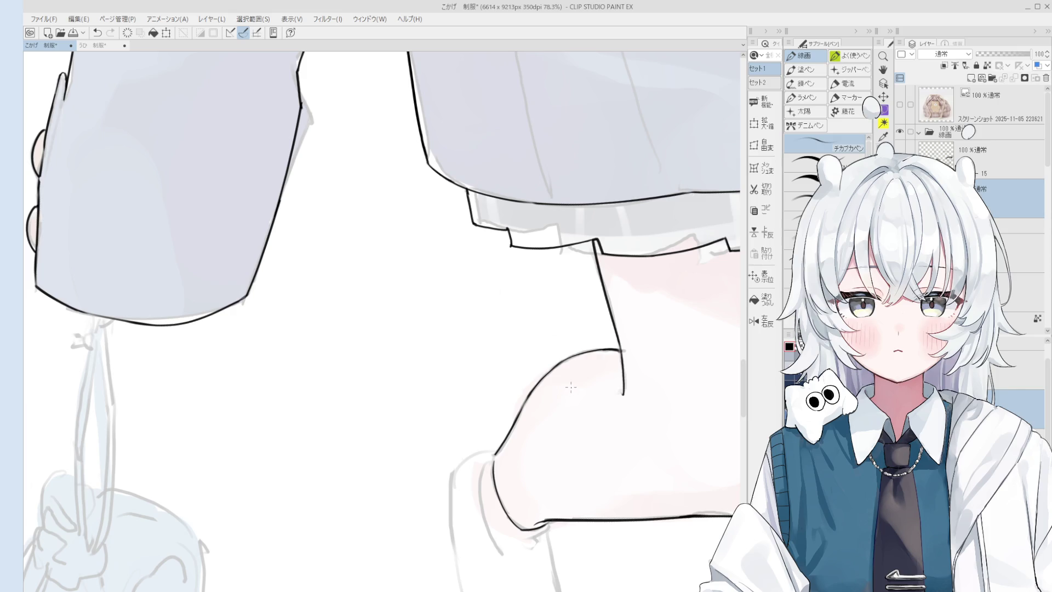
key(e)
drag(624, 385, 627, 399)
key(p)
key(ctrl+z)
scroll(622, 356, down, 1)
scroll(622, 354, down, 2)
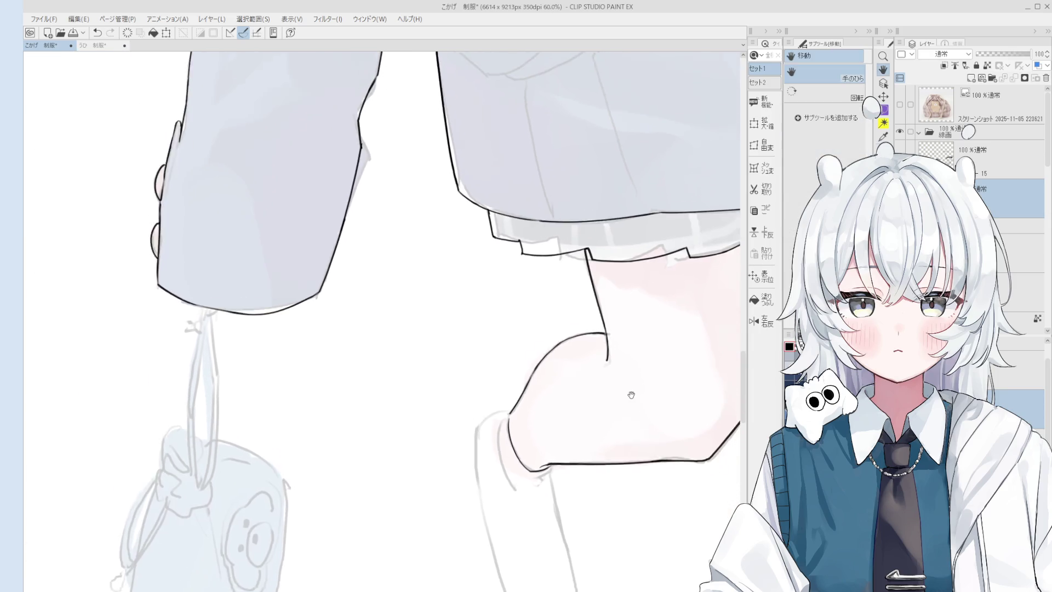
scroll(629, 390, down, 2)
Step: Redraw the small cord knot under the sleeve, undoing to compare versions
drag(515, 362, 575, 330)
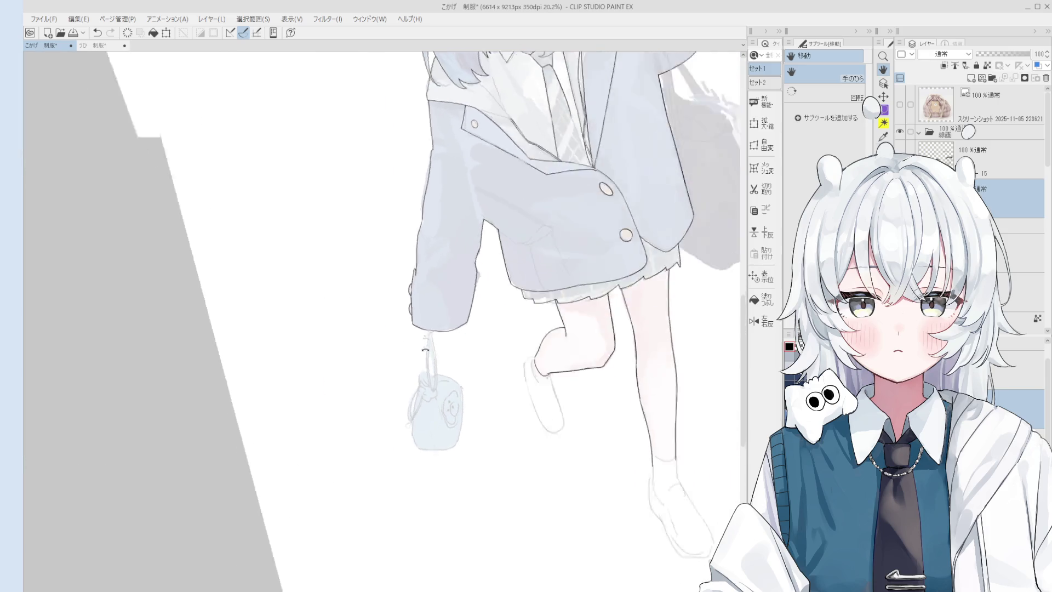
key(p)
scroll(422, 295, up, 3)
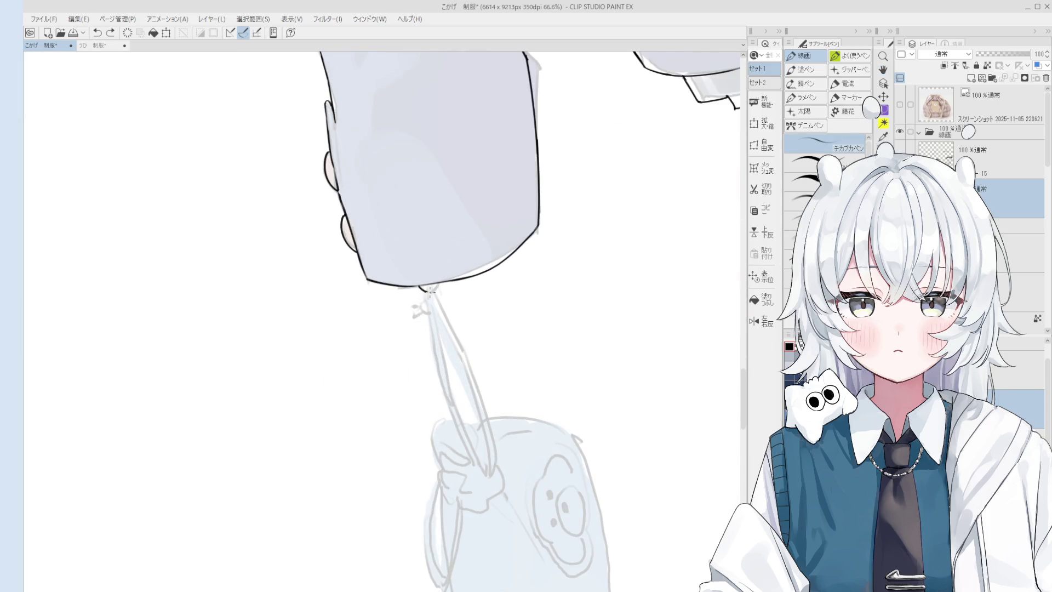
key(ctrl+z)
mouse_move(419, 287)
mouse_down()
mouse_move(440, 289)
mouse_move(492, 380)
mouse_up()
key(ctrl+z)
key(ctrl+z)
key(ctrl+z)
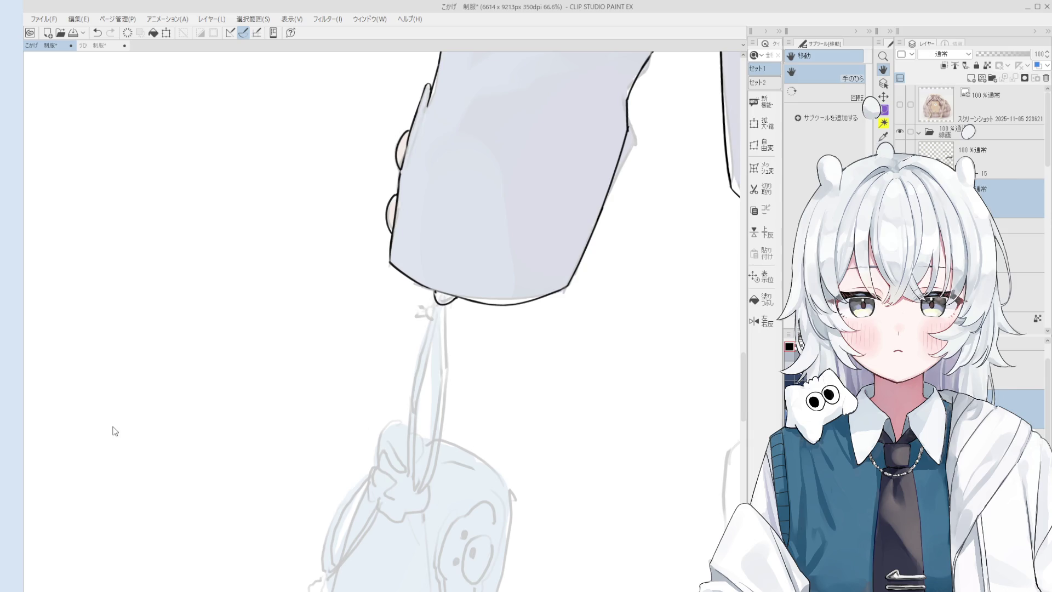
scroll(82, 450, down, 1)
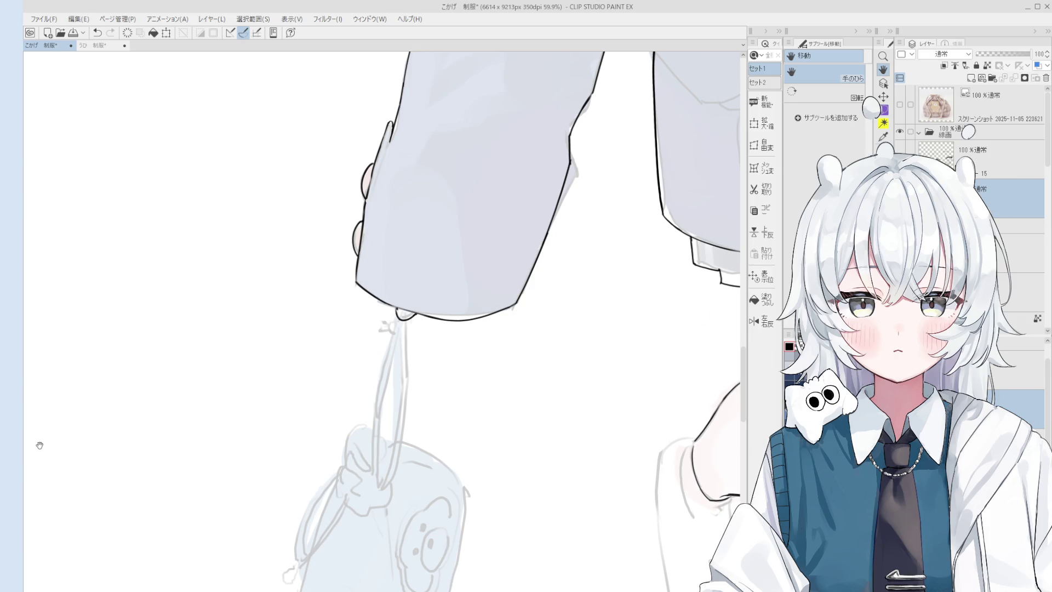
Step: Draw a stroke along the bag strap and toggle undo/redo repeatedly to compare it
drag(499, 345, 526, 412)
key(ctrl+z)
drag(499, 351, 527, 413)
key(ctrl+z)
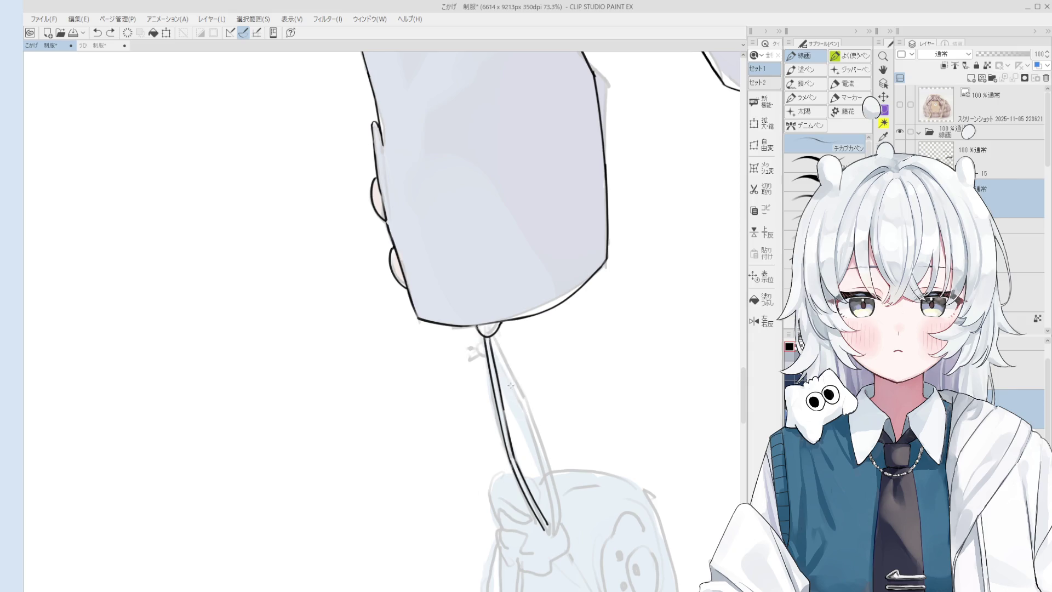
key(ctrl+y)
key(ctrl+z)
key(ctrl+y)
key(ctrl+z)
key(ctrl+y)
key(ctrl+z)
scroll(494, 341, down, 1)
key(ctrl+y)
key(ctrl+z)
key(ctrl+y)
key(ctrl+z)
key(ctrl+y)
key(ctrl+z)
key(ctrl+y)
key(ctrl+z)
key(ctrl+y)
key(ctrl+z)
scroll(538, 409, up, 2)
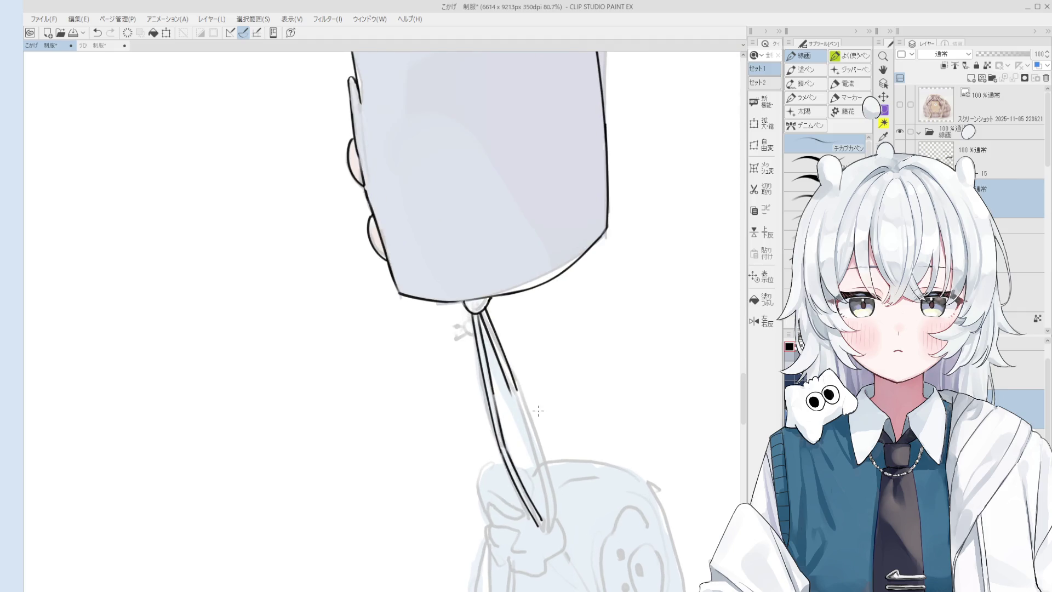
key(ctrl+y)
key(ctrl+z)
scroll(520, 415, down, 1)
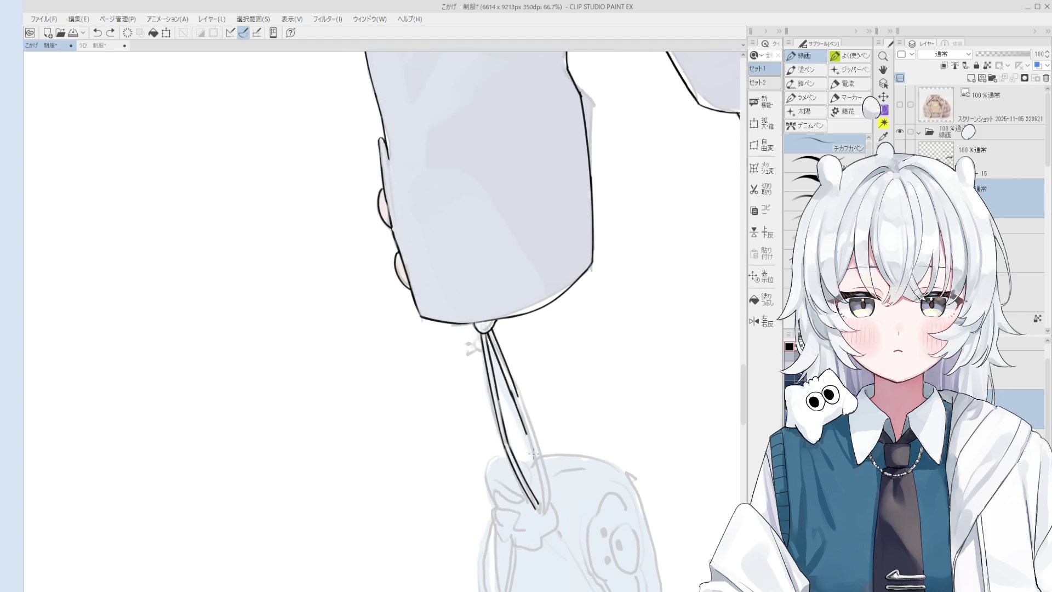
scroll(522, 427, up, 1)
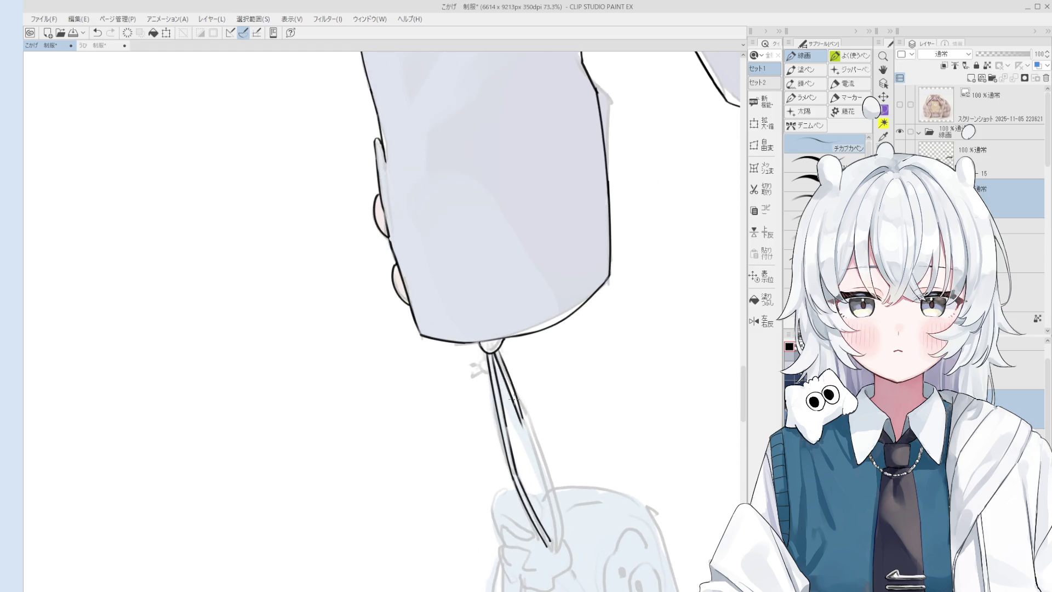
Step: Ink the cord line down from the knot and lighten the sketch marks between the cords
drag(497, 348, 527, 419)
key(ctrl+z)
drag(497, 348, 527, 426)
key(minus)
key(e)
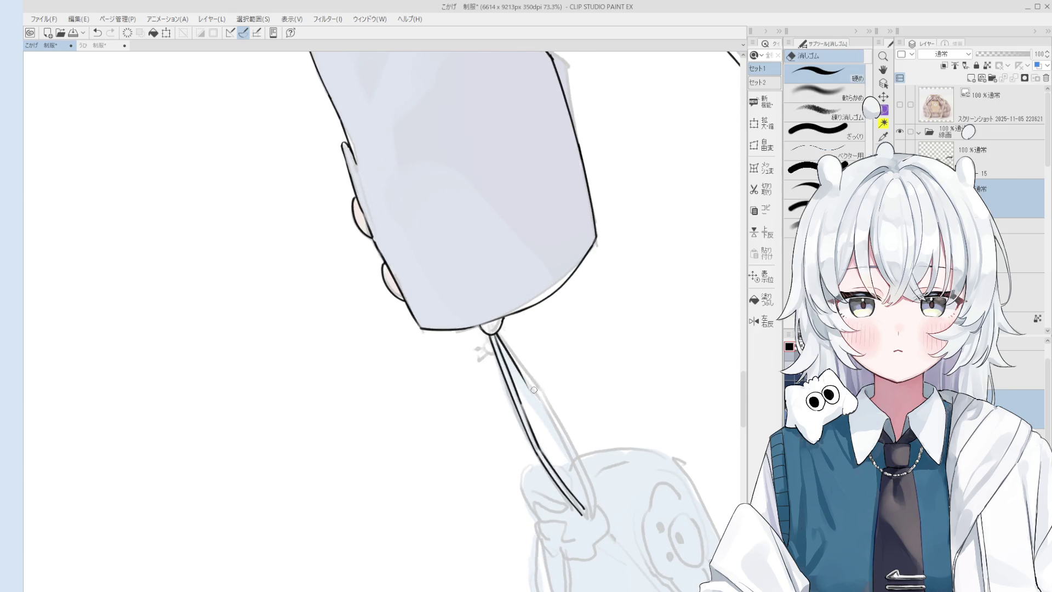
drag(534, 391, 501, 336)
key(p)
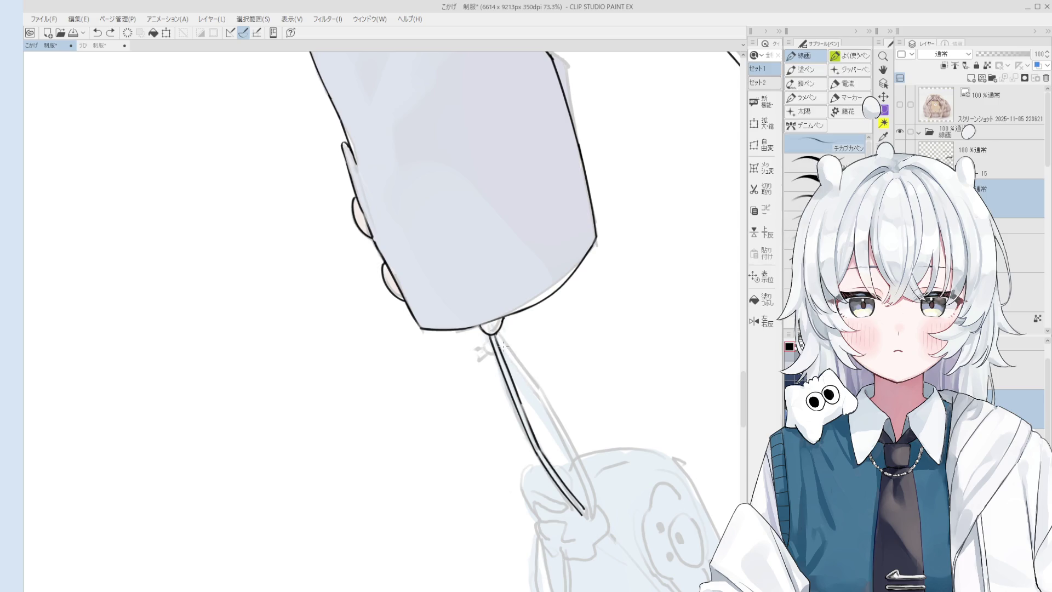
scroll(502, 345, down, 1)
Step: Retry the lower cord stroke and add a small curved stroke above the knot
key(ctrl+z)
drag(506, 340, 543, 391)
key(ctrl+z)
mouse_move(506, 340)
mouse_down()
mouse_move(541, 393)
mouse_move(527, 362)
mouse_up()
key(ctrl+z)
scroll(542, 394, up, 2)
key(e)
key(p)
key(e)
key(p)
key(ctrl+z)
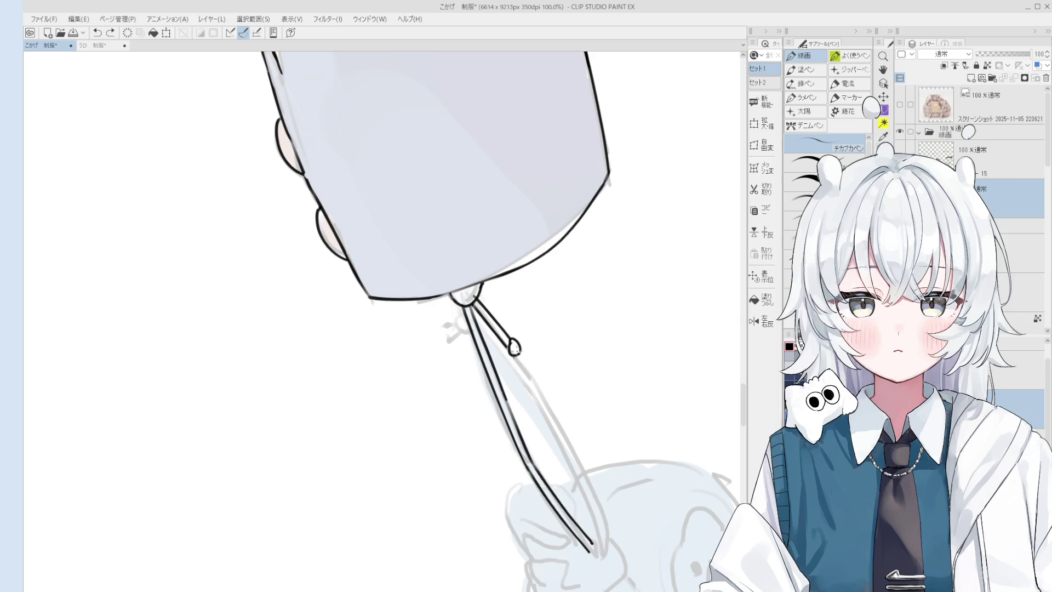
scroll(517, 347, down, 1)
drag(523, 334, 532, 331)
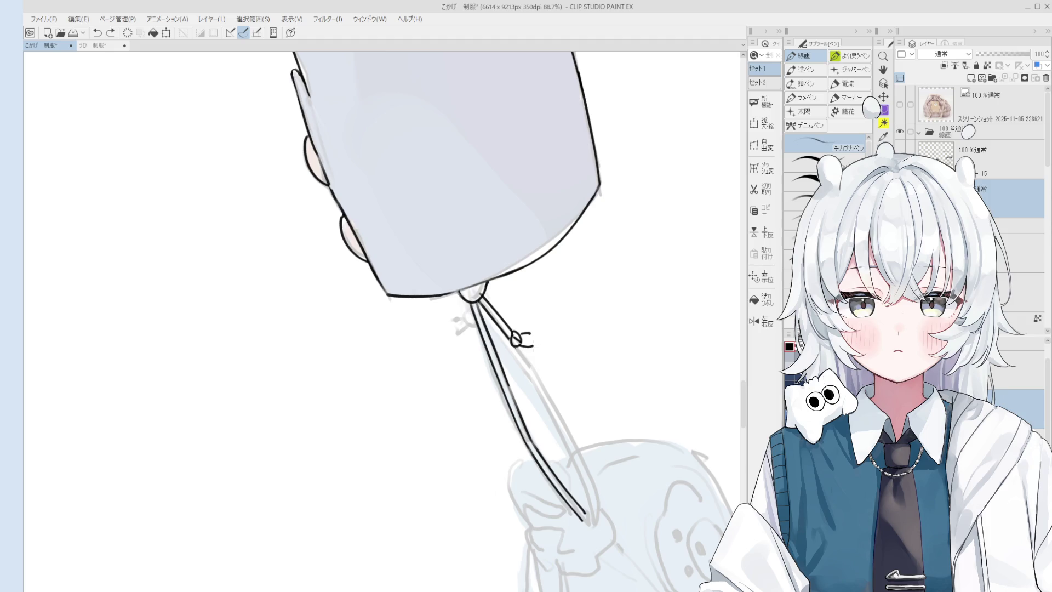
scroll(530, 348, down, 1)
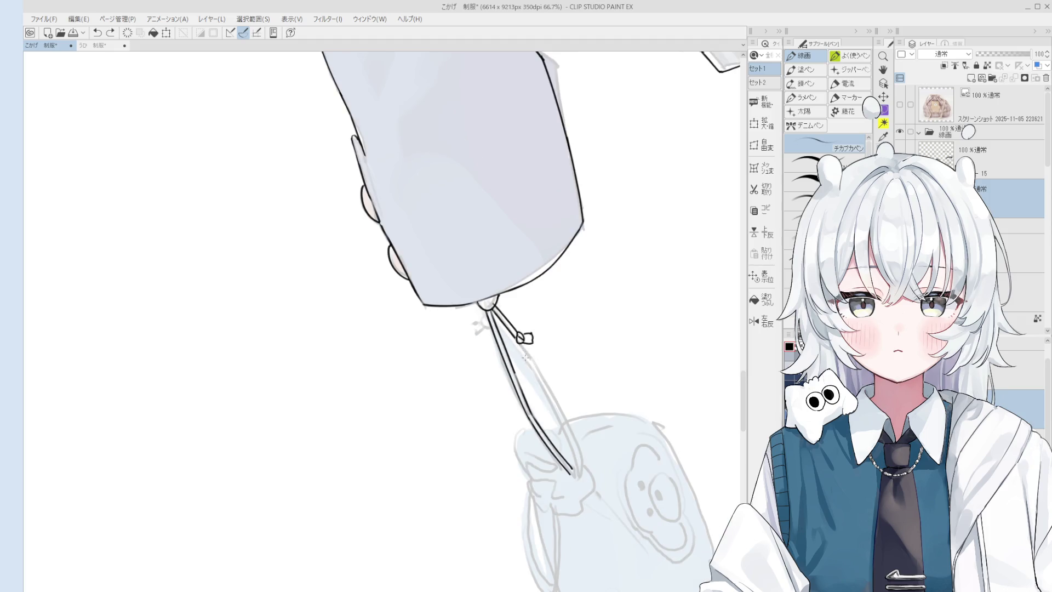
scroll(525, 359, down, 1)
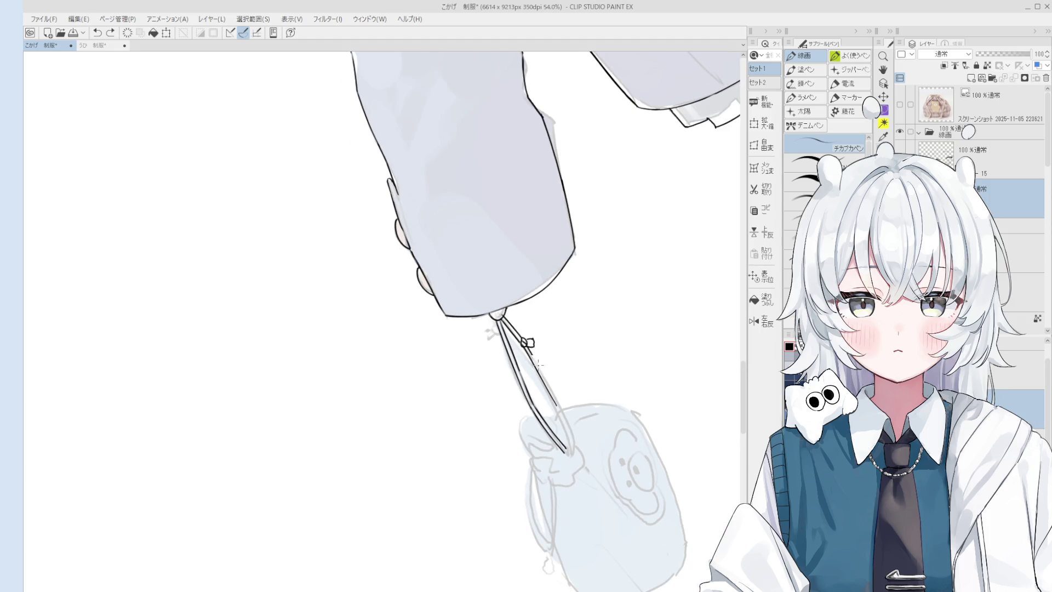
scroll(557, 407, up, 1)
Step: Touch up the cord lines, alternating pen and eraser with the canvas rotated
key(space)
drag(566, 440, 560, 429)
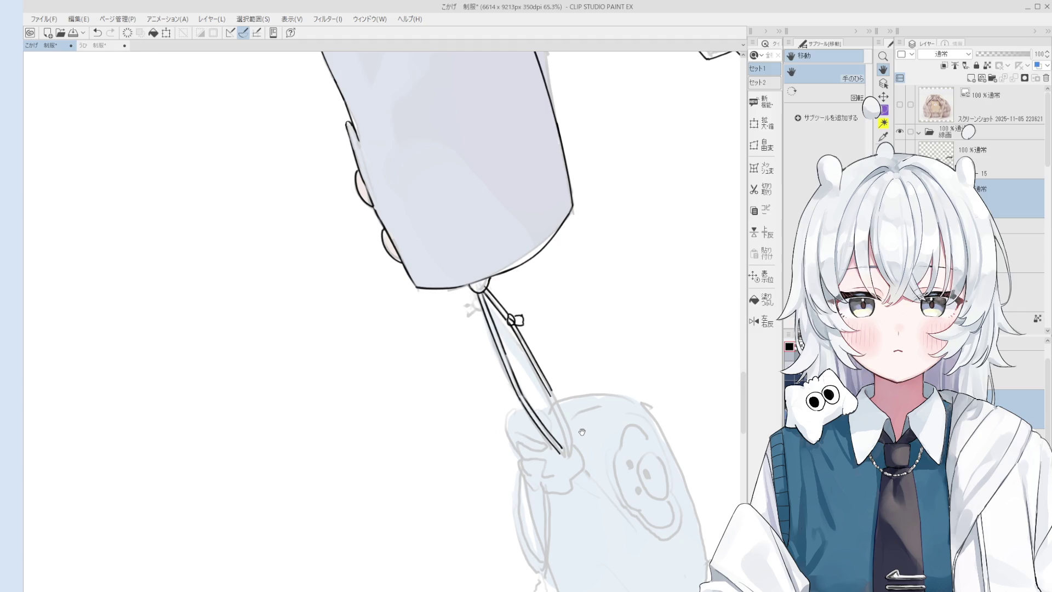
drag(513, 464, 517, 467)
key(e)
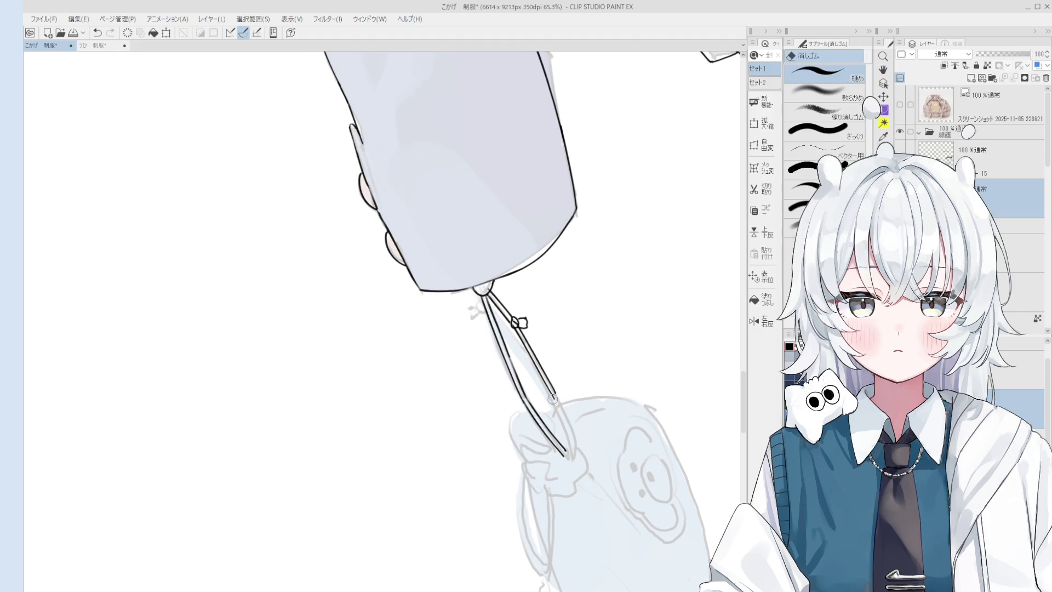
key(p)
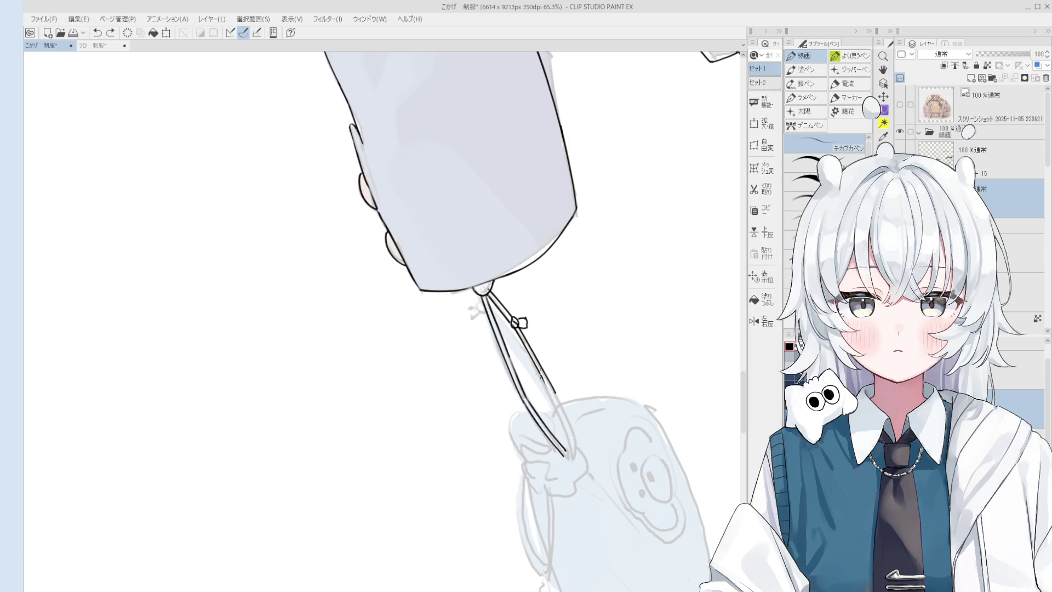
key(e)
scroll(561, 399, up, 2)
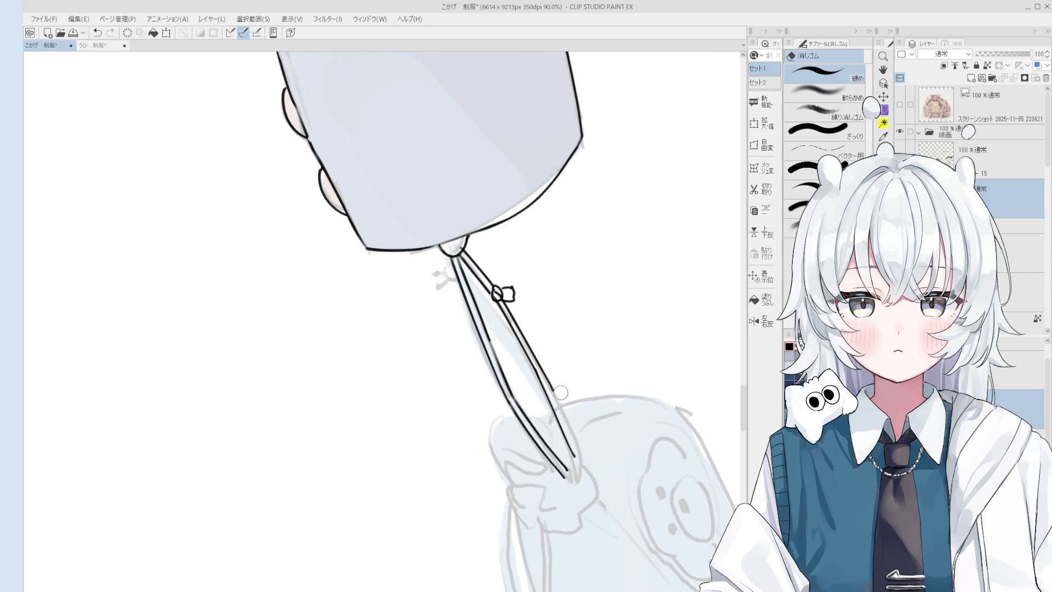
key(p)
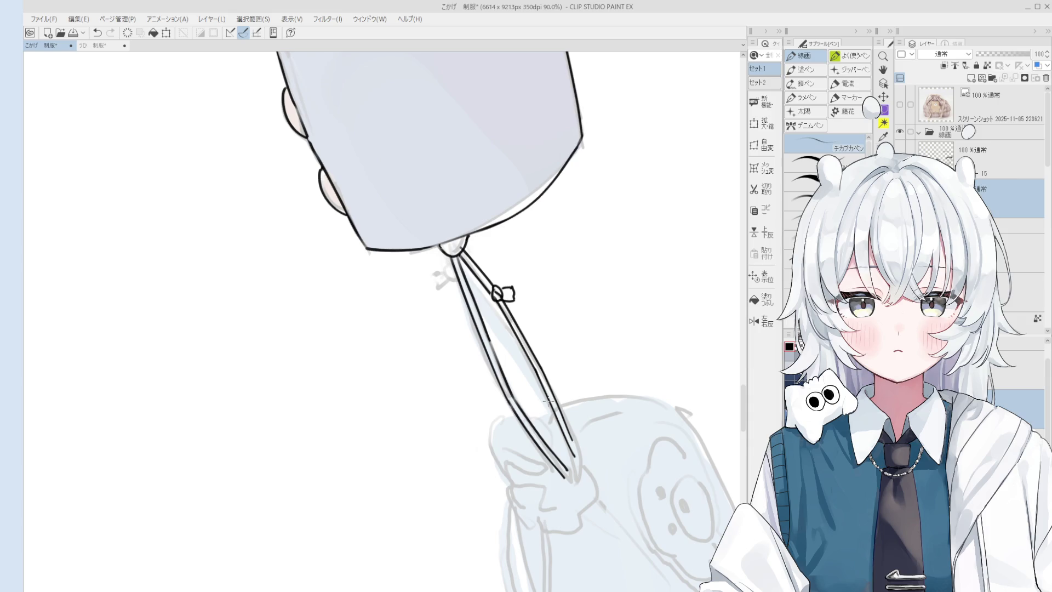
scroll(544, 400, up, 1)
scroll(544, 401, up, 1)
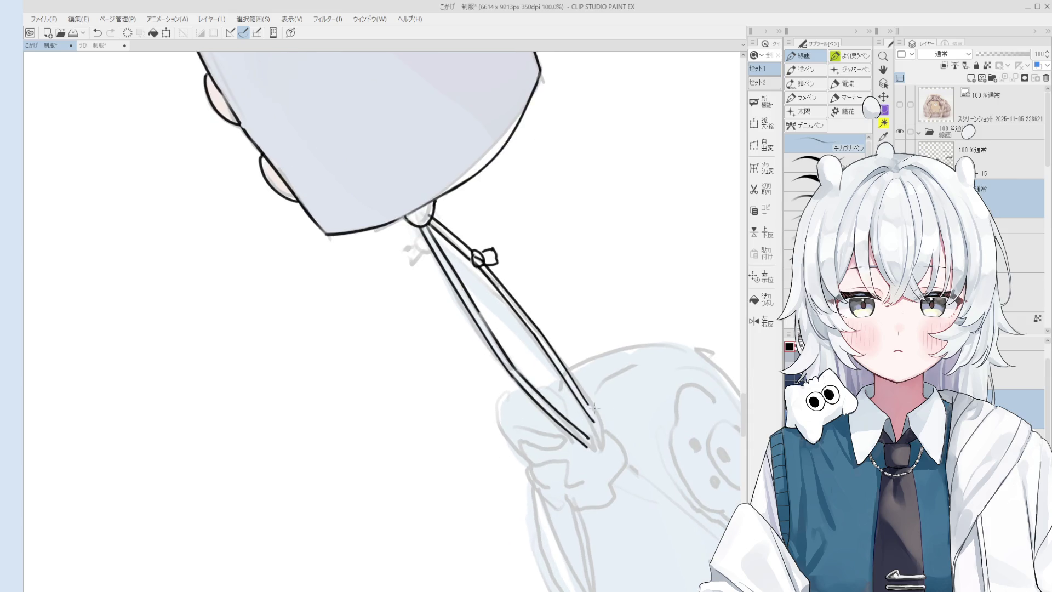
key(e)
key(p)
scroll(596, 424, down, 1)
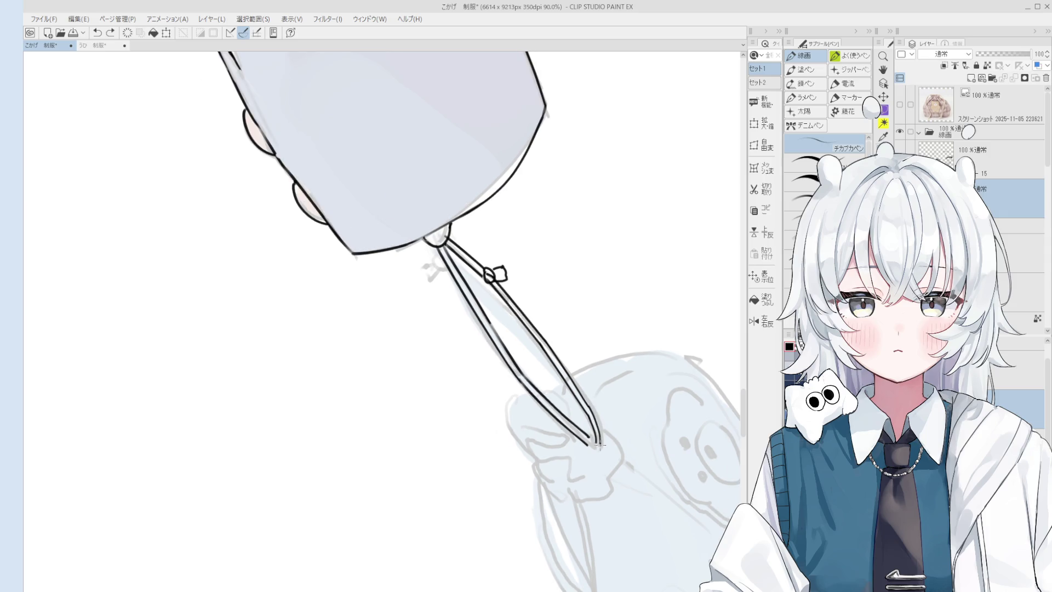
scroll(592, 417, down, 2)
scroll(598, 437, up, 1)
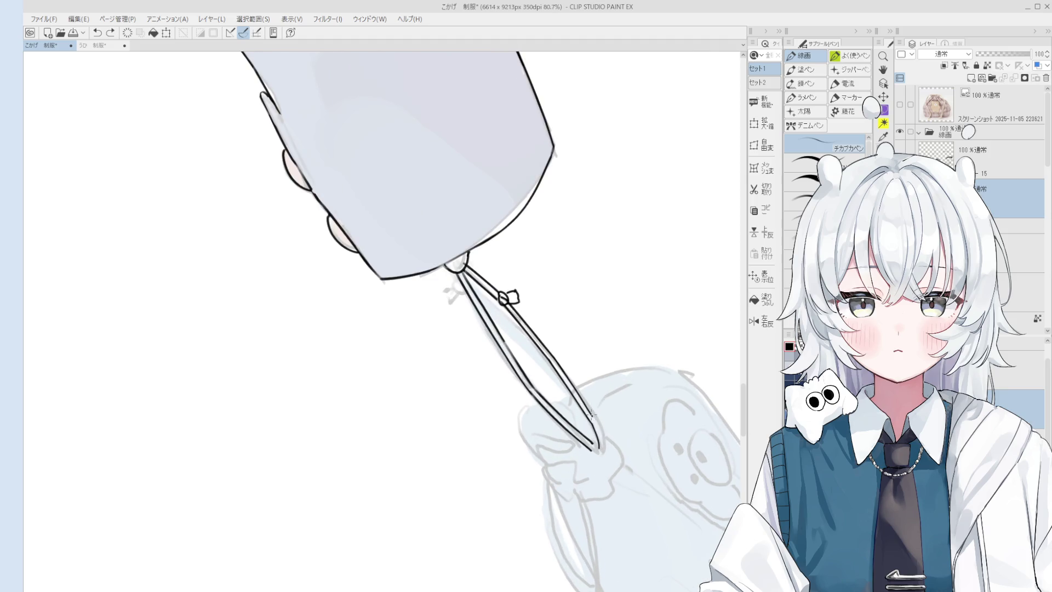
key(e)
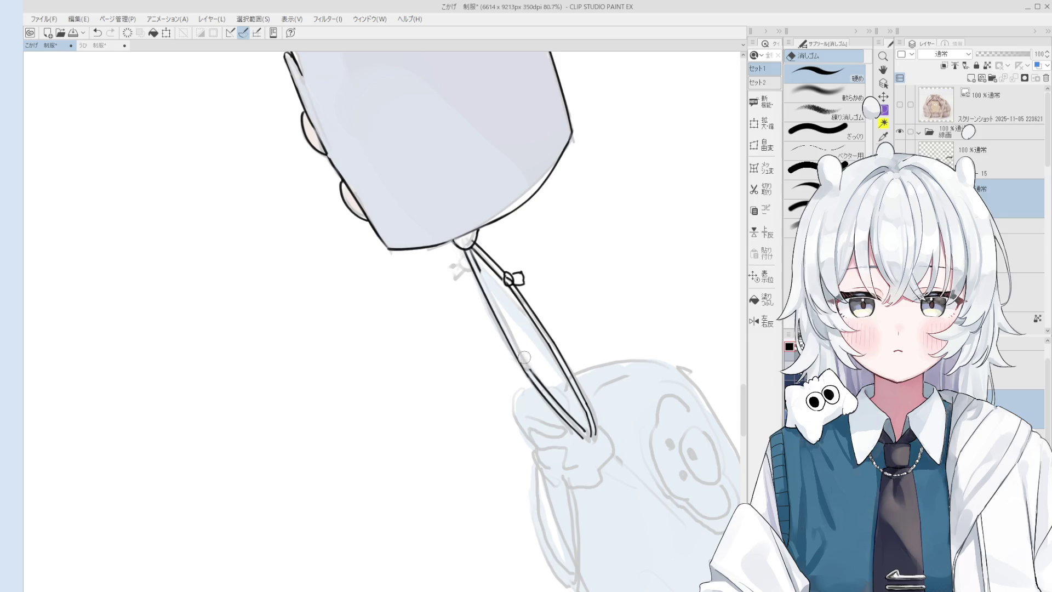
key(p)
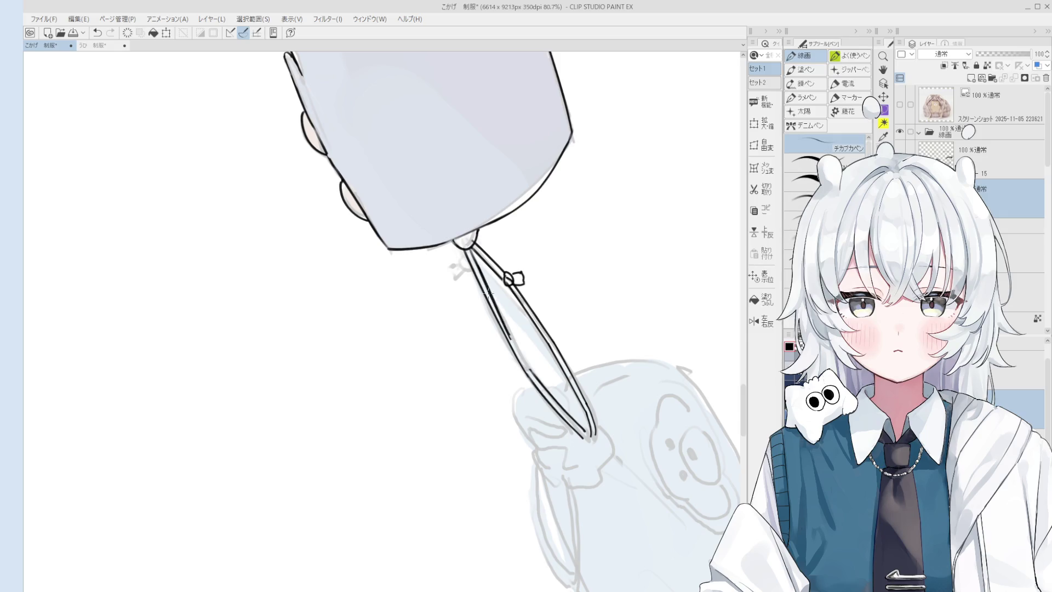
key(e)
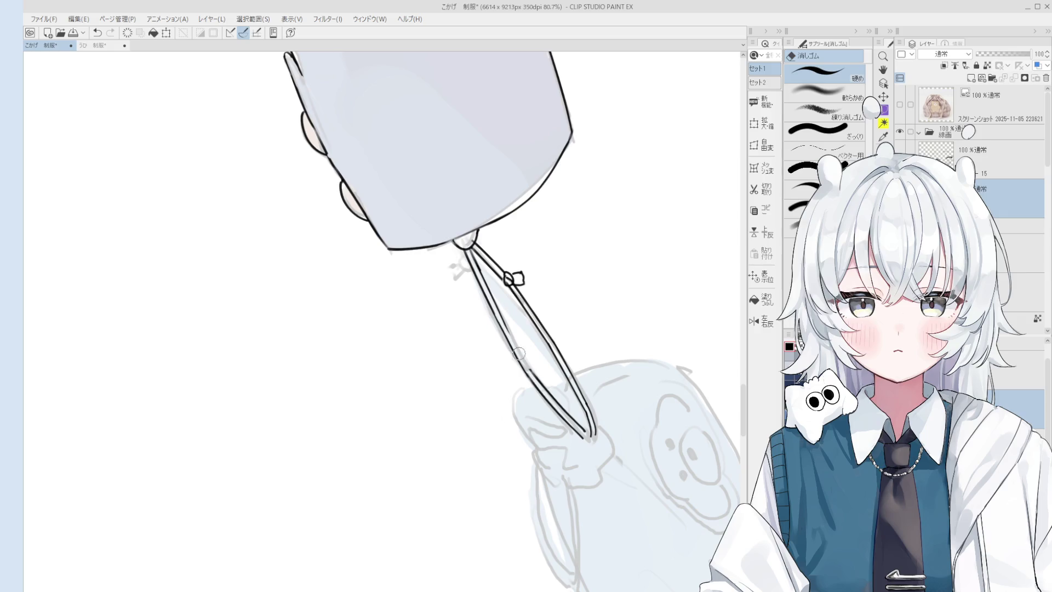
key(p)
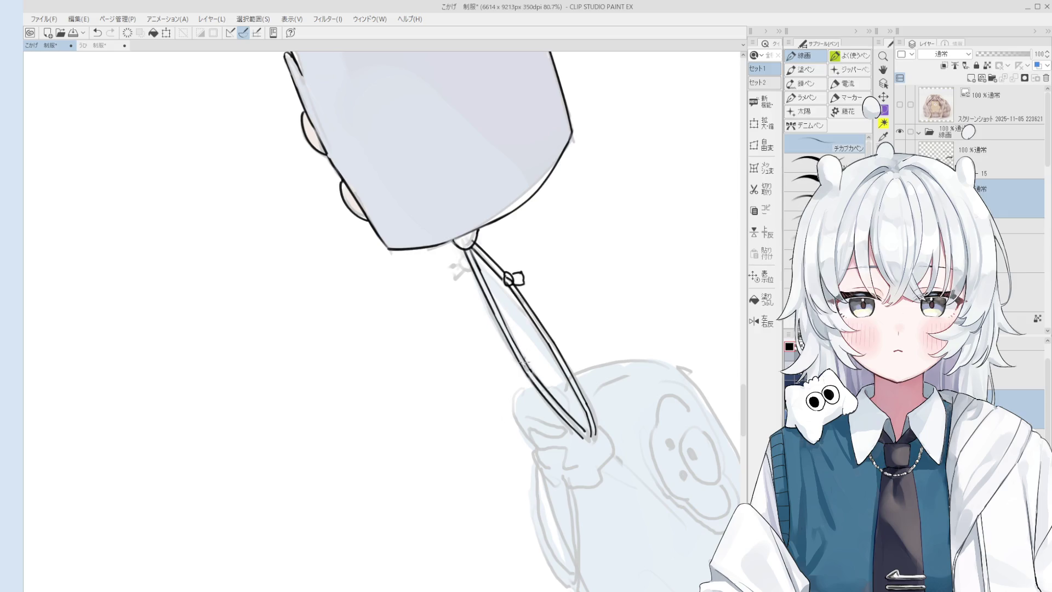
key(asciicircum)
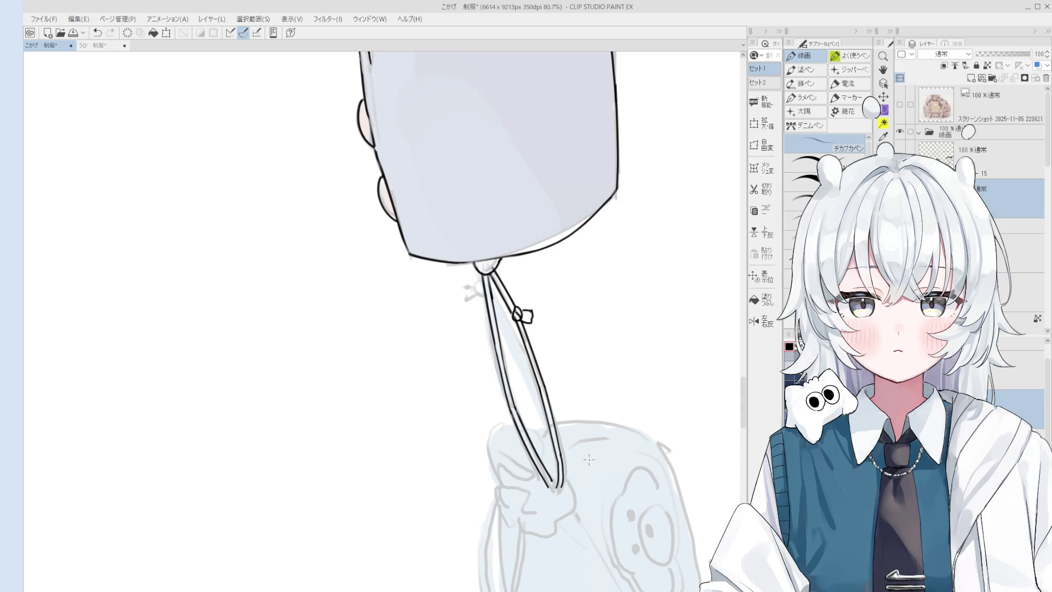
scroll(589, 459, up, 2)
scroll(538, 369, up, 1)
Step: Ink the loop around the cord knot and rotate the view back upright
key(e)
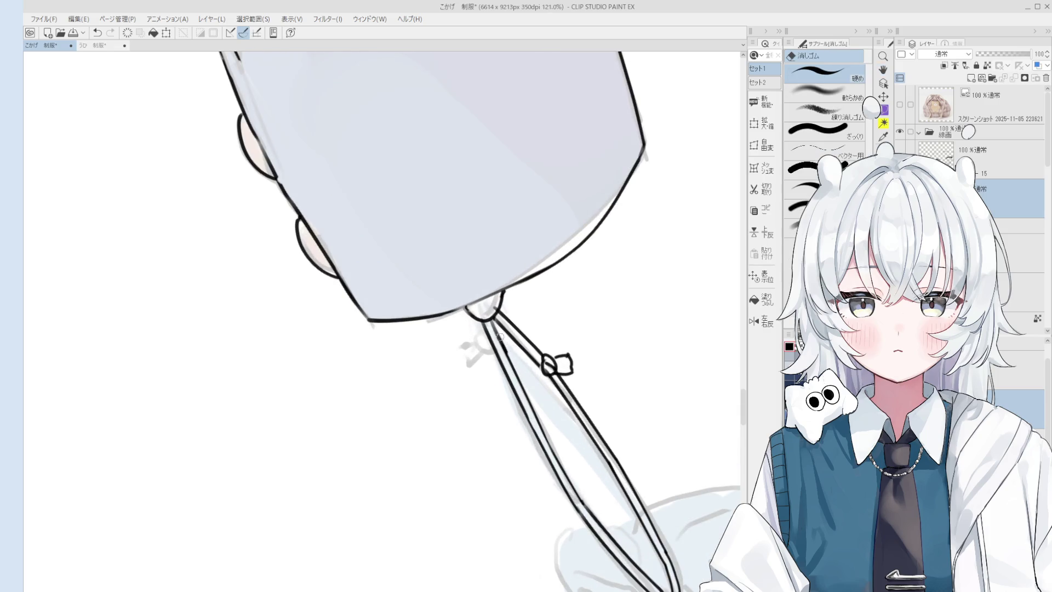
key(p)
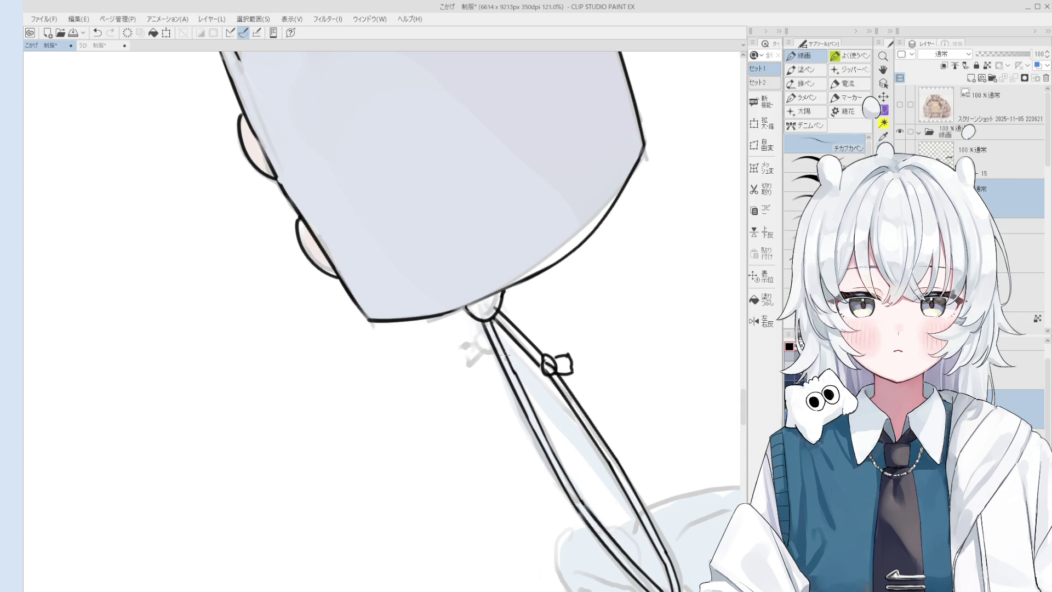
scroll(493, 329, down, 1)
key(e)
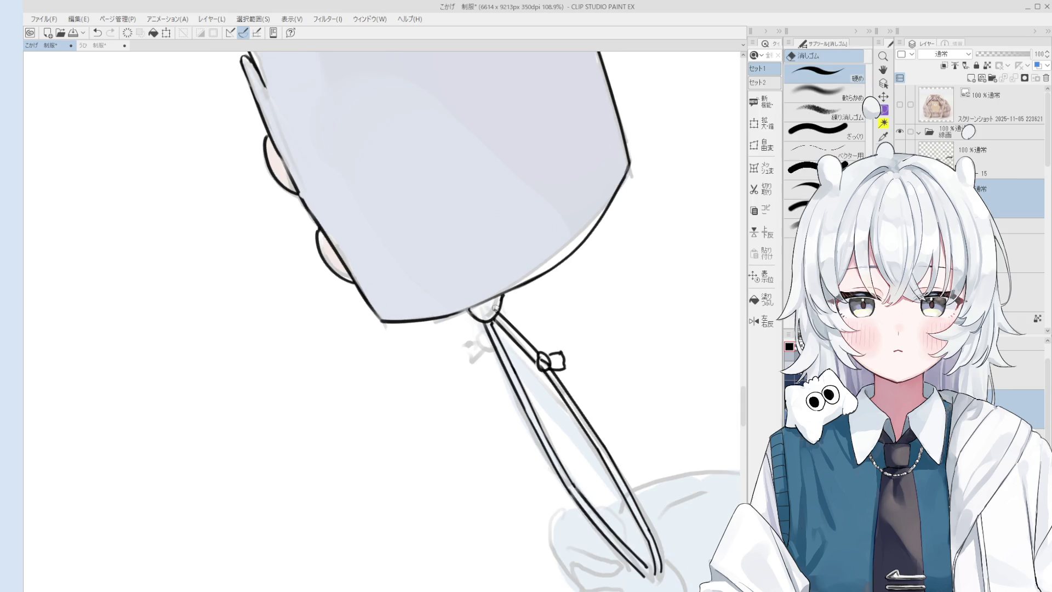
scroll(493, 311, up, 1)
key(p)
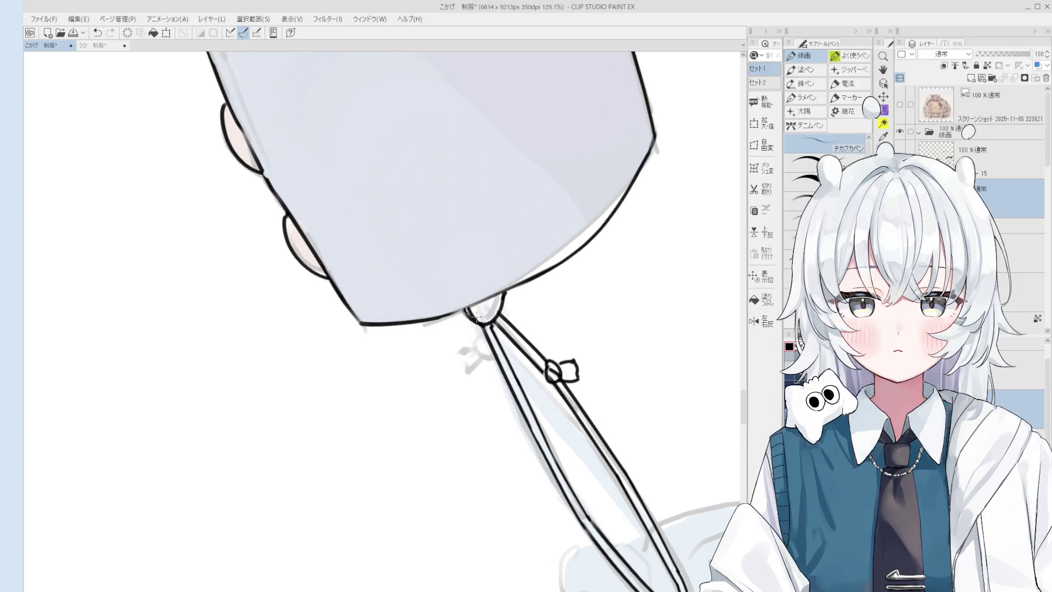
scroll(477, 317, down, 2)
scroll(481, 316, up, 1)
key(e)
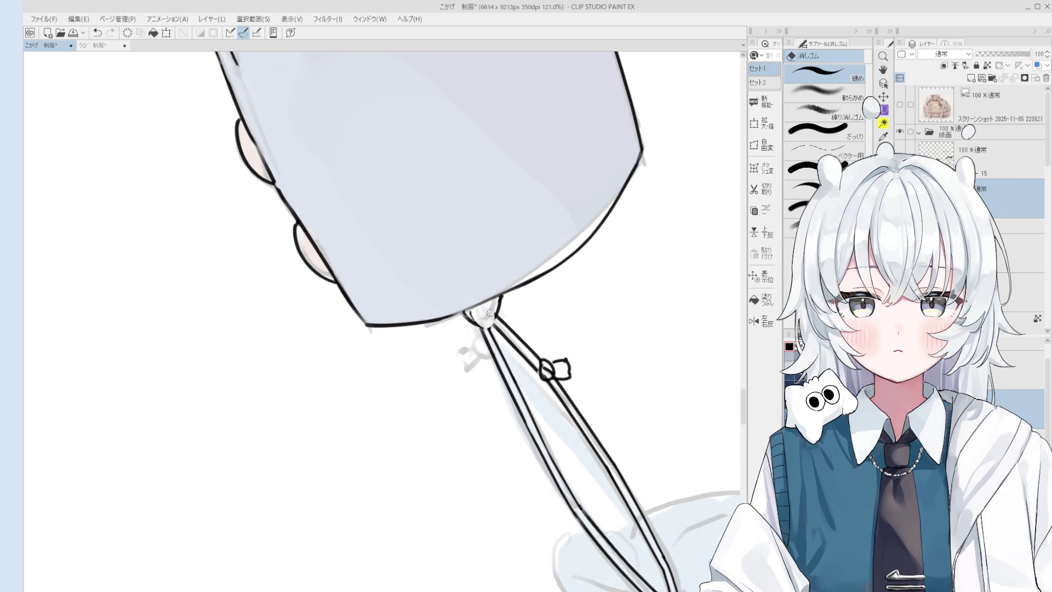
key(p)
scroll(493, 312, down, 1)
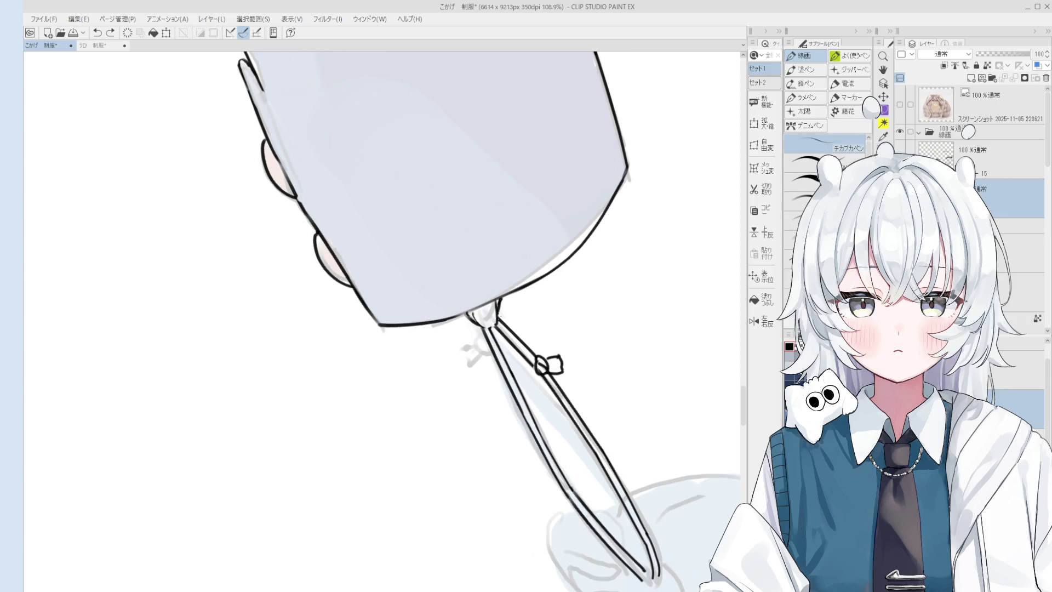
key(e)
key(p)
drag(494, 302, 487, 325)
key(asciicircum)
key(asciicircum)
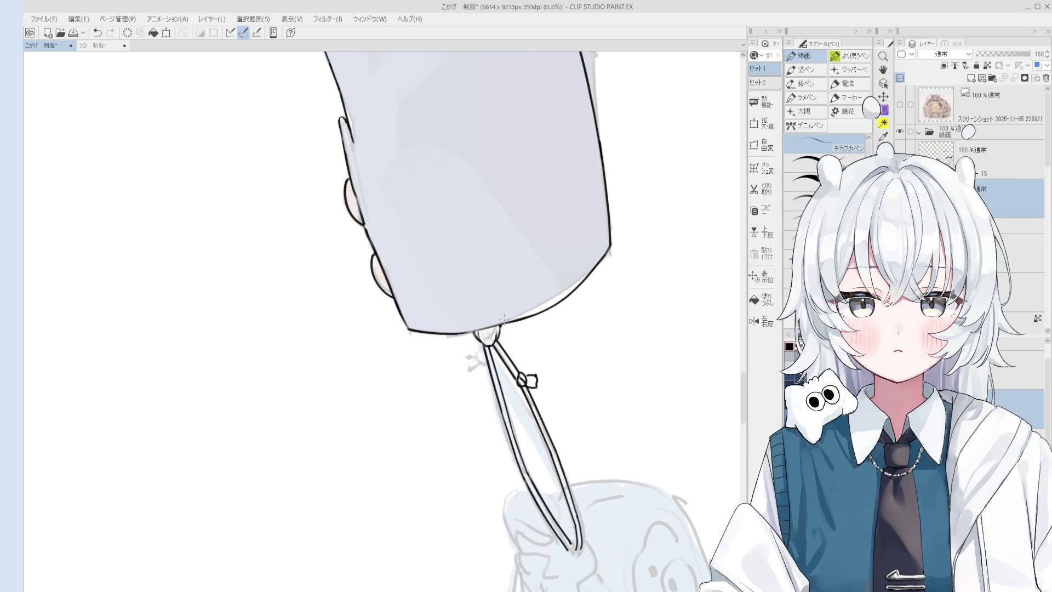
scroll(510, 369, down, 2)
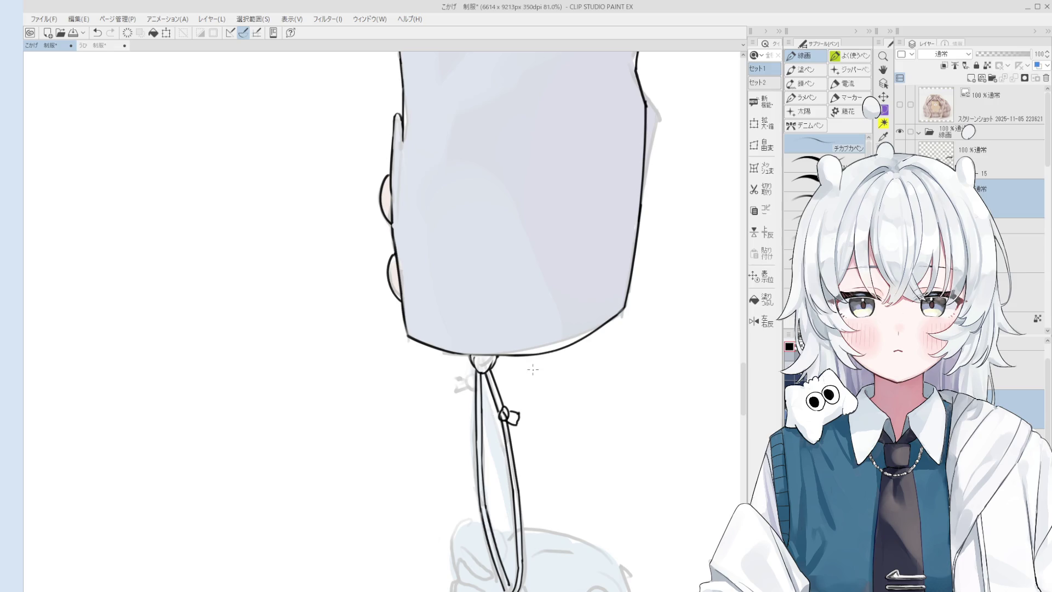
scroll(513, 367, up, 5)
key(e)
key(p)
key(e)
key(p)
key(e)
key(p)
drag(468, 382, 478, 371)
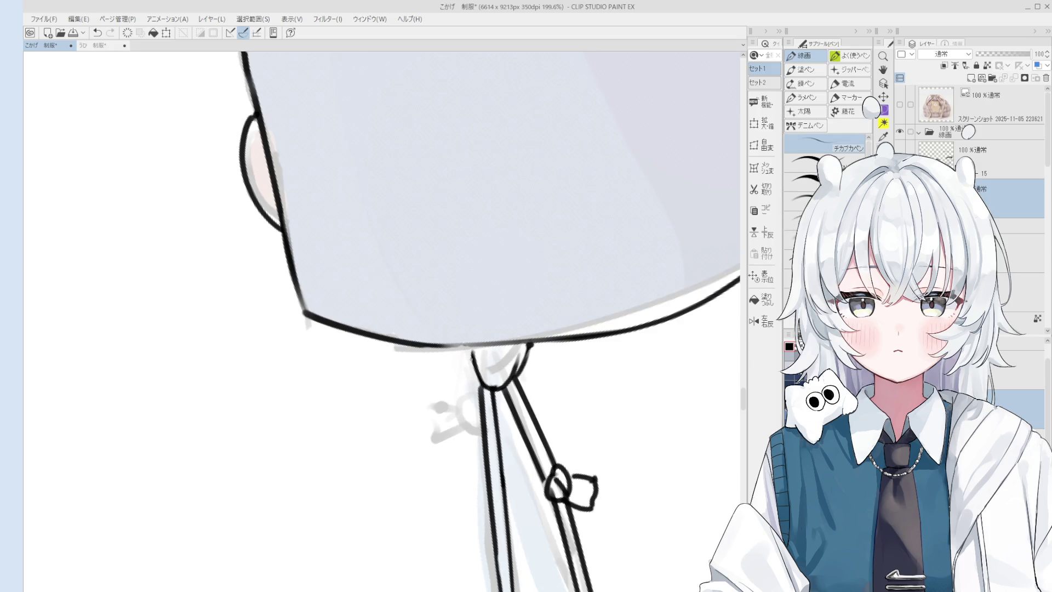
scroll(472, 367, down, 1)
scroll(484, 368, down, 1)
scroll(501, 370, down, 1)
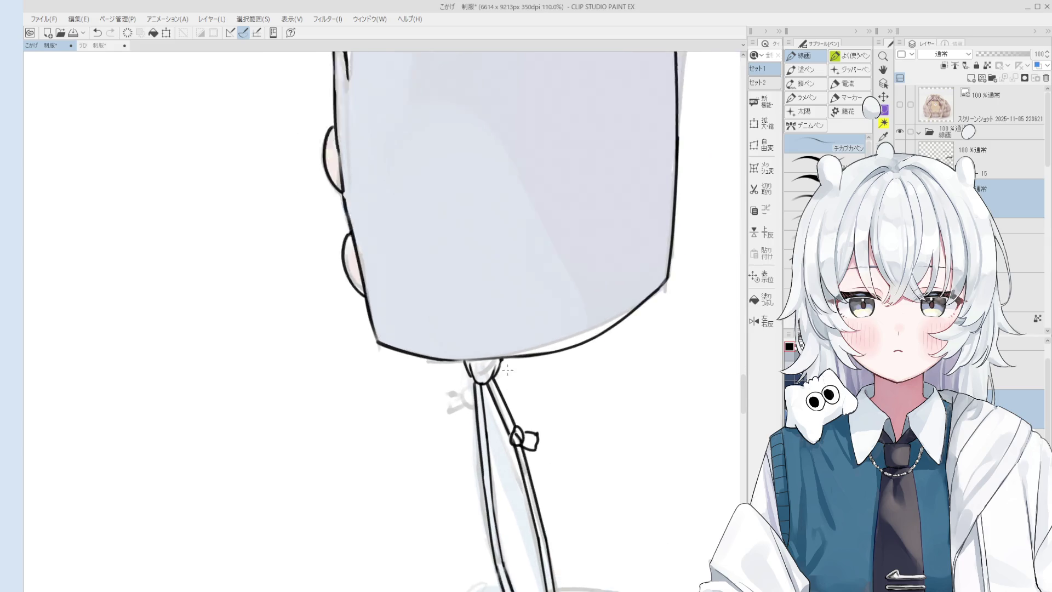
drag(508, 369, 498, 376)
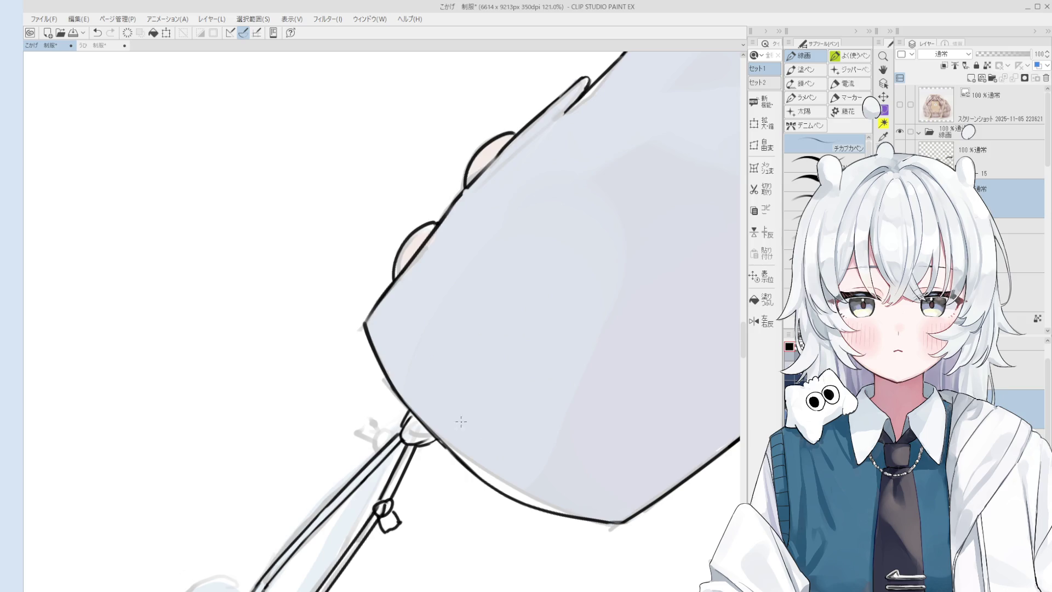
Step: Erase part of the sleeve's outer outline above the fingers, rotating the canvas for the cuff strokes
key(e)
scroll(461, 422, up, 2)
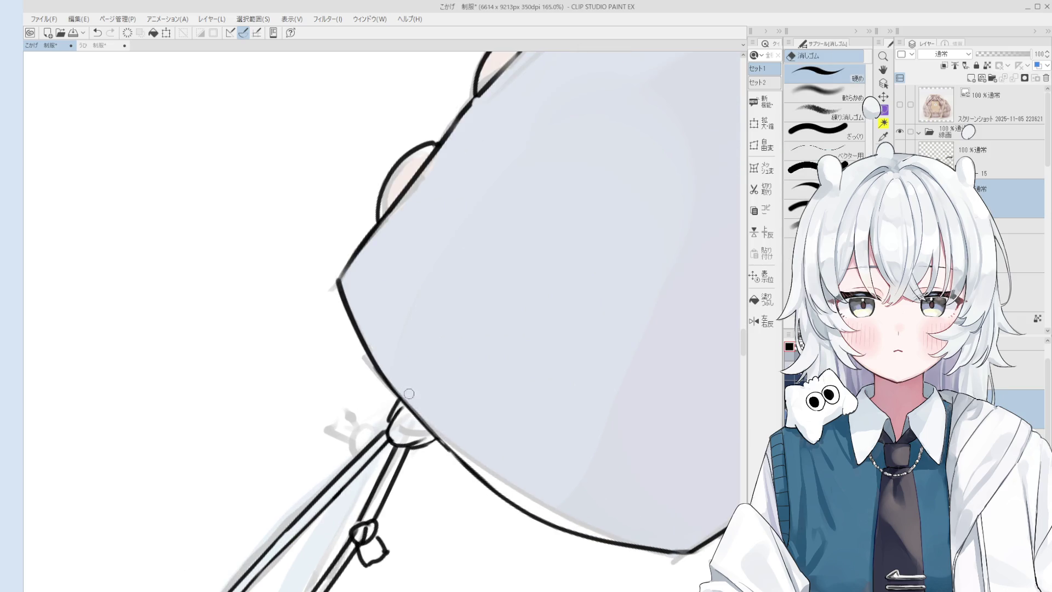
key(p)
scroll(417, 419, down, 1)
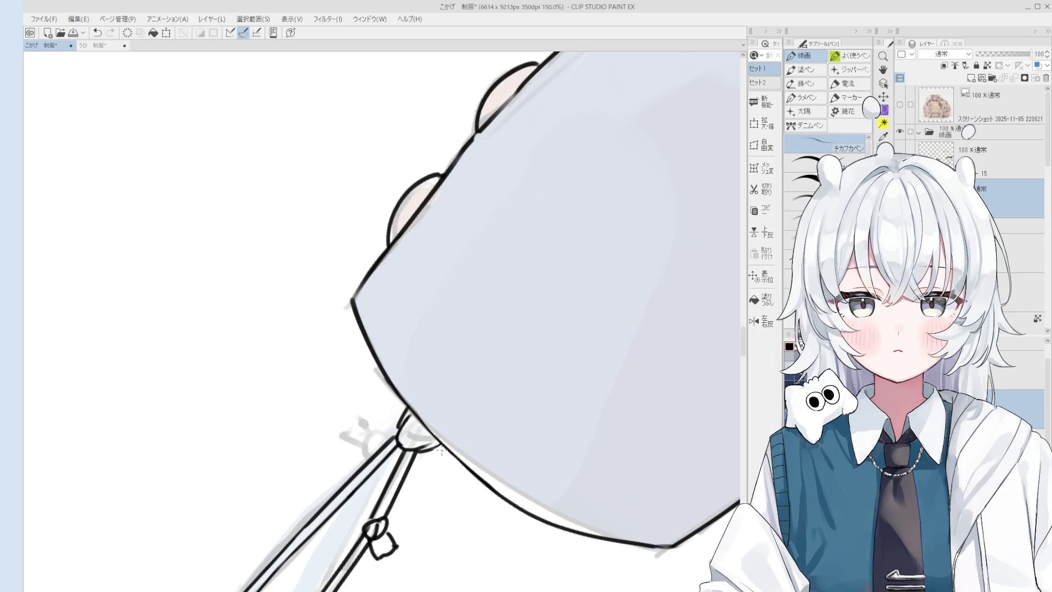
key(h)
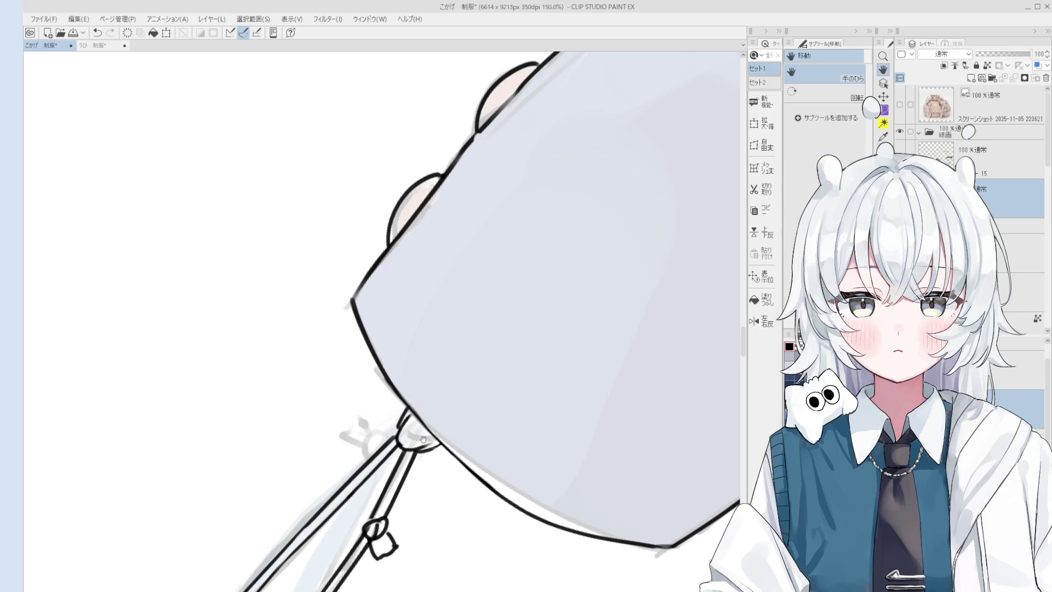
drag(423, 438, 434, 424)
key(e)
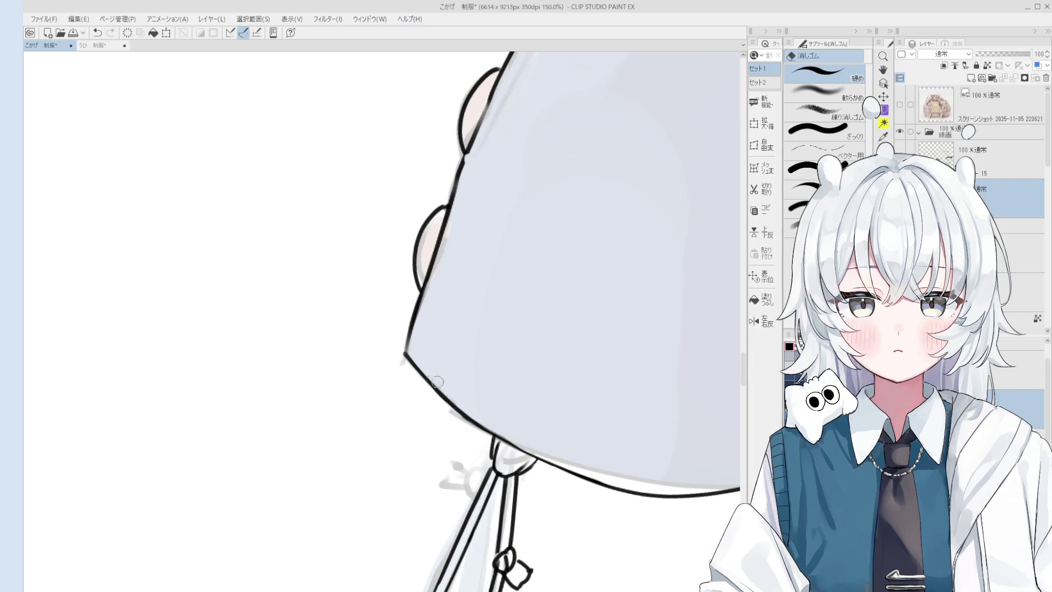
key(p)
scroll(454, 375, down, 2)
drag(454, 375, 453, 336)
key(e)
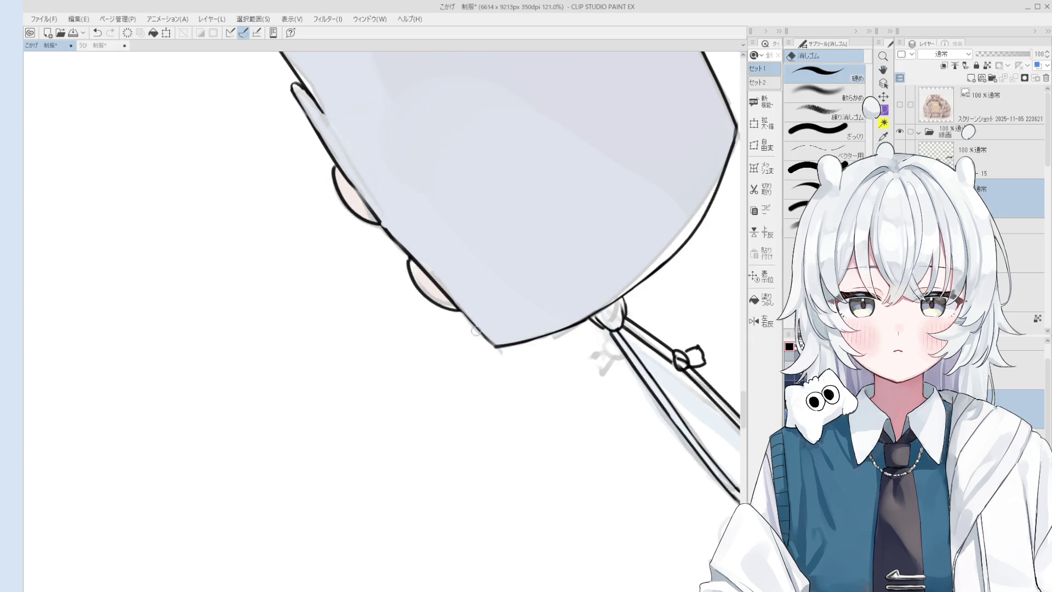
scroll(476, 330, up, 1)
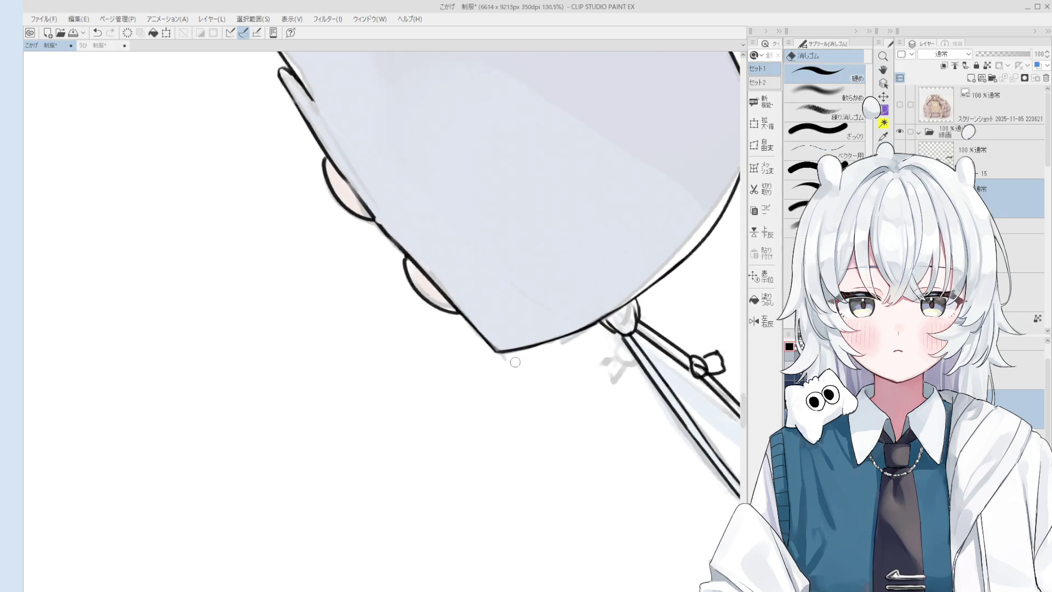
drag(515, 362, 415, 256)
scroll(415, 255, down, 2)
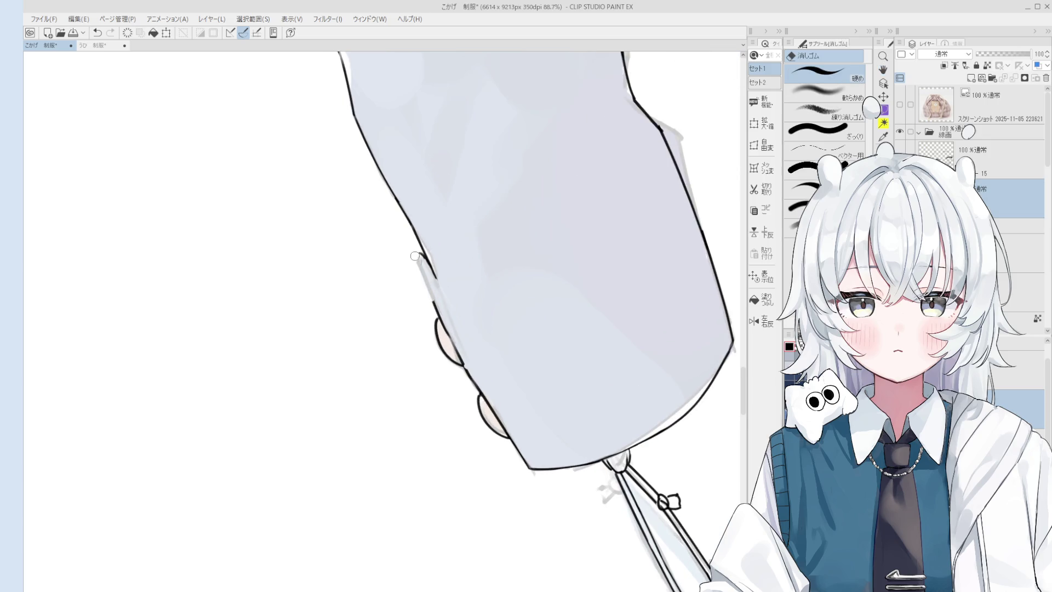
key(p)
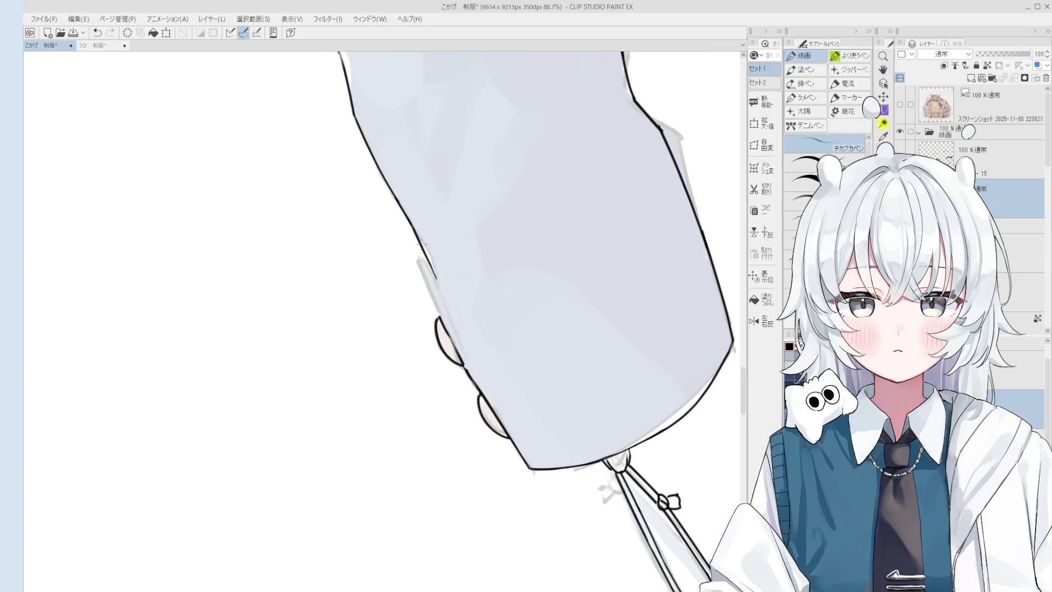
scroll(448, 297, up, 1)
scroll(451, 298, up, 1)
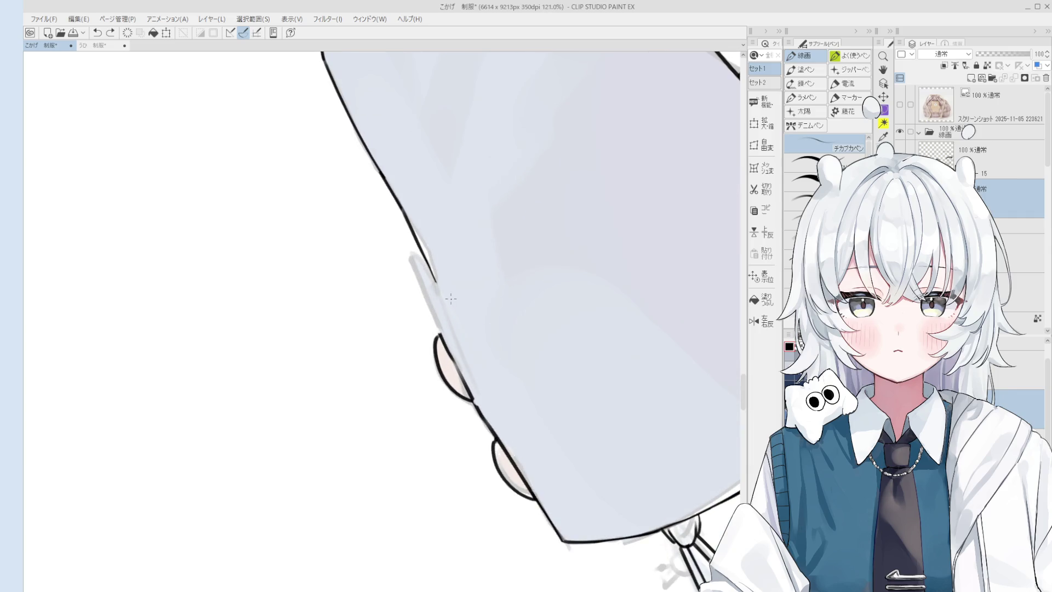
scroll(436, 286, down, 1)
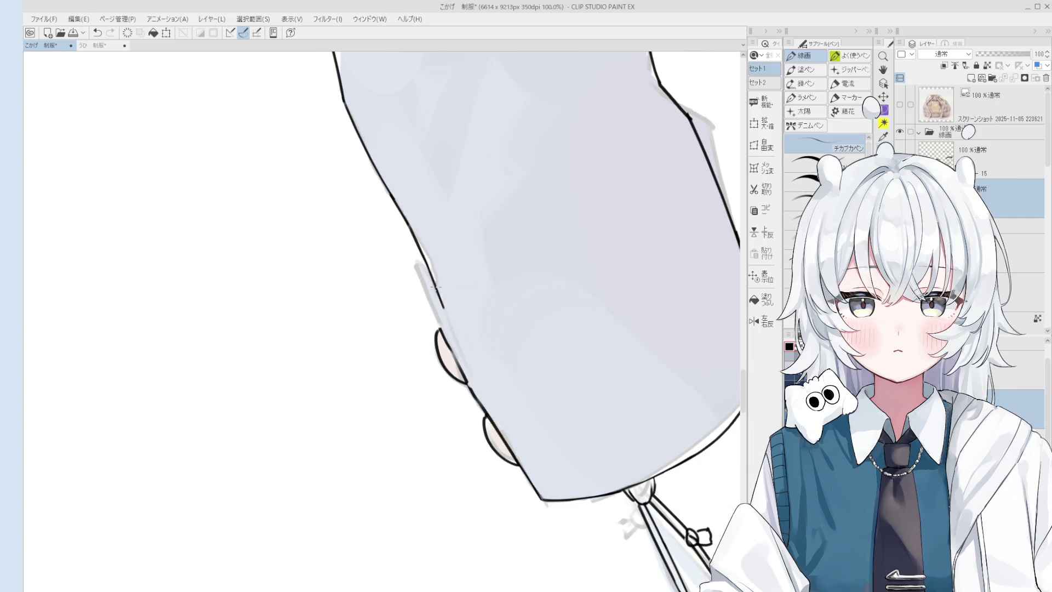
scroll(424, 280, down, 1)
scroll(422, 270, up, 1)
scroll(422, 269, up, 1)
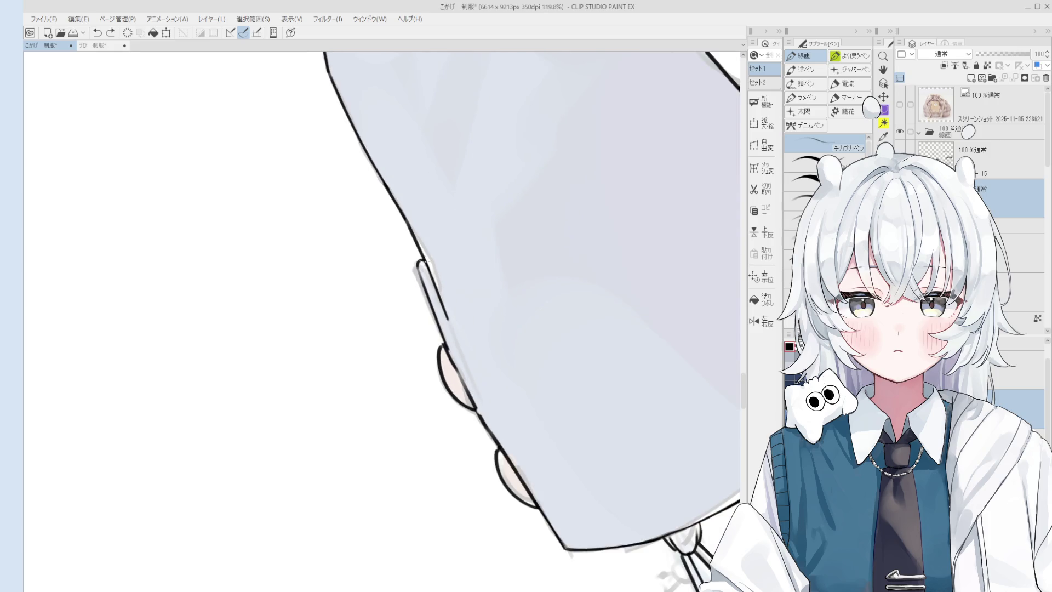
scroll(422, 269, down, 1)
Step: Redraw a short stroke on the sleeve edge above the fingers and set the sleeve upright in view
key(e)
scroll(456, 328, up, 1)
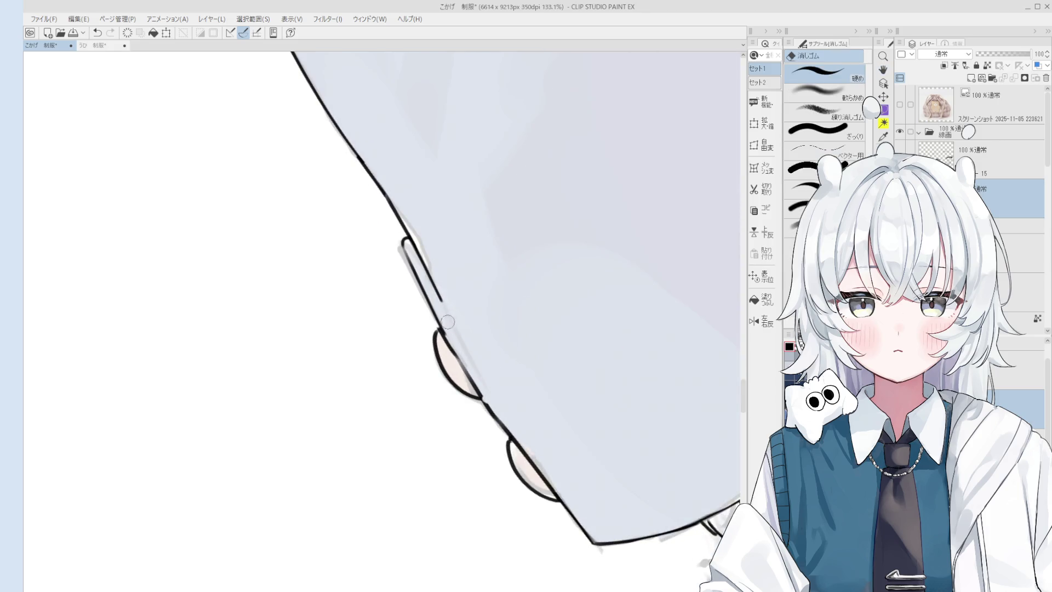
key(p)
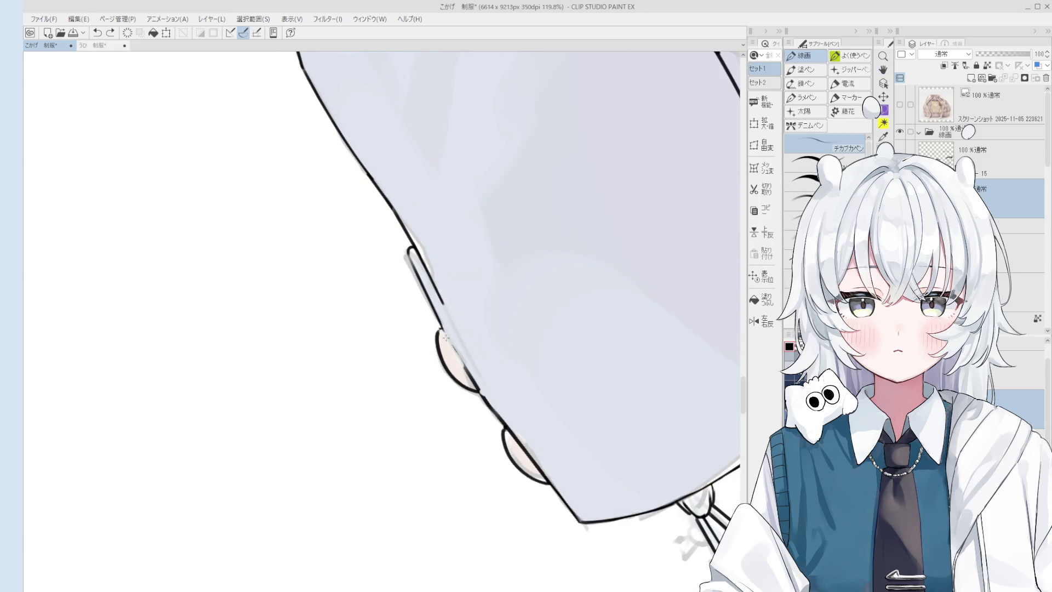
key(e)
key(p)
scroll(460, 369, down, 1)
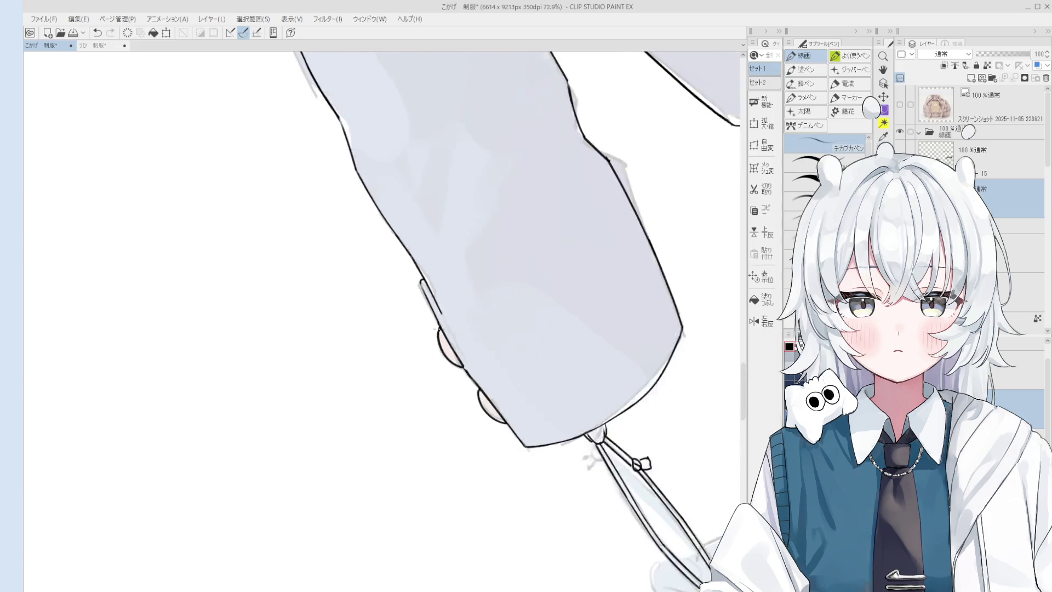
scroll(477, 407, down, 2)
key(minus)
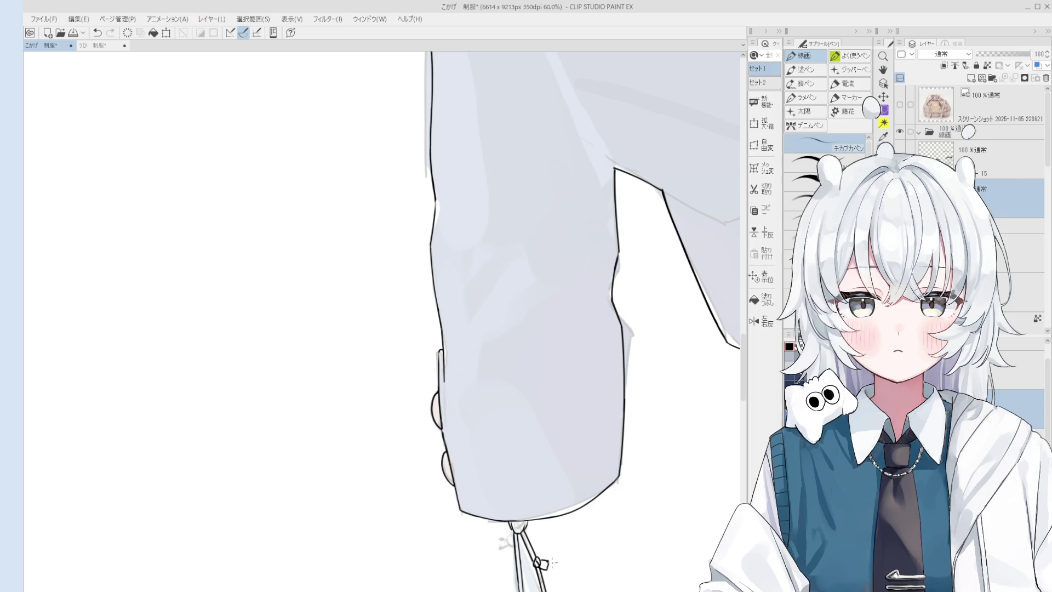
scroll(542, 564, up, 5)
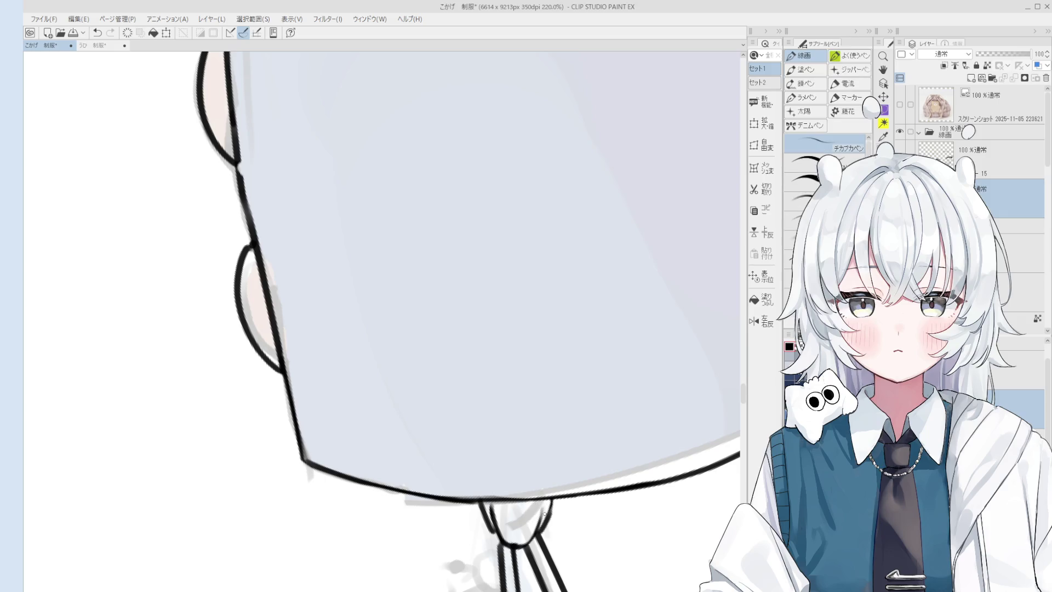
scroll(541, 513, down, 1)
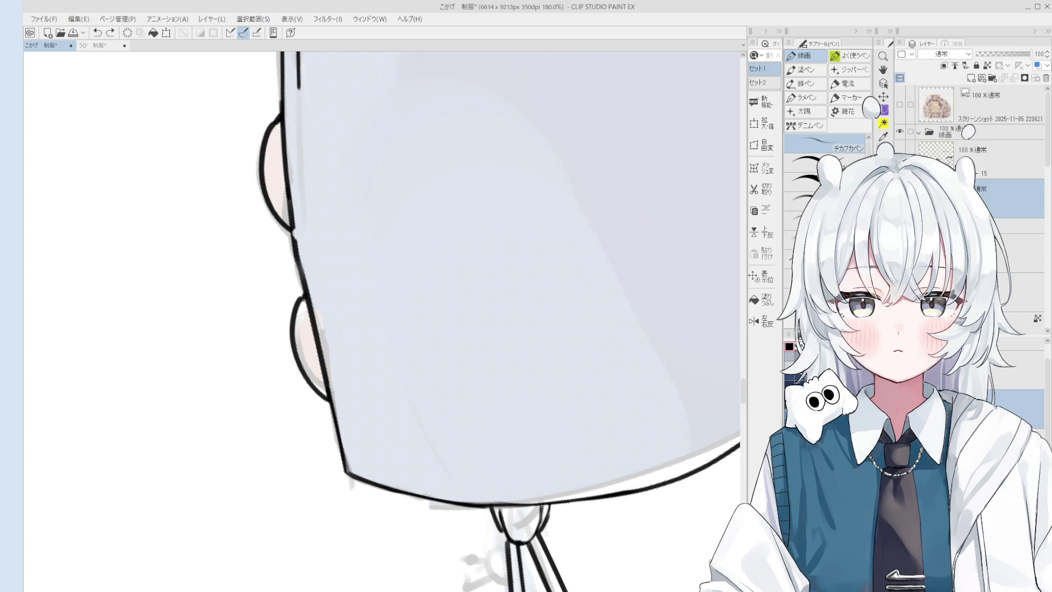
scroll(563, 509, down, 1)
Step: Clean the cuff's lower outline so it meets the strap loop, alternating pen and eraser
drag(566, 526, 563, 488)
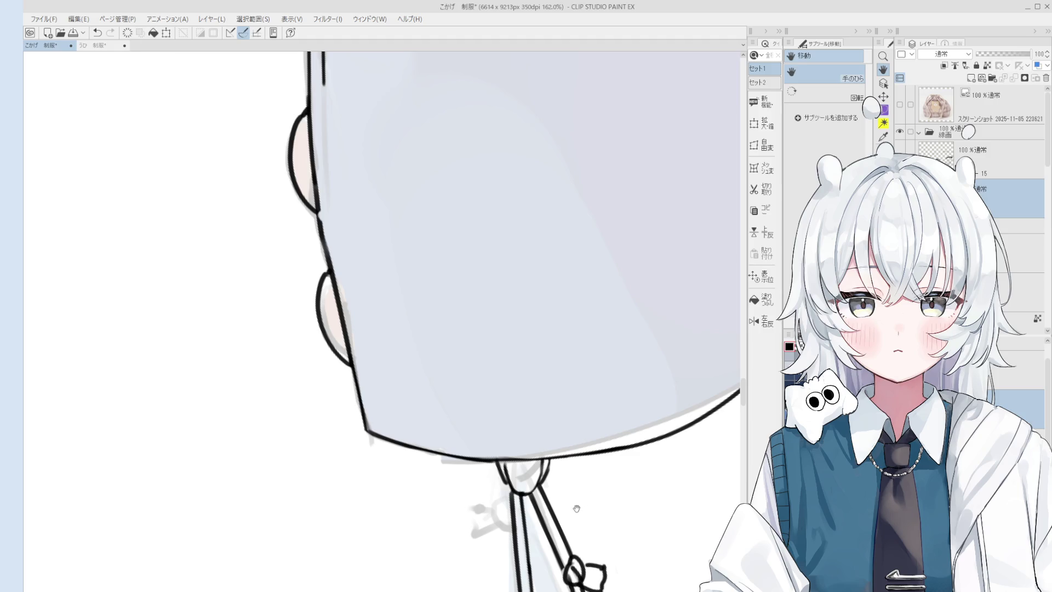
drag(577, 508, 582, 454)
key(e)
scroll(559, 423, up, 1)
scroll(555, 423, up, 1)
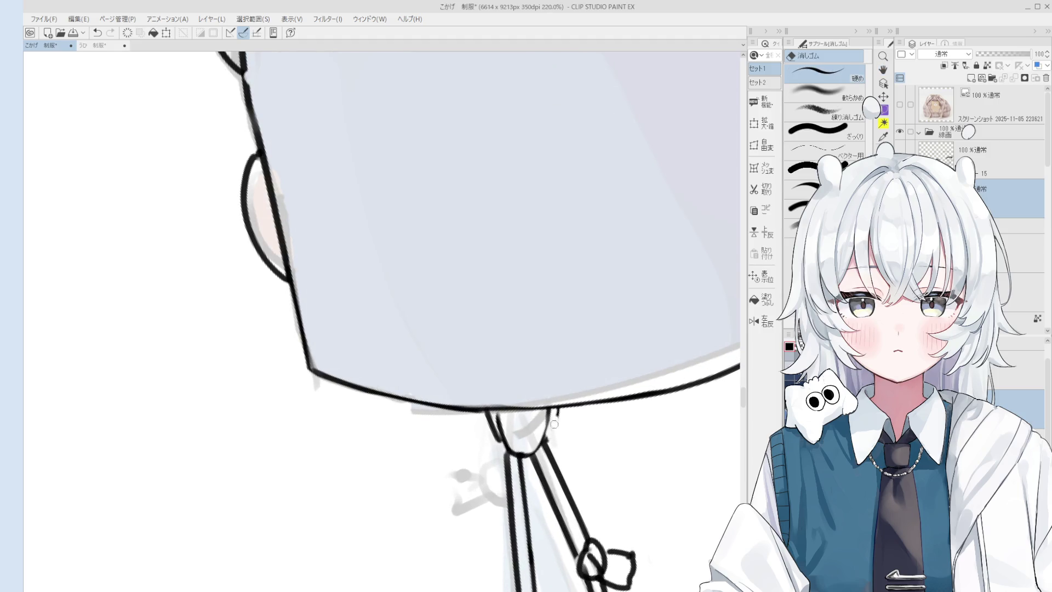
scroll(554, 424, up, 2)
key(p)
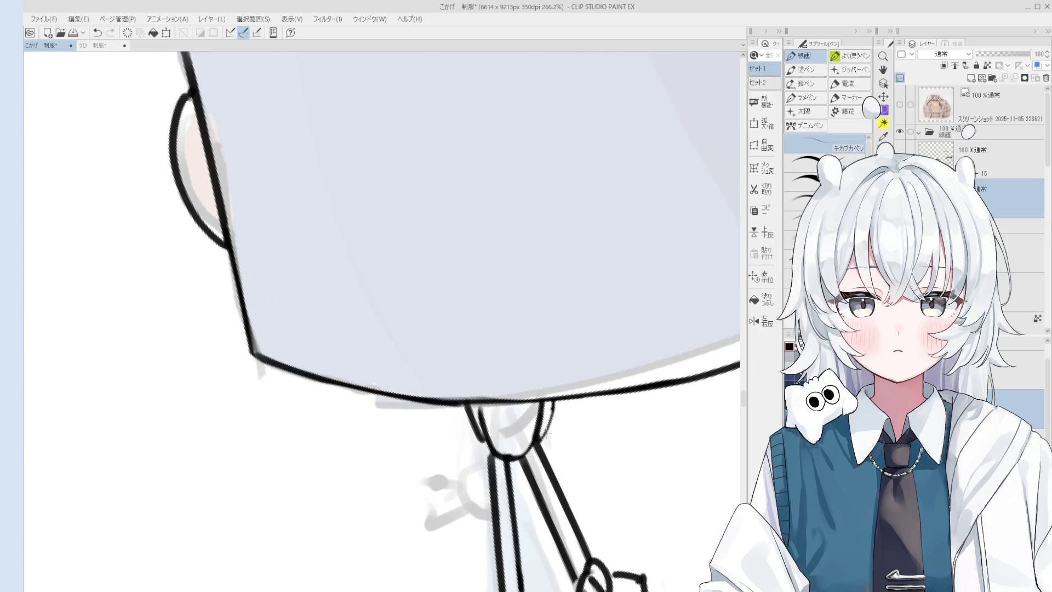
scroll(556, 400, down, 3)
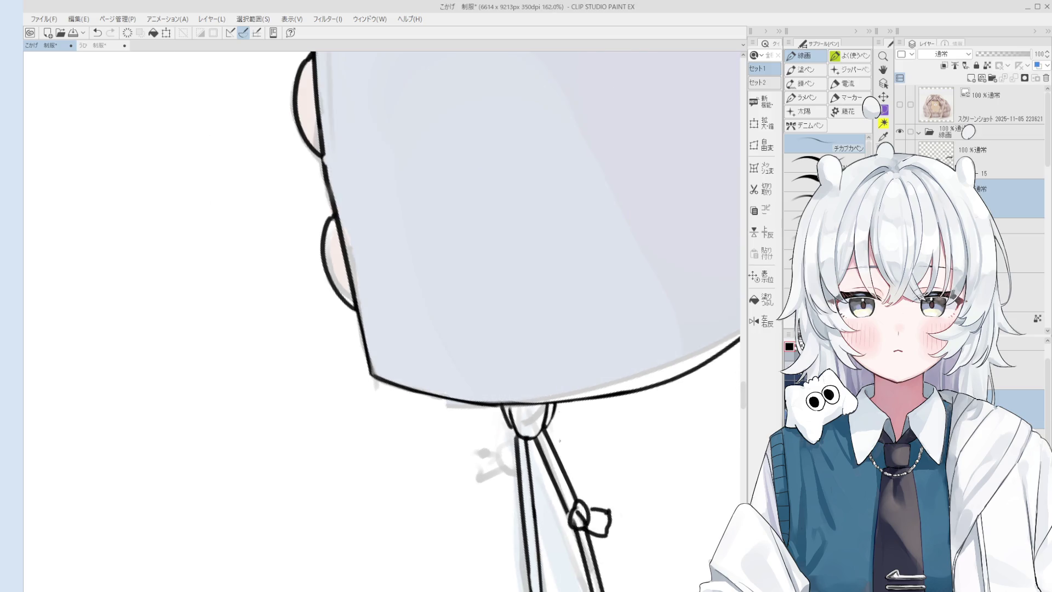
key(e)
scroll(549, 434, up, 2)
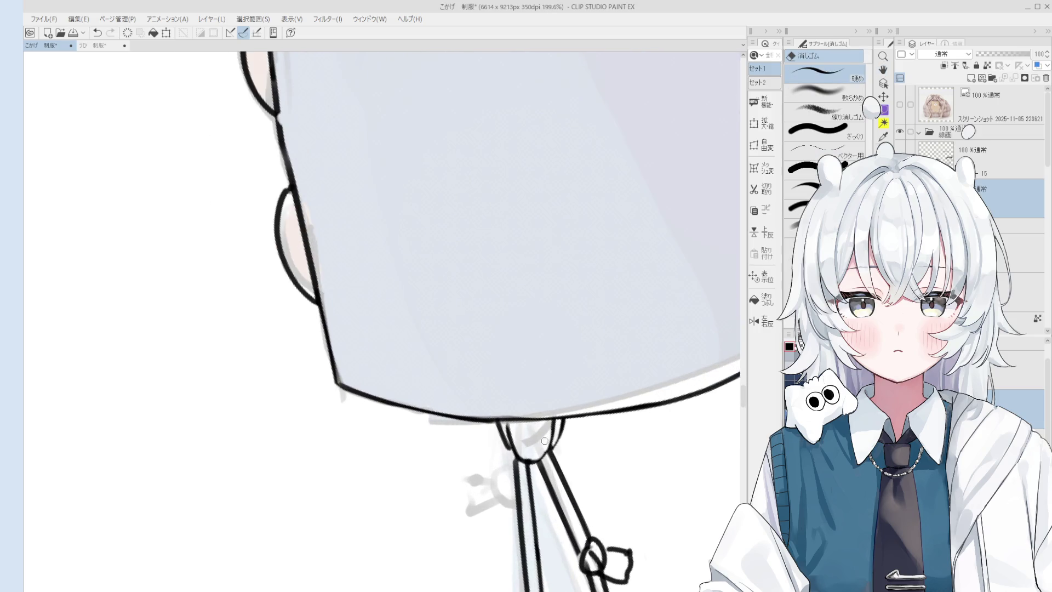
key(p)
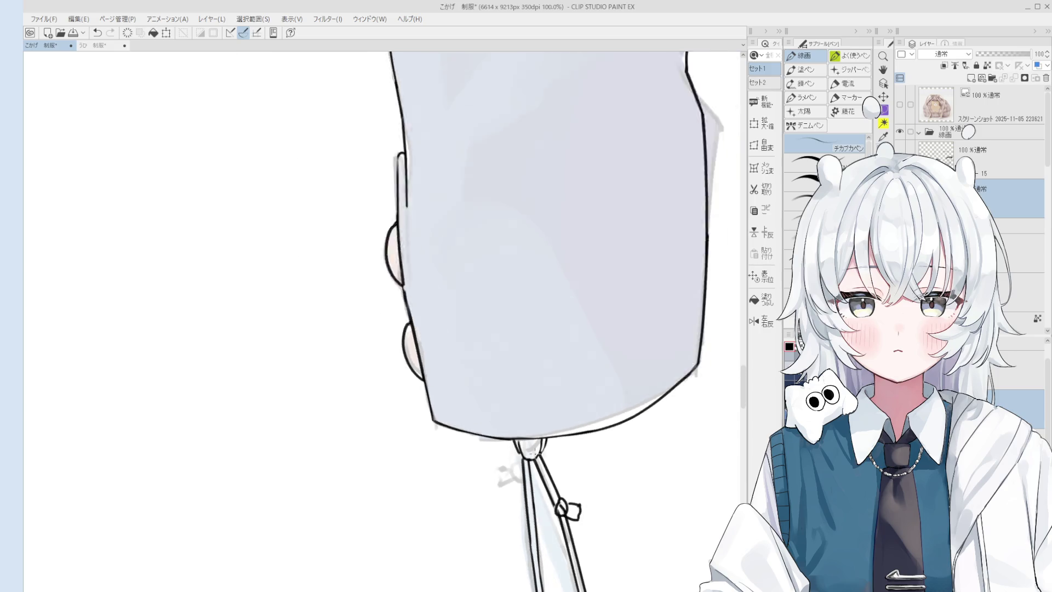
scroll(543, 457, down, 5)
scroll(542, 411, down, 1)
scroll(550, 461, down, 1)
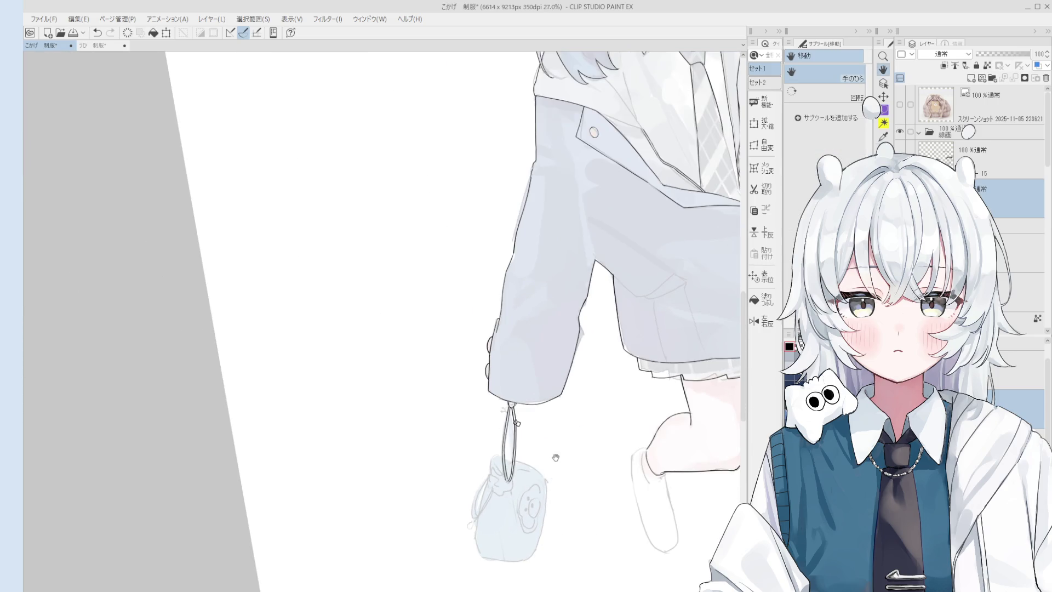
Step: Flip the canvas view back horizontally and undo a stray trial stroke on the bag top
key(h)
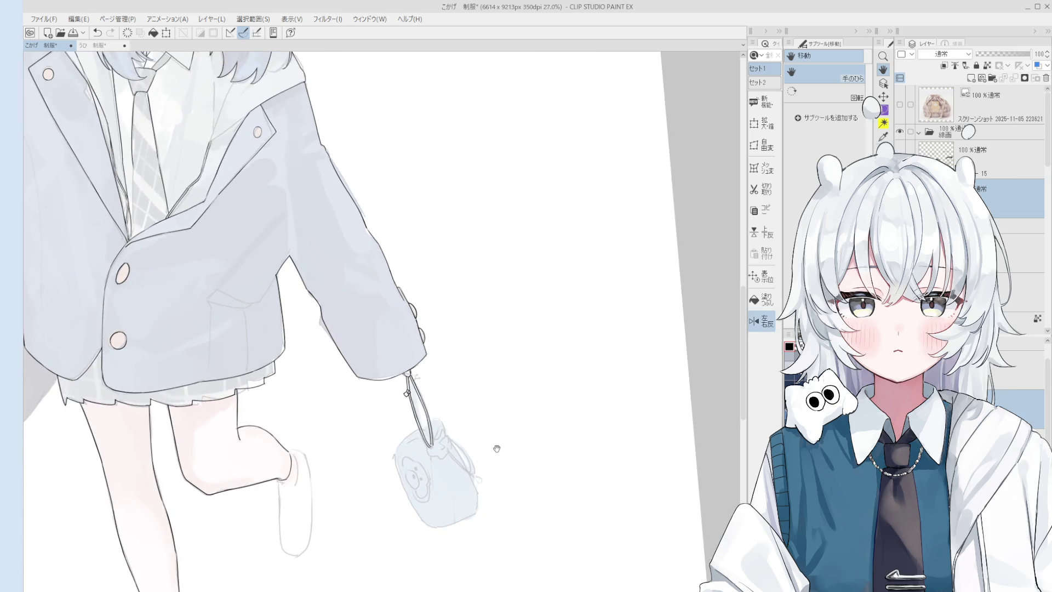
scroll(545, 416, up, 2)
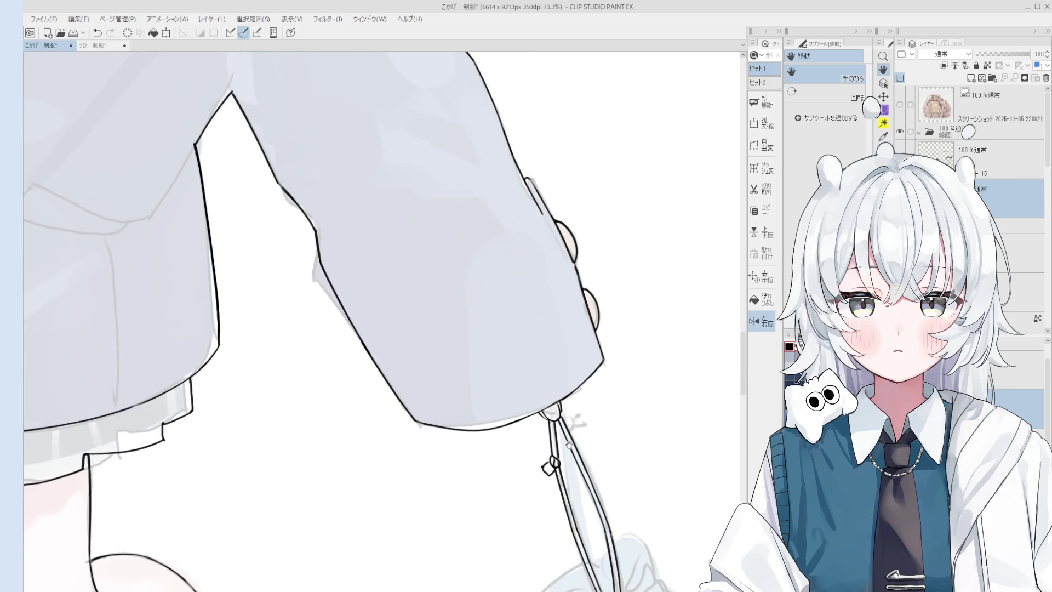
scroll(568, 442, down, 1)
scroll(557, 458, down, 2)
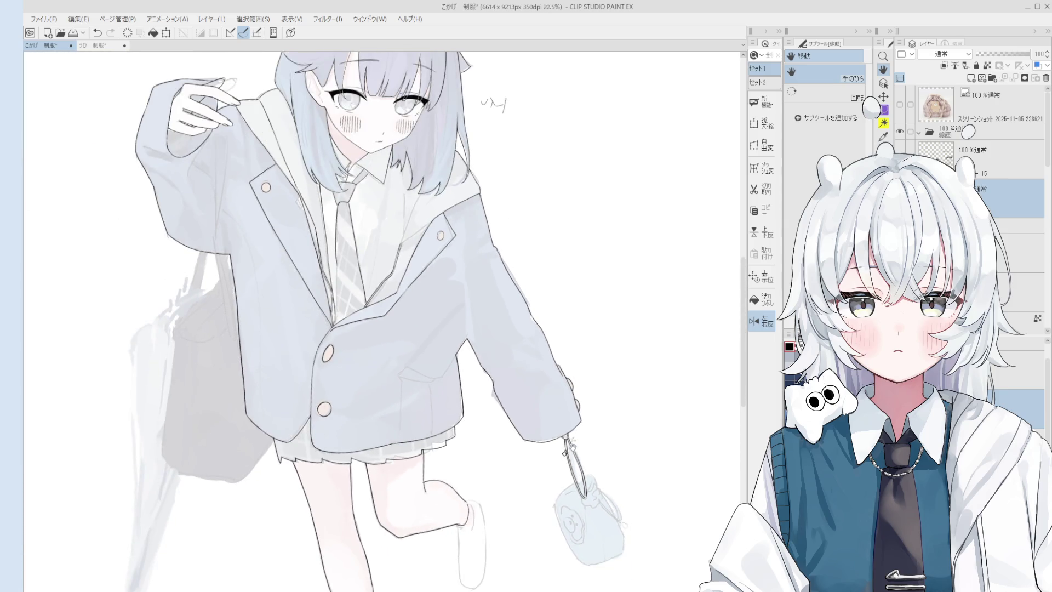
scroll(568, 448, up, 2)
scroll(550, 398, up, 1)
drag(593, 448, 616, 477)
key(ctrl+z)
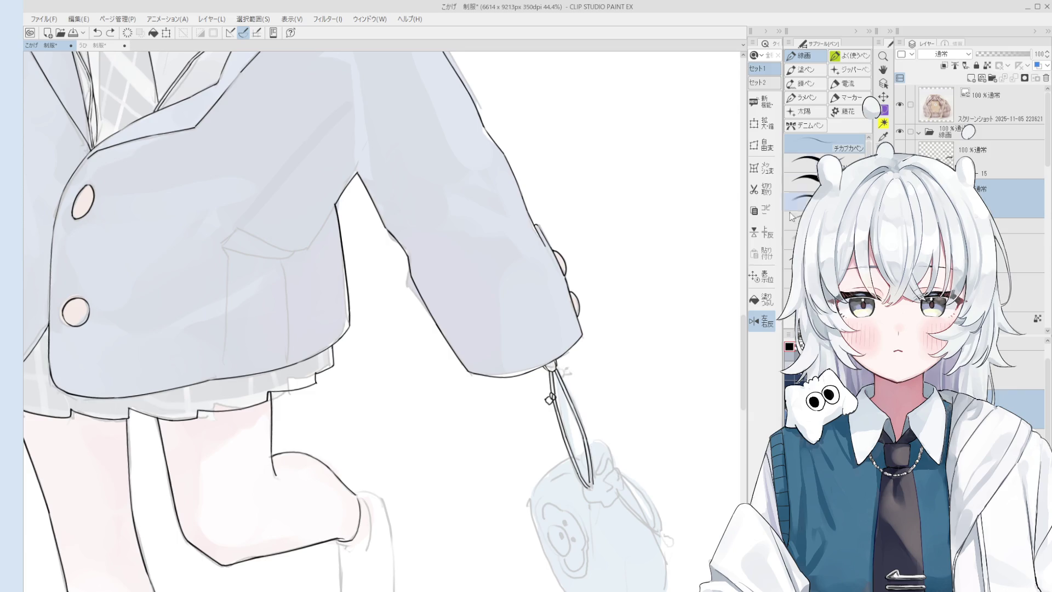
scroll(608, 320, down, 2)
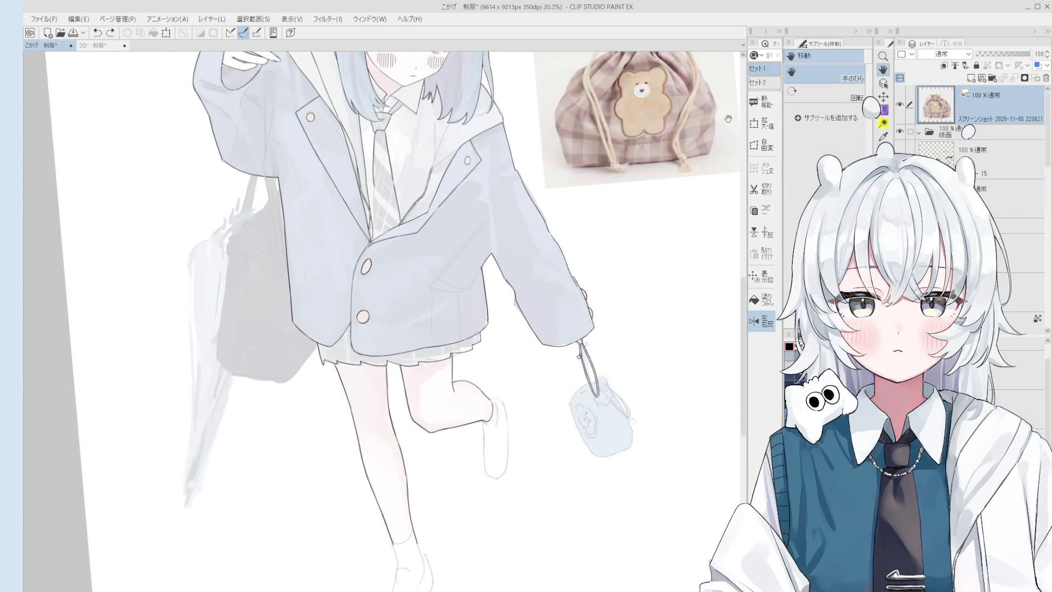
Step: Scale and move the bear-bag reference photo down beside the bag with Ctrl+T
key(ctrl+t)
drag(671, 127, 717, 296)
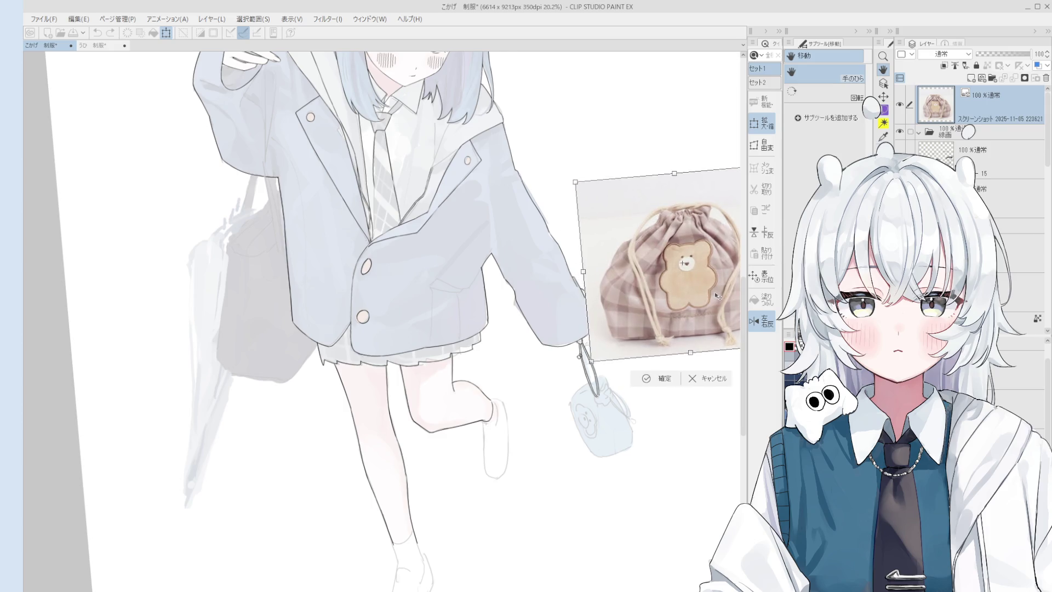
click(657, 378)
scroll(549, 398, up, 2)
Step: Select the lineart layer and erase the strap lines running into the bag top
key(p)
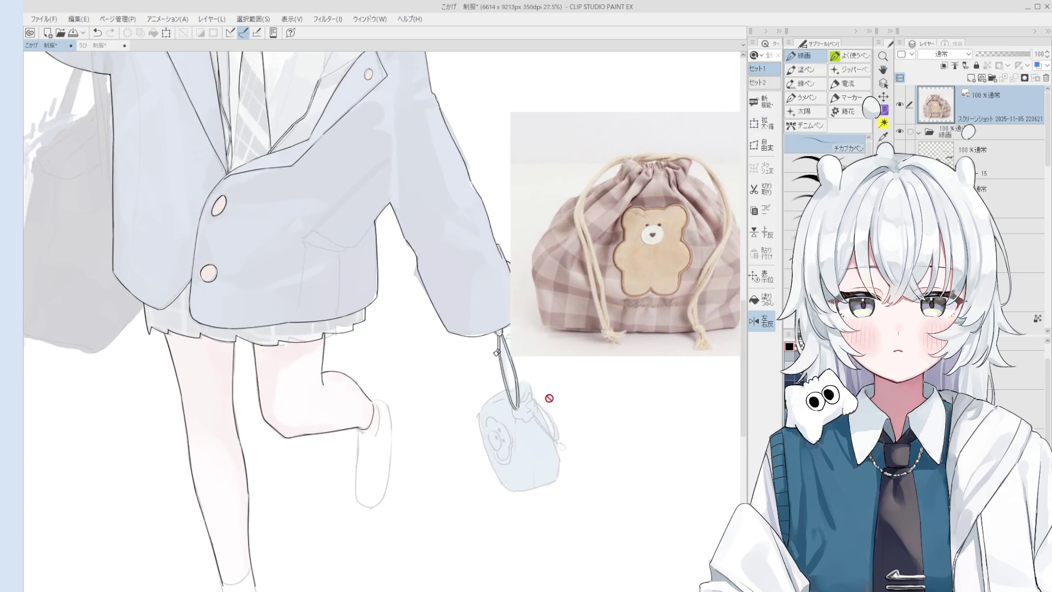
scroll(543, 397, up, 2)
ctrl+shift+click(519, 395)
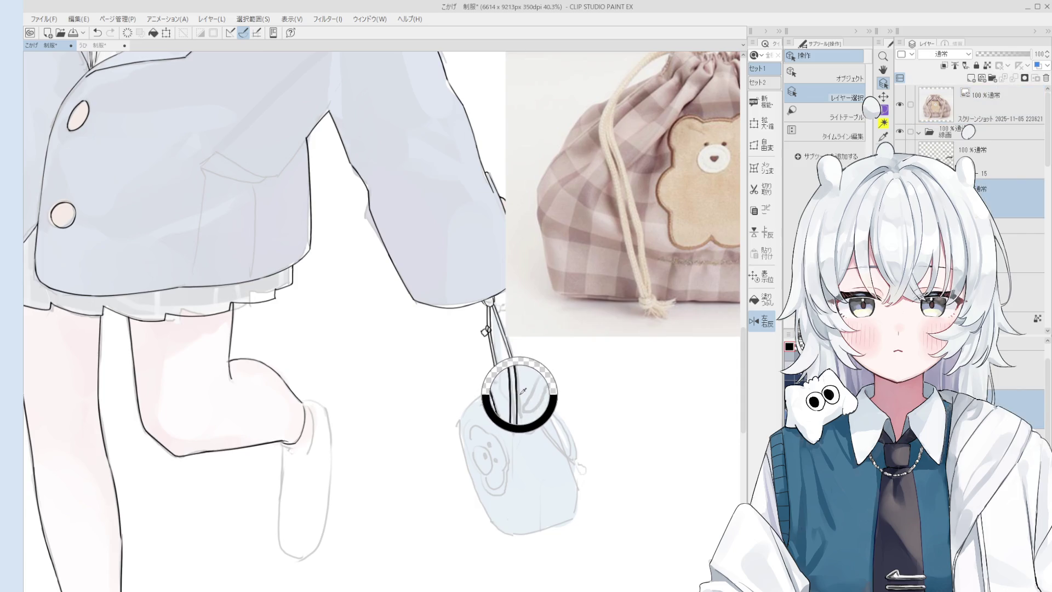
drag(511, 383, 520, 428)
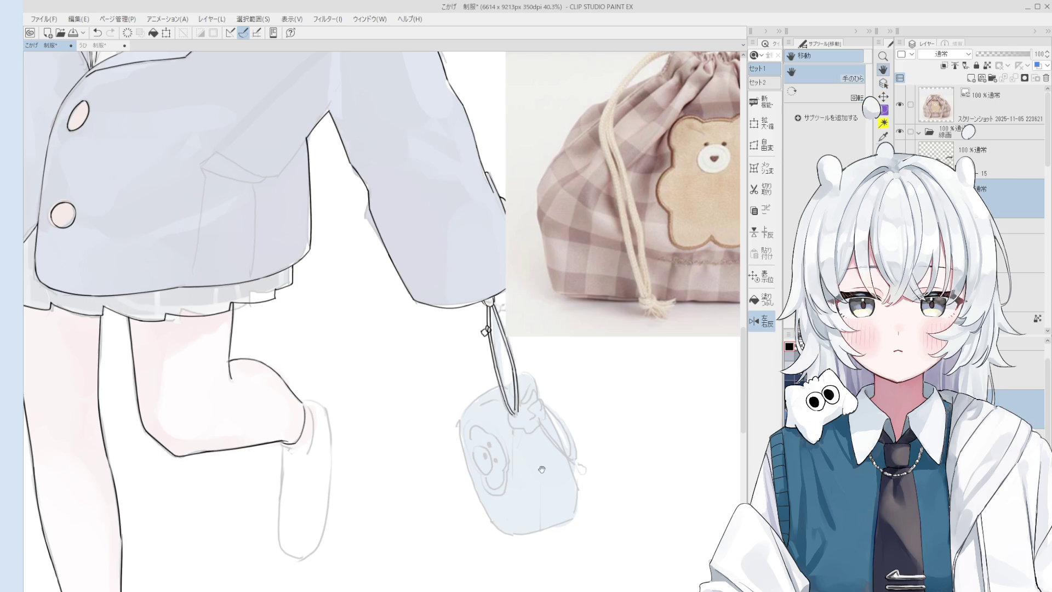
scroll(523, 396, up, 3)
key(e)
scroll(523, 396, up, 1)
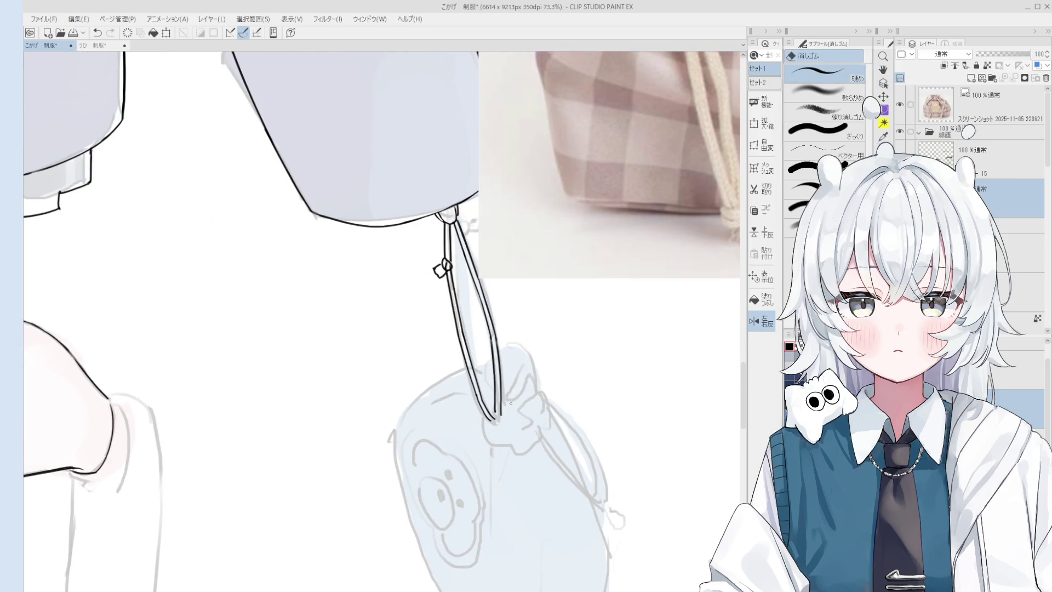
key(minus)
key(minus)
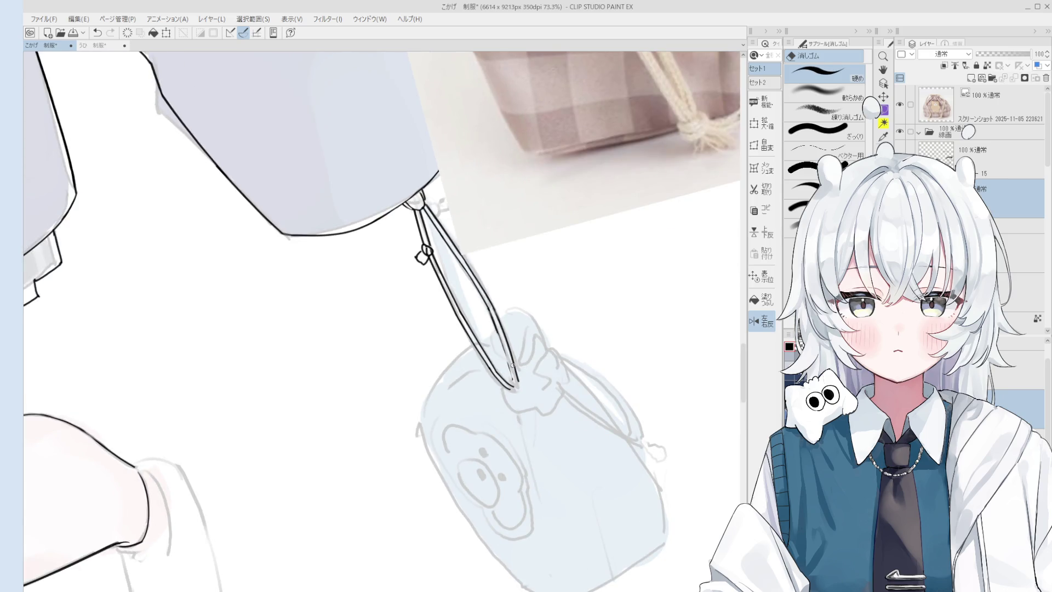
key(p)
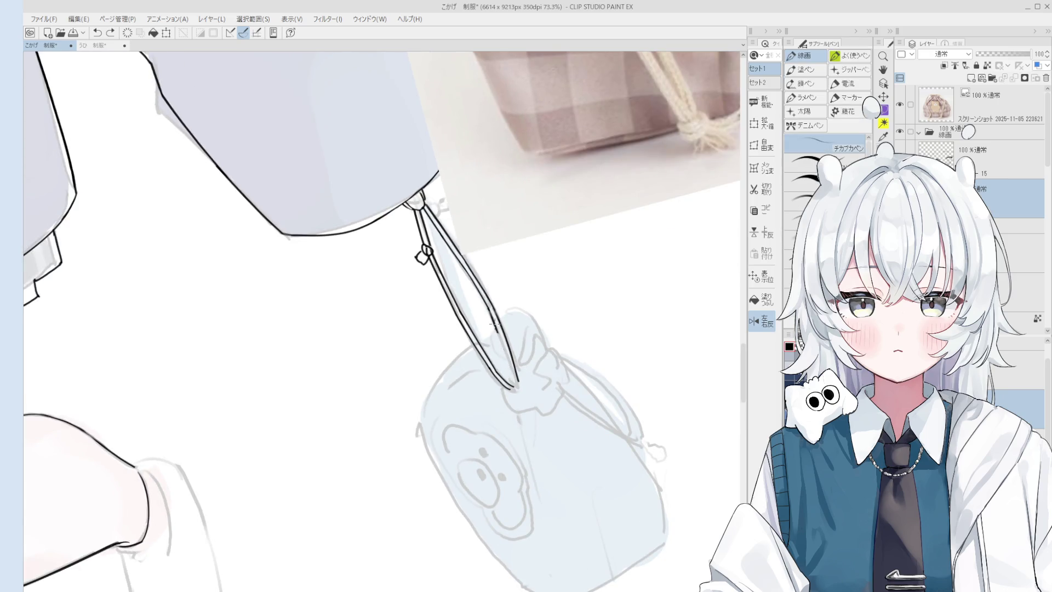
scroll(511, 374, down, 1)
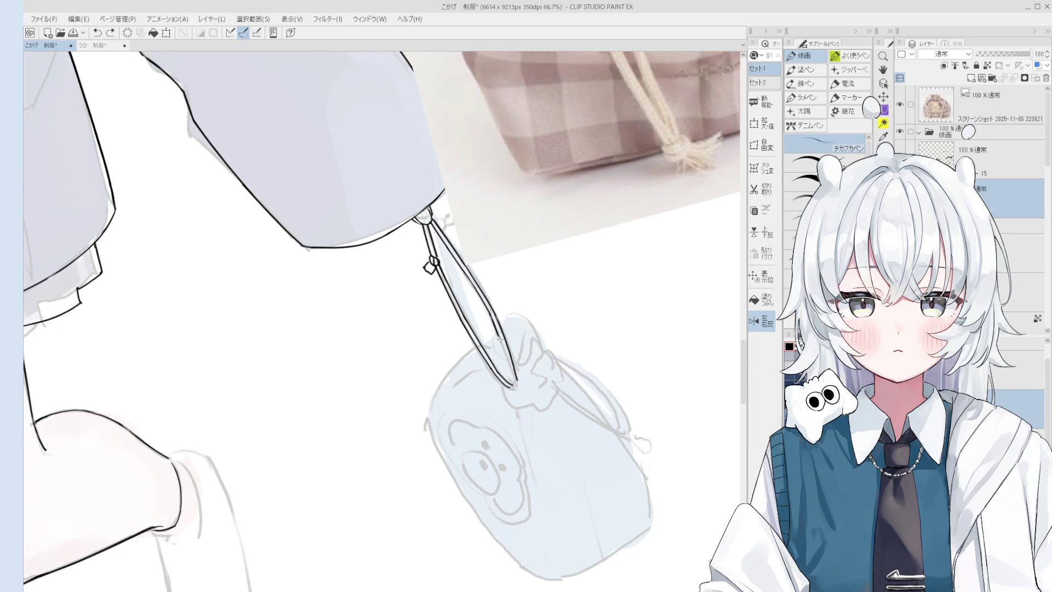
key(e)
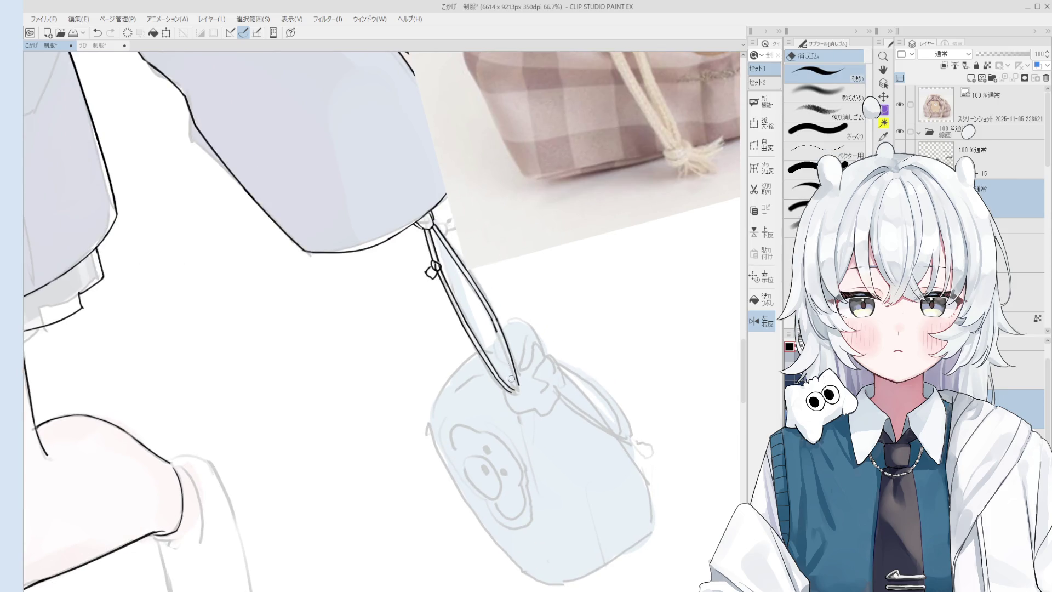
key(p)
scroll(512, 380, down, 1)
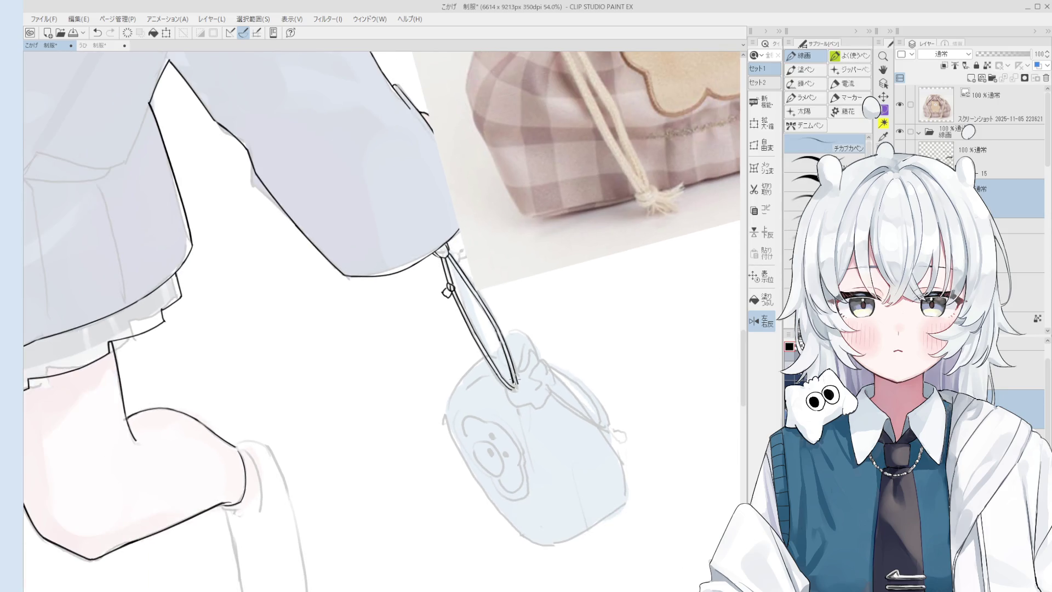
scroll(511, 379, down, 1)
scroll(516, 394, down, 1)
scroll(522, 419, down, 1)
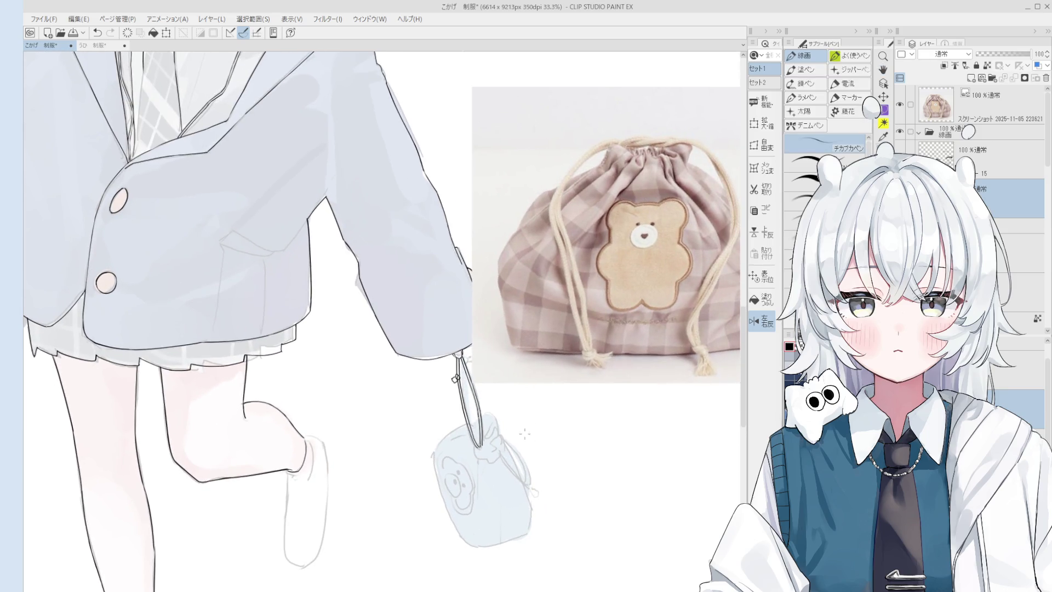
scroll(525, 433, up, 1)
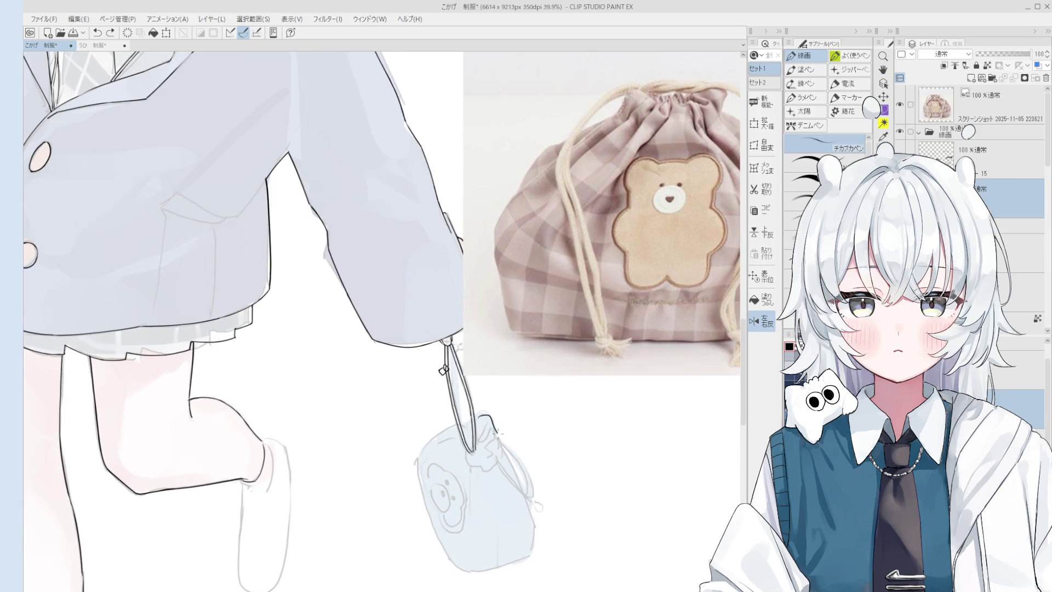
key(e)
scroll(497, 439, up, 1)
key(p)
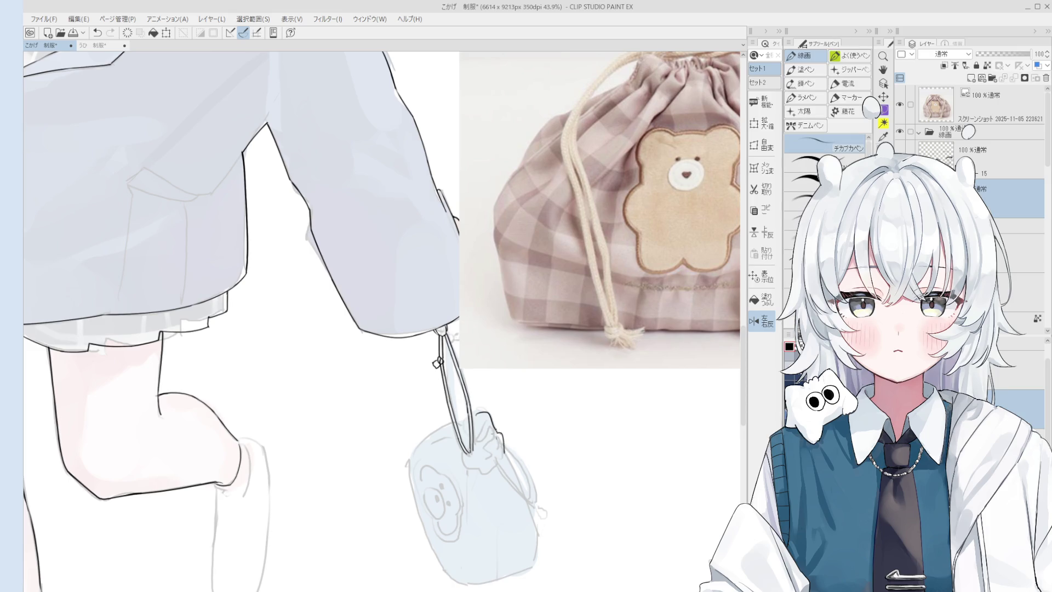
scroll(501, 469, down, 1)
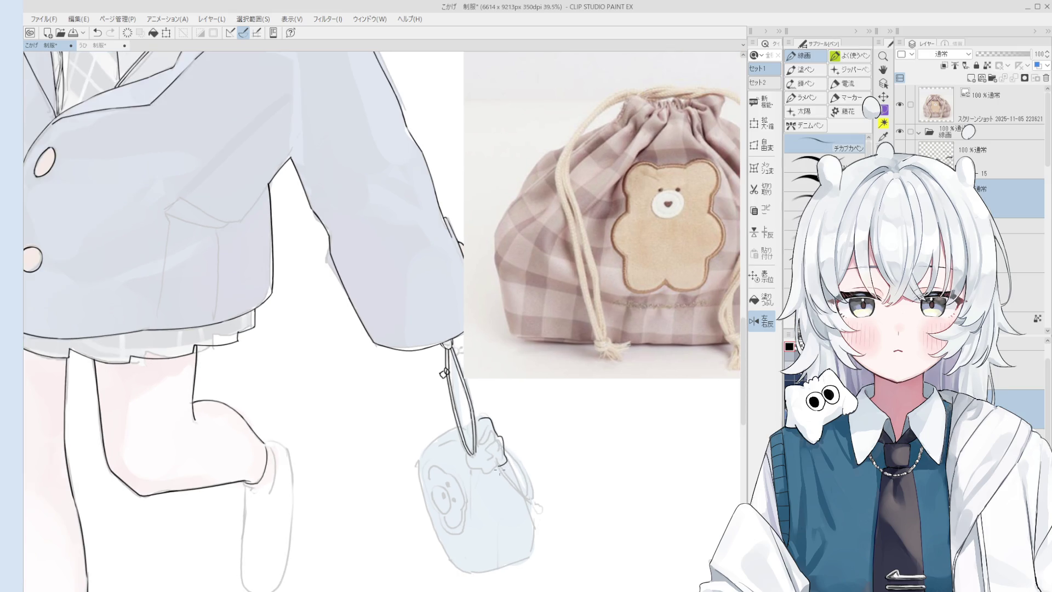
scroll(465, 427, up, 1)
scroll(465, 428, up, 1)
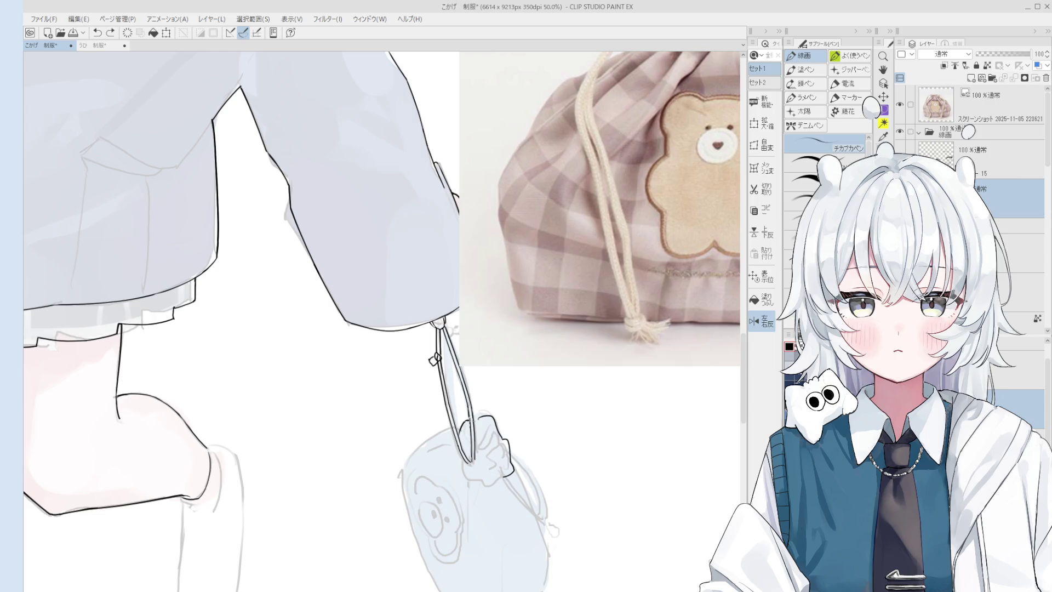
mouse_move(487, 467)
mouse_down()
mouse_move(439, 460)
mouse_move(461, 422)
mouse_up()
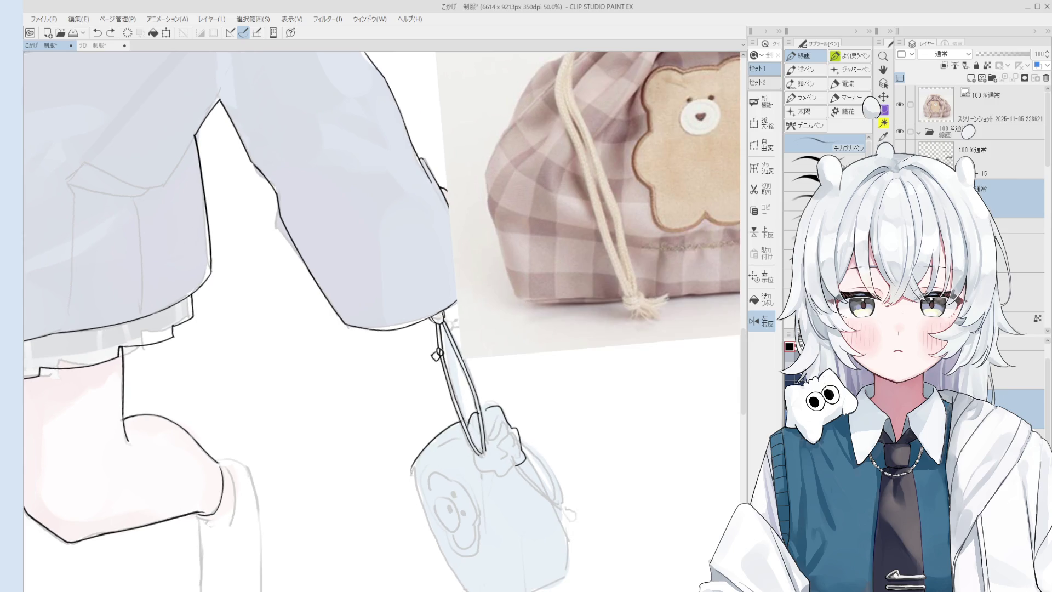
key(space)
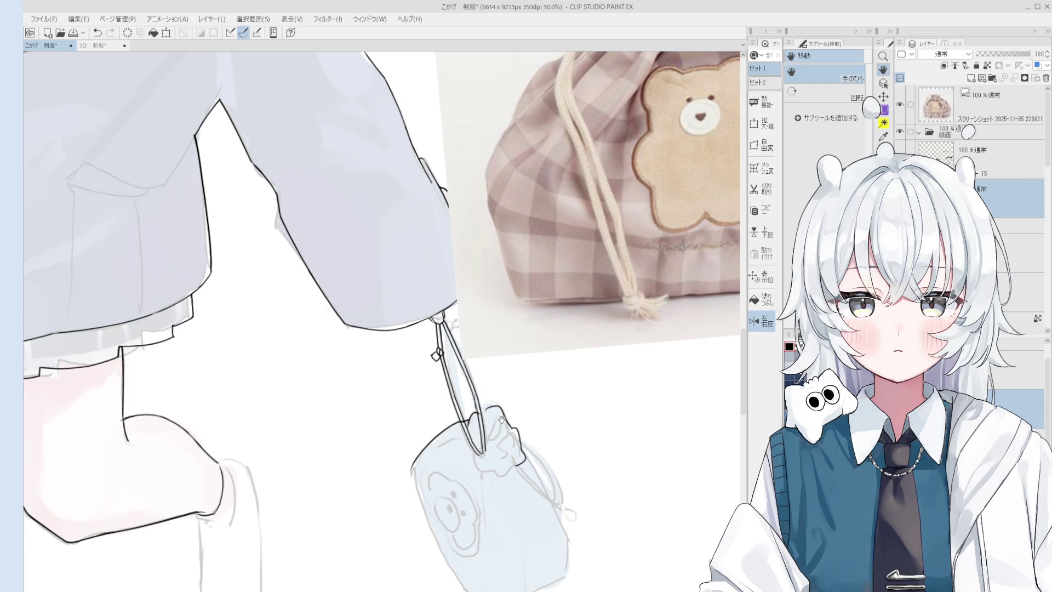
drag(503, 418, 503, 476)
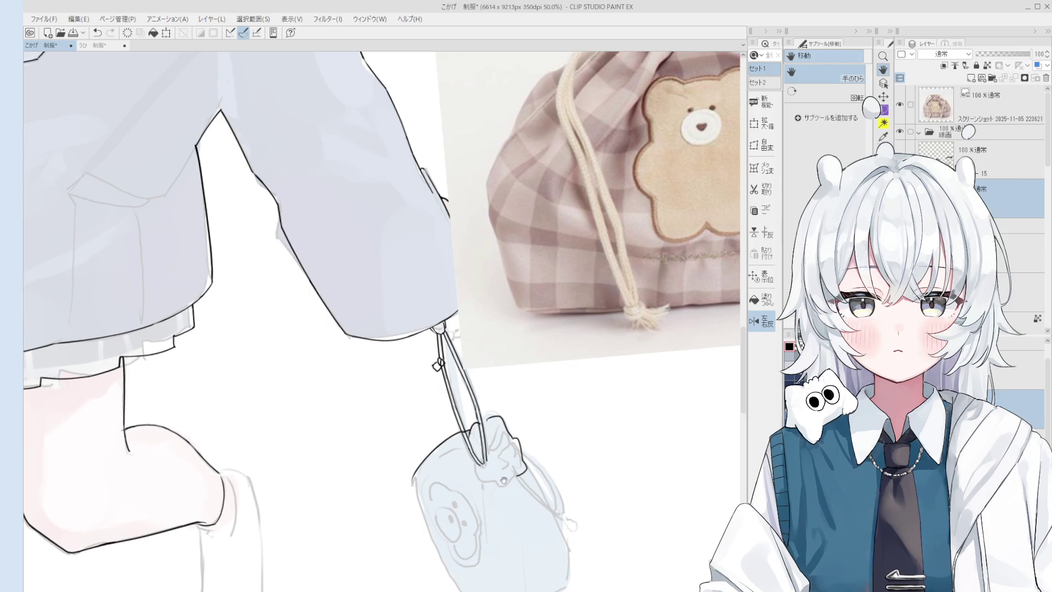
Step: Clear stray marks around the bag and bring the view up over it
key(e)
scroll(503, 478, up, 2)
scroll(501, 396, up, 1)
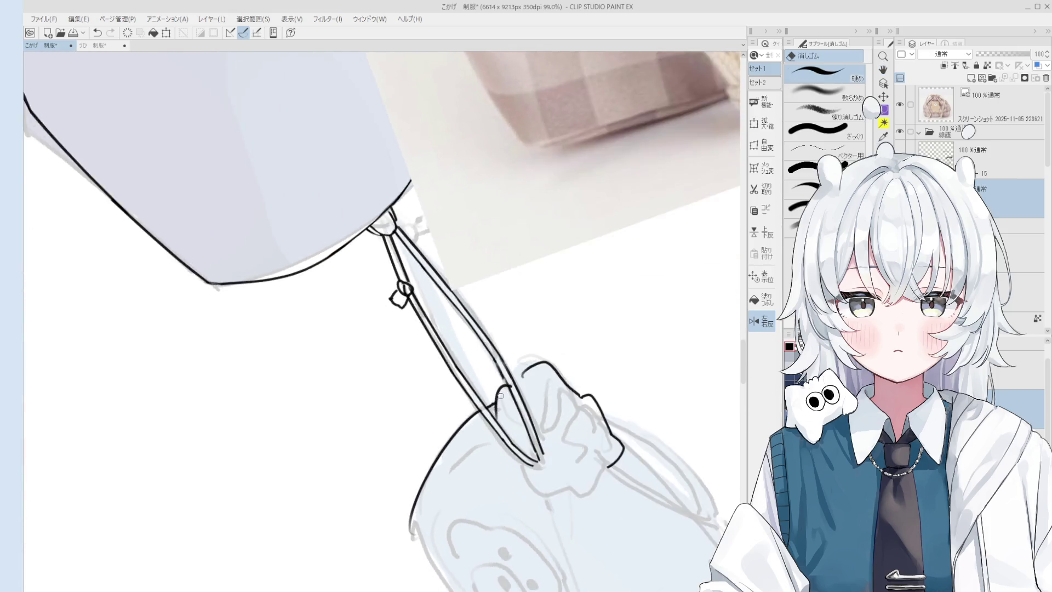
scroll(500, 396, up, 2)
scroll(493, 375, up, 1)
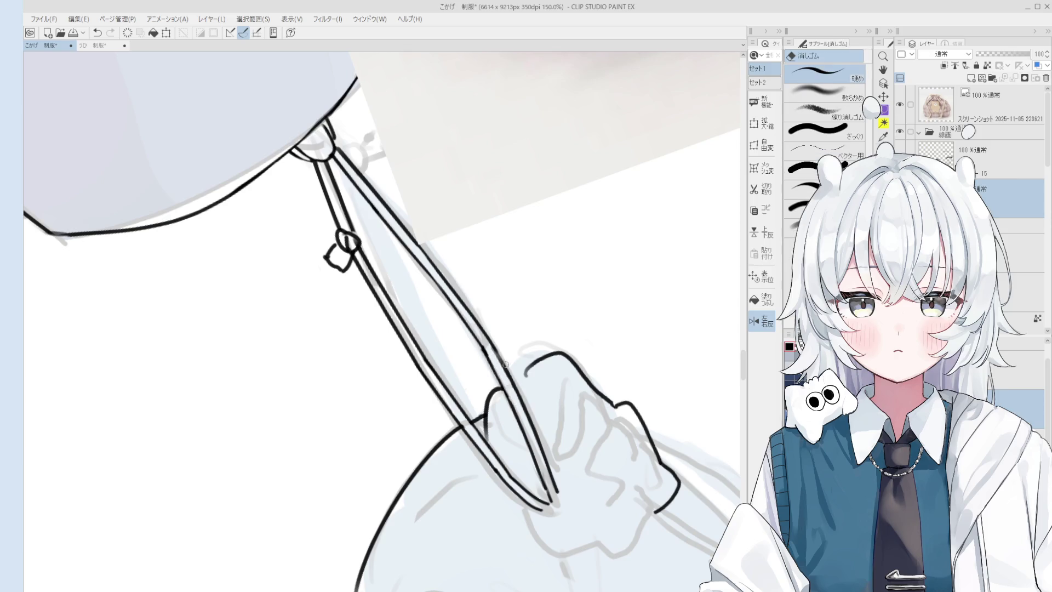
scroll(505, 363, down, 2)
key(h)
scroll(516, 372, down, 1)
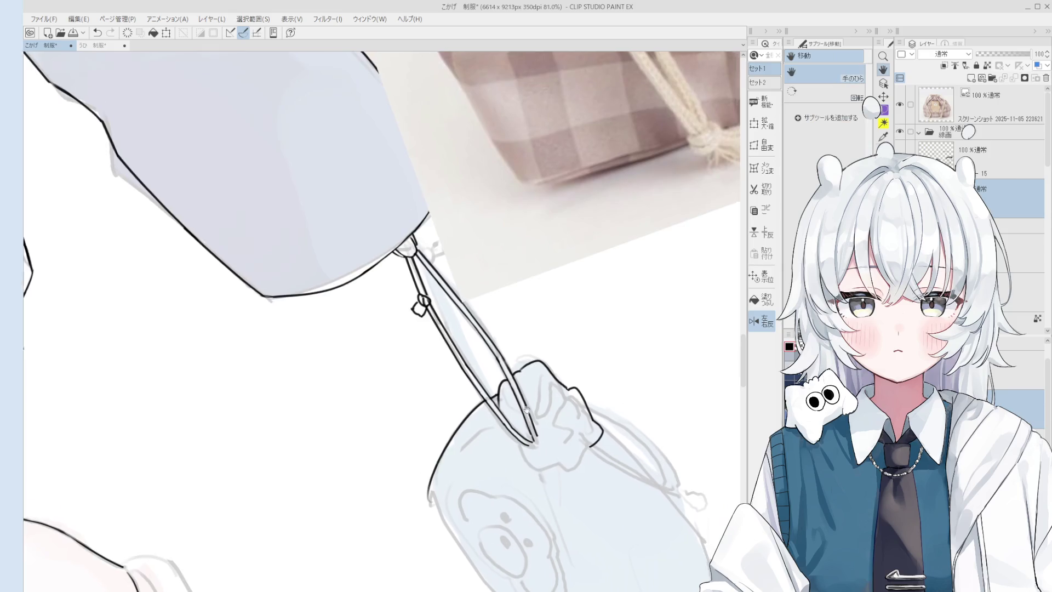
drag(526, 410, 460, 345)
scroll(461, 345, down, 1)
key(p)
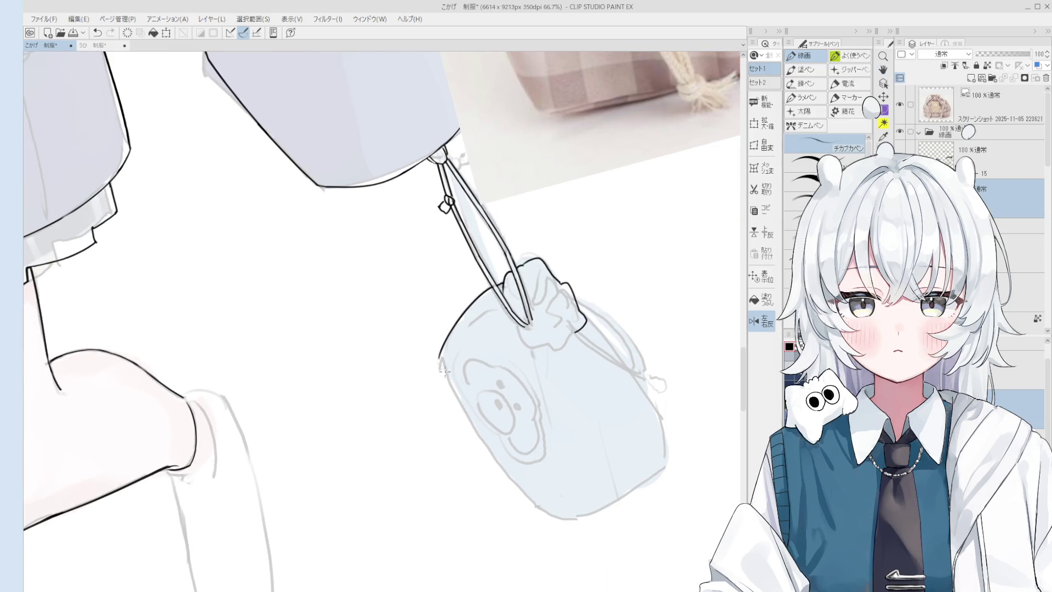
scroll(485, 447, down, 1)
key(e)
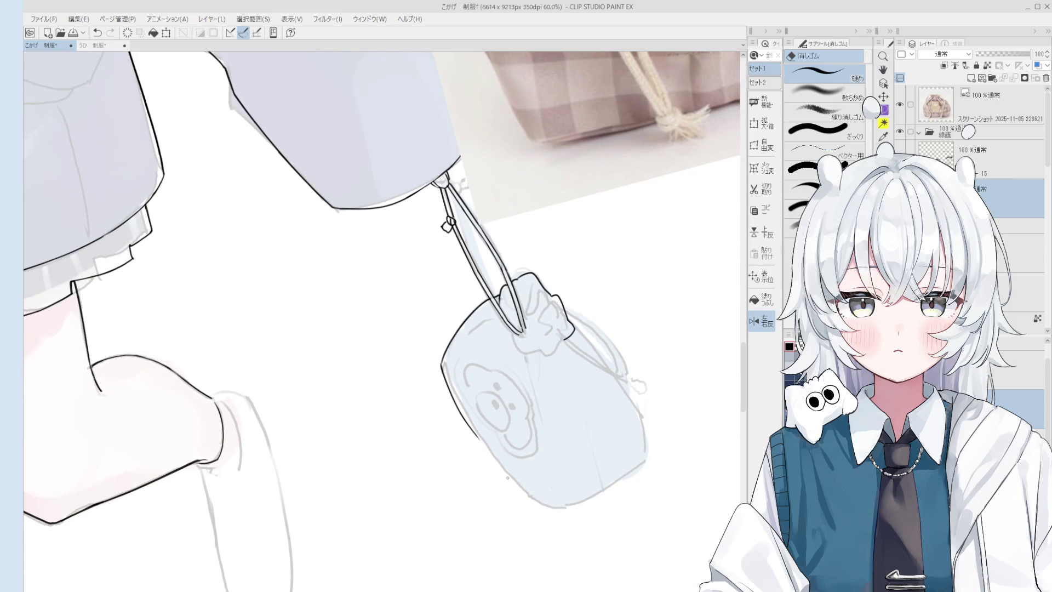
key(p)
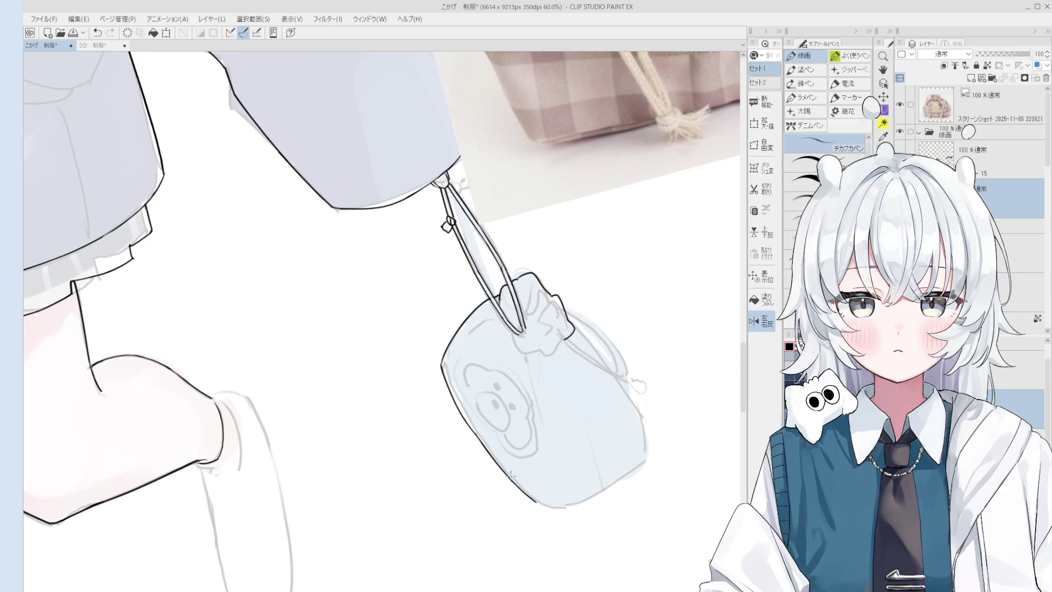
scroll(526, 484, up, 1)
scroll(542, 503, down, 1)
key(h)
mouse_move(577, 494)
mouse_down()
mouse_move(548, 465)
mouse_move(596, 427)
mouse_up()
scroll(587, 431, down, 1)
key(e)
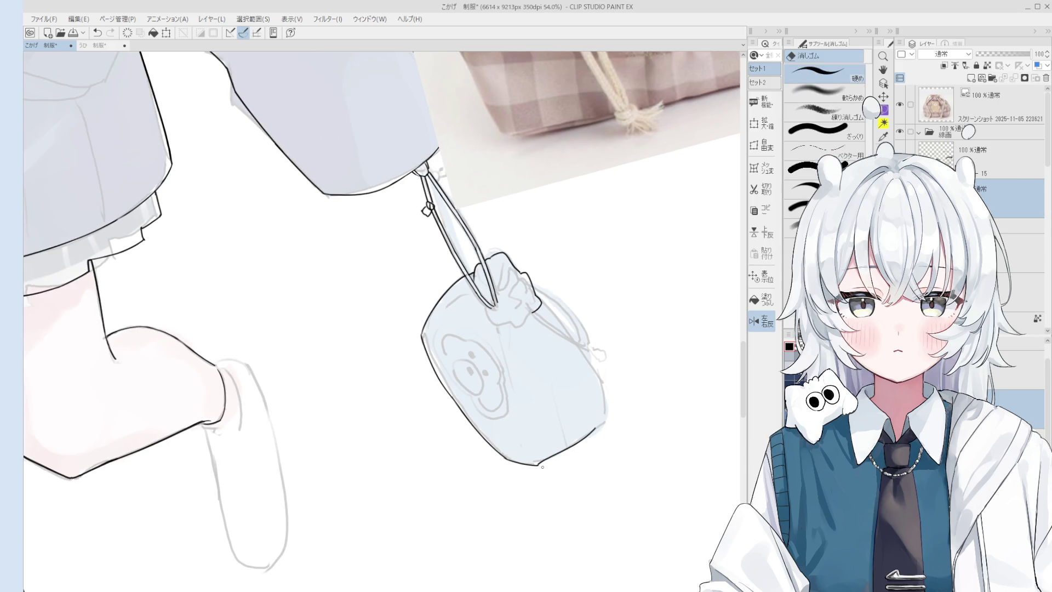
scroll(542, 466, up, 5)
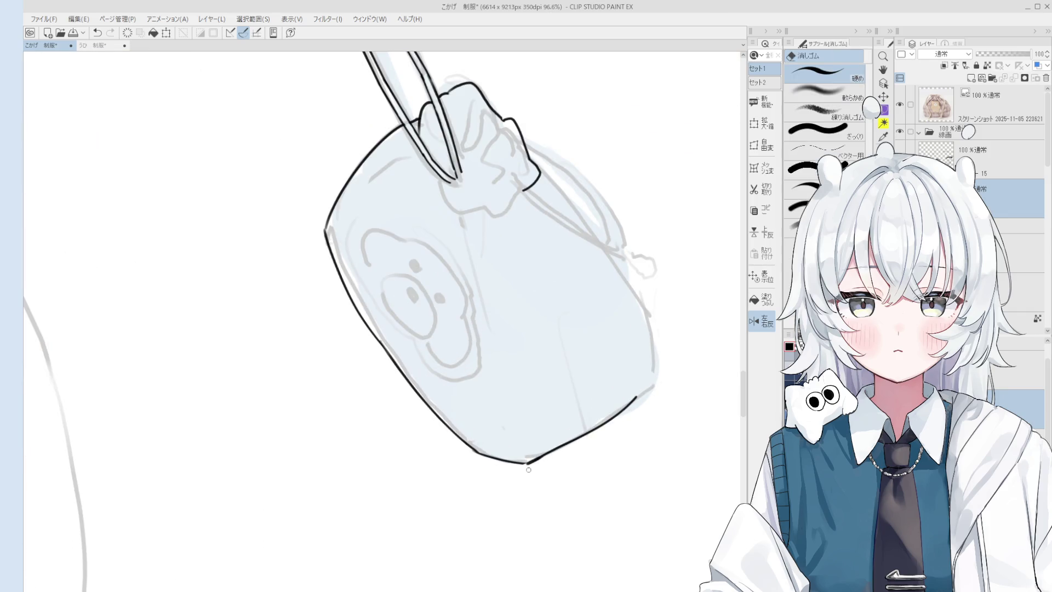
key(space)
scroll(528, 469, down, 3)
drag(542, 467, 572, 466)
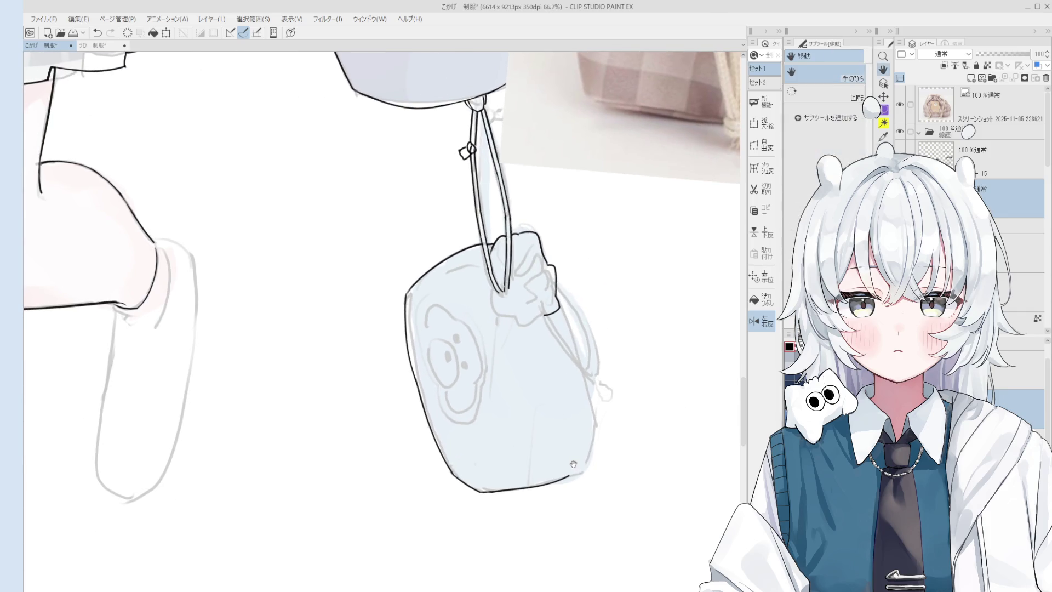
Step: Ink the top edge of the bag's gathered opening and rework its left outline
drag(543, 247, 516, 238)
key(e)
scroll(386, 369, up, 2)
scroll(427, 362, up, 2)
drag(413, 340, 407, 339)
key(p)
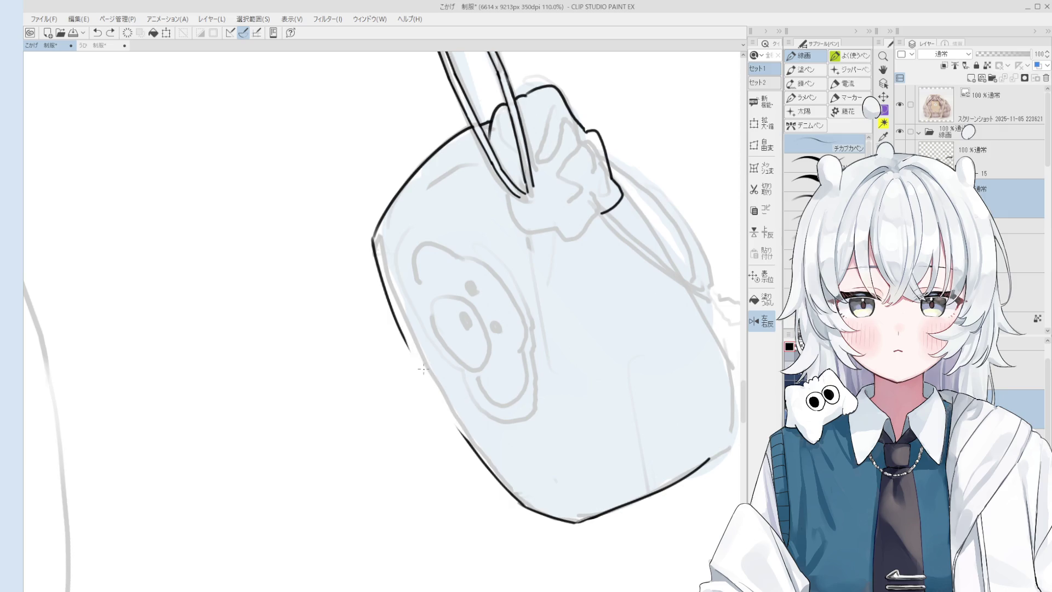
scroll(421, 369, down, 1)
scroll(423, 374, down, 1)
drag(408, 347, 467, 439)
key(ctrl+z)
key(e)
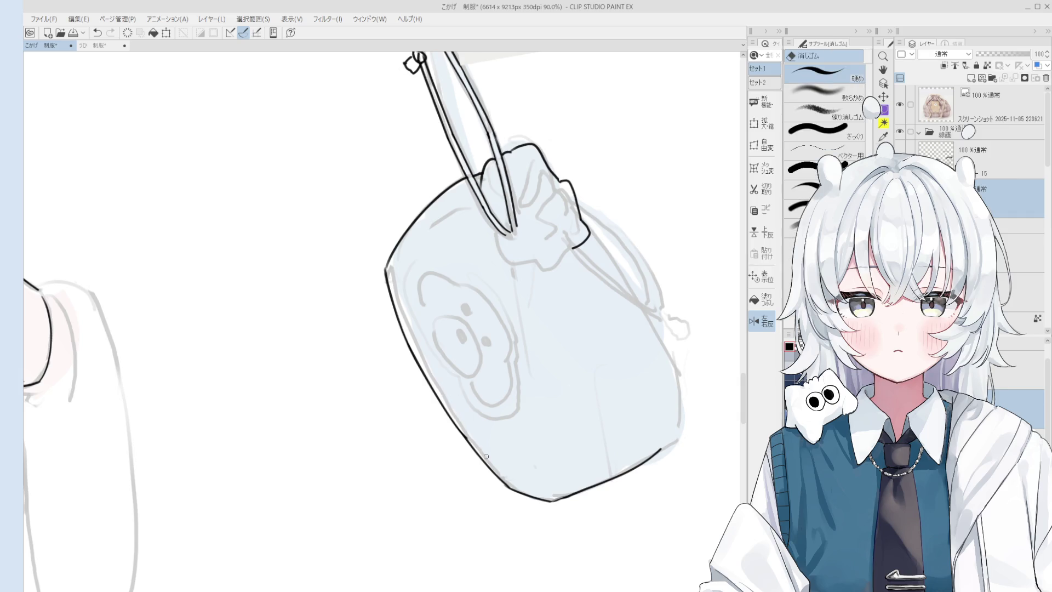
scroll(486, 457, down, 2)
scroll(486, 456, down, 1)
key(p)
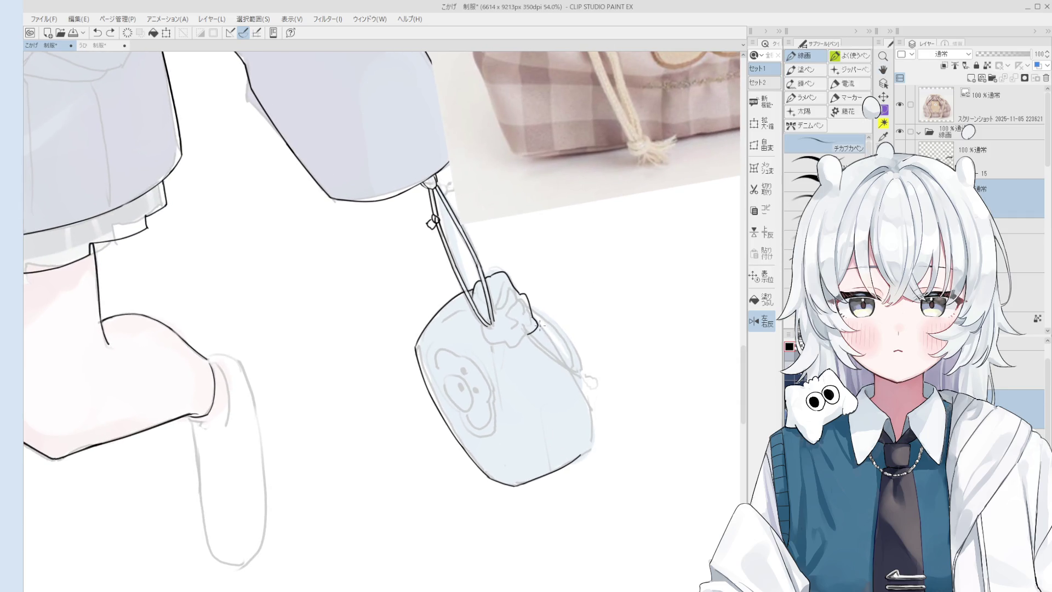
scroll(593, 418, up, 1)
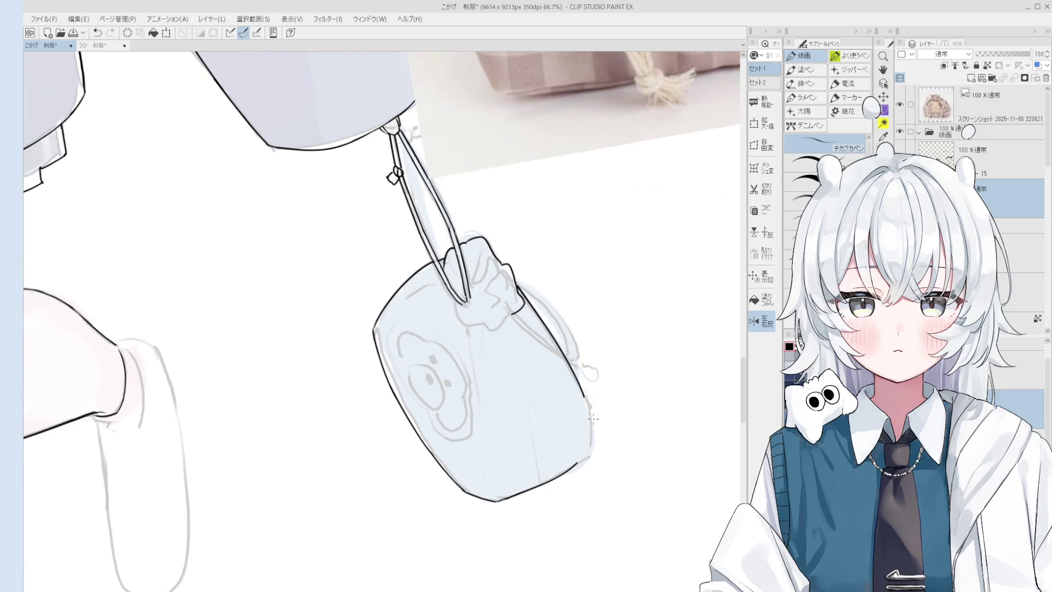
scroll(593, 446, up, 3)
Step: Ink the bag's right edge down to the bottom and its lower outline
drag(568, 479, 595, 444)
mouse_move(580, 370)
mouse_down()
mouse_move(596, 441)
mouse_move(597, 421)
mouse_up()
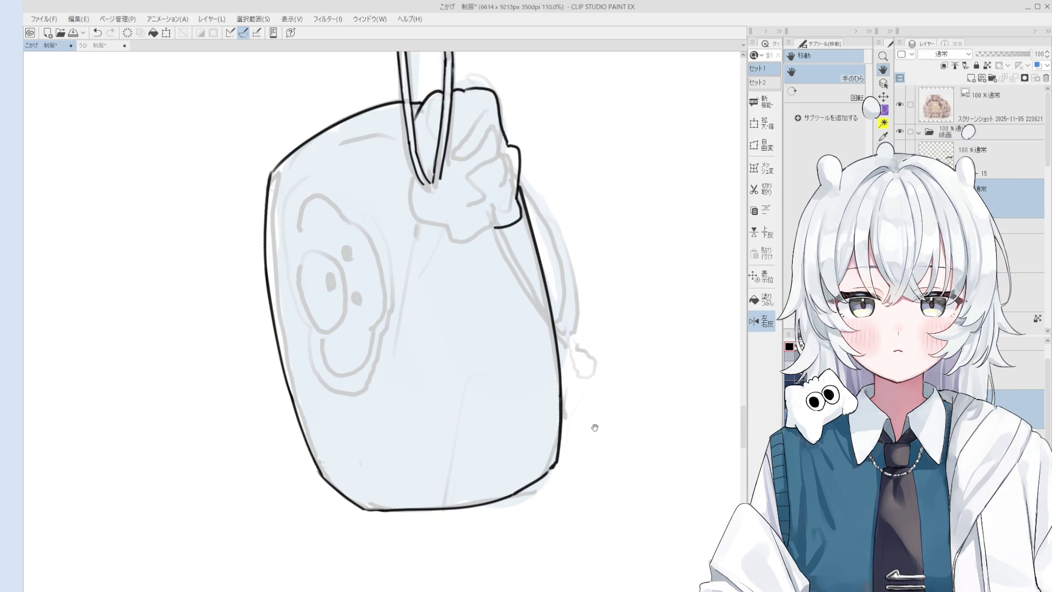
scroll(595, 427, down, 1)
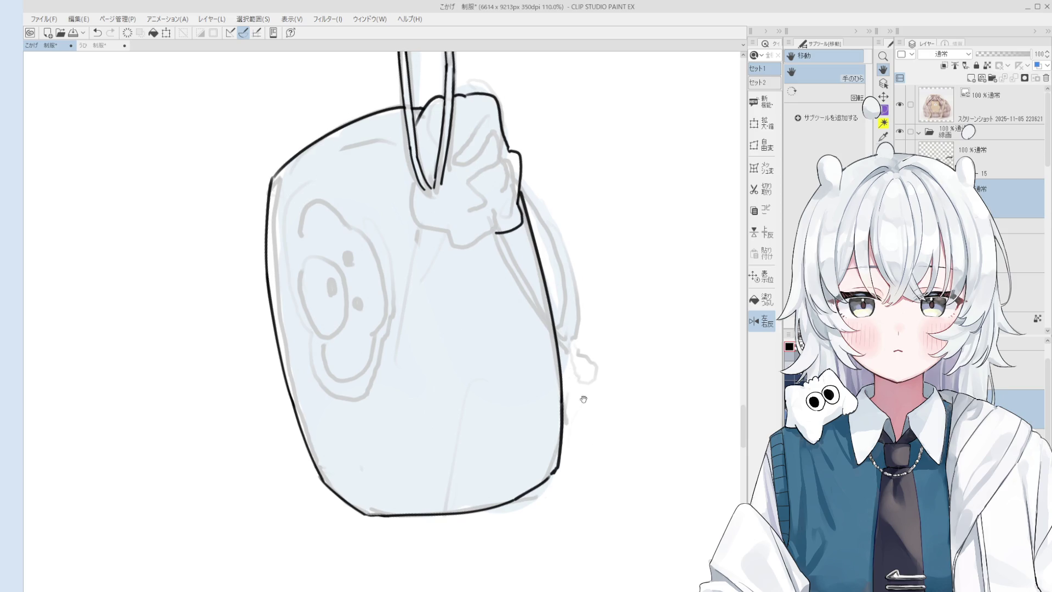
scroll(589, 427, down, 4)
drag(585, 428, 587, 449)
key(p)
scroll(511, 335, up, 1)
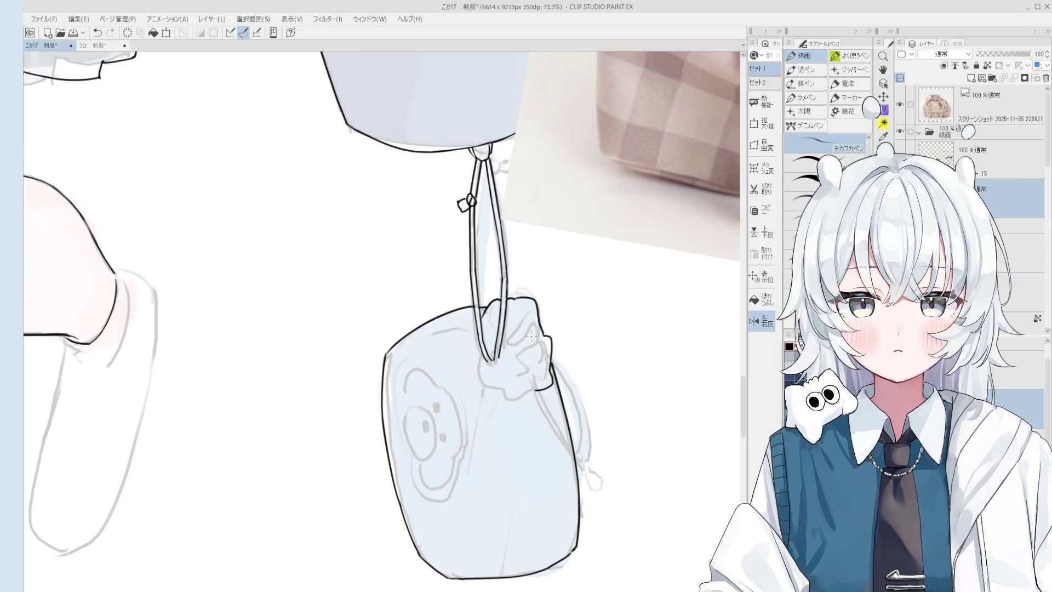
scroll(511, 335, up, 5)
key(h)
scroll(511, 336, down, 5)
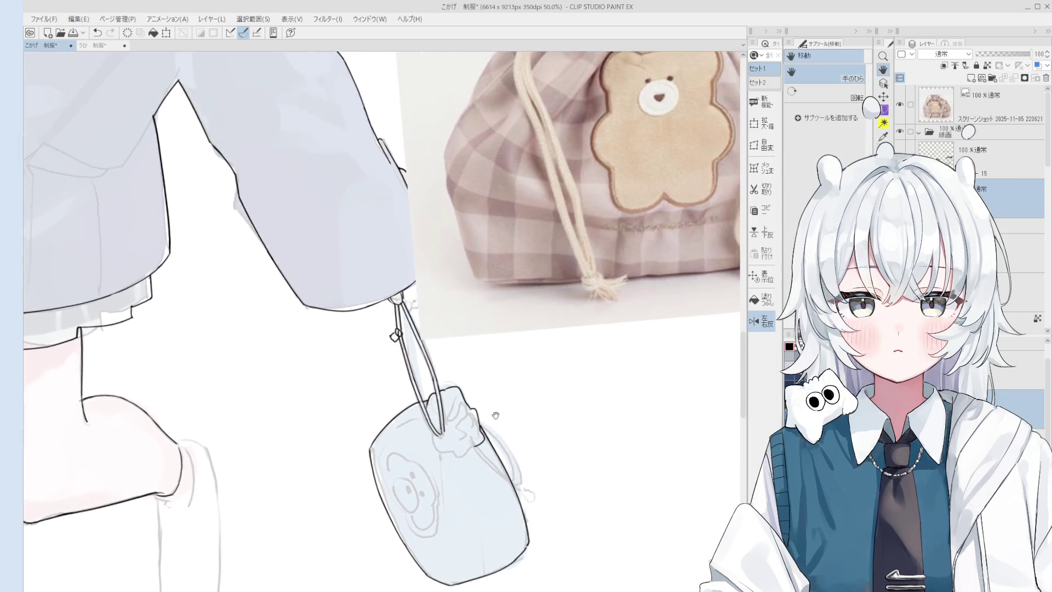
scroll(612, 411, down, 2)
drag(612, 411, 629, 498)
scroll(526, 394, up, 2)
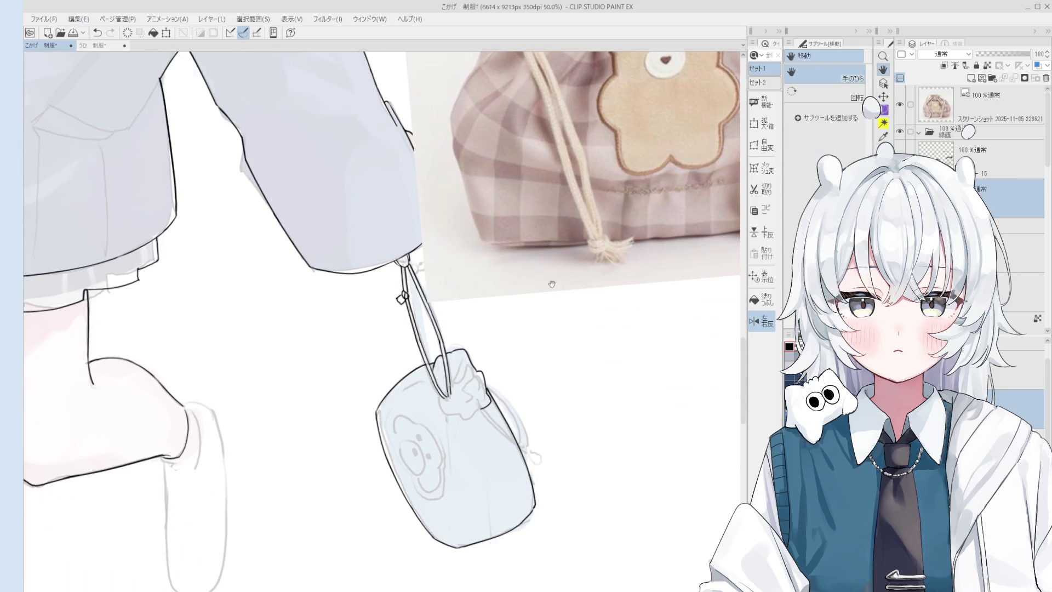
drag(441, 381, 462, 388)
key(p)
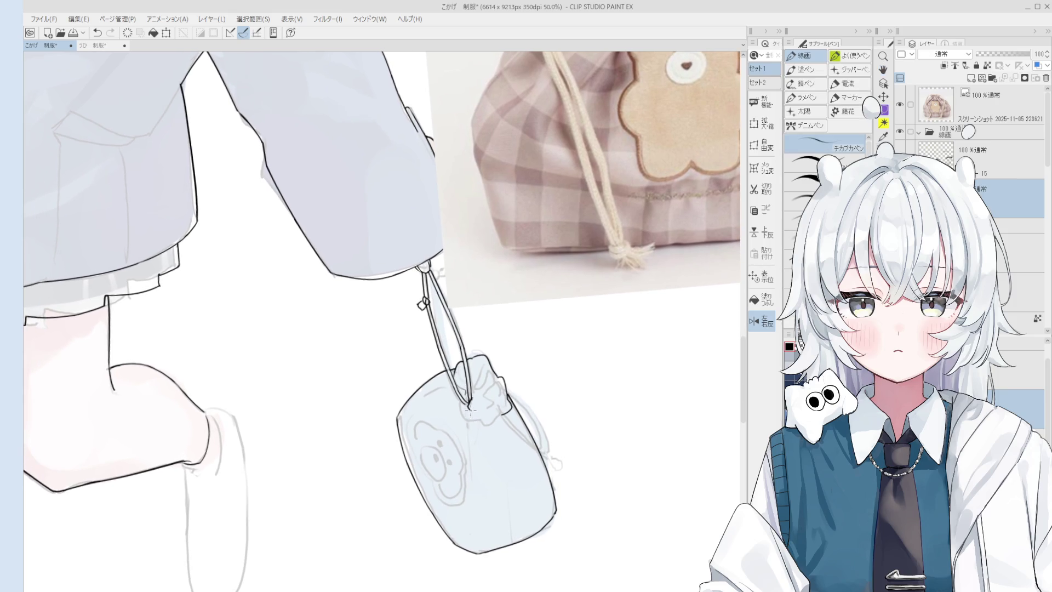
scroll(477, 411, down, 3)
key(h)
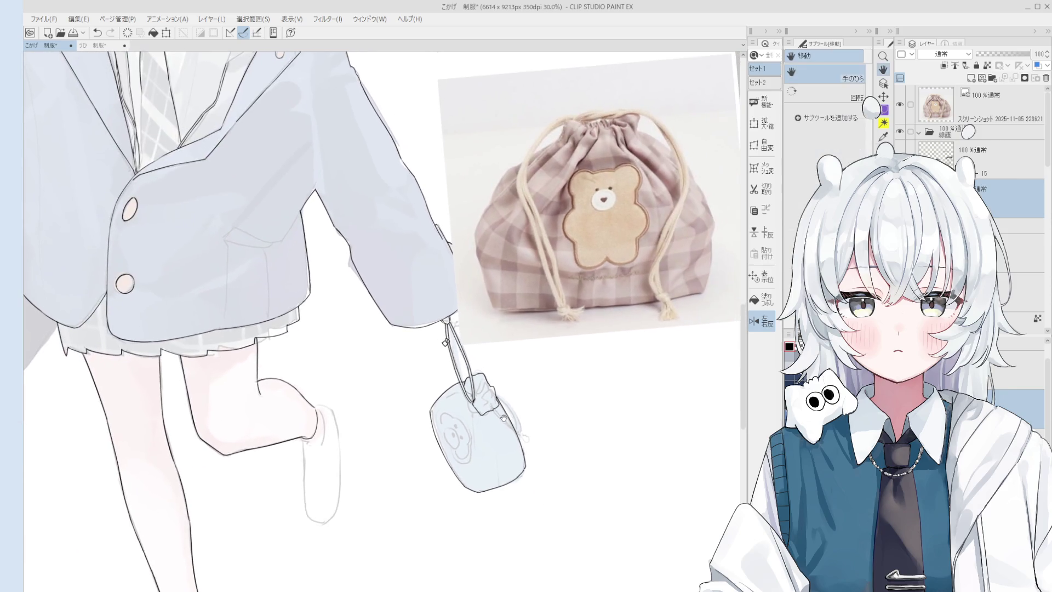
Step: Reset the canvas rotation to upright and ink the bag's right edge, toggling undo/redo to judge it
key(ctrl+@)
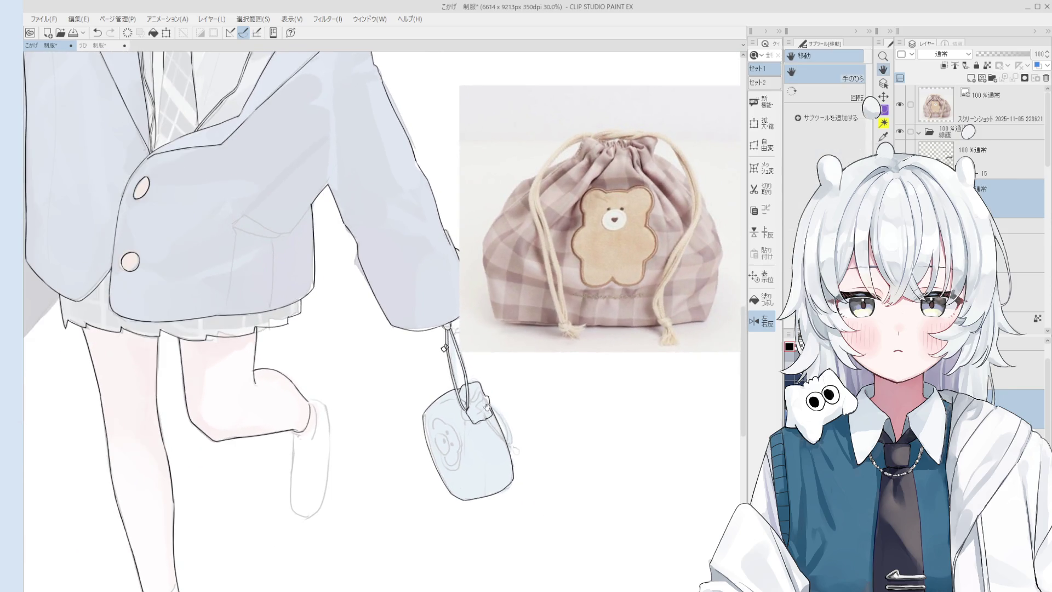
scroll(486, 407, up, 1)
key(p)
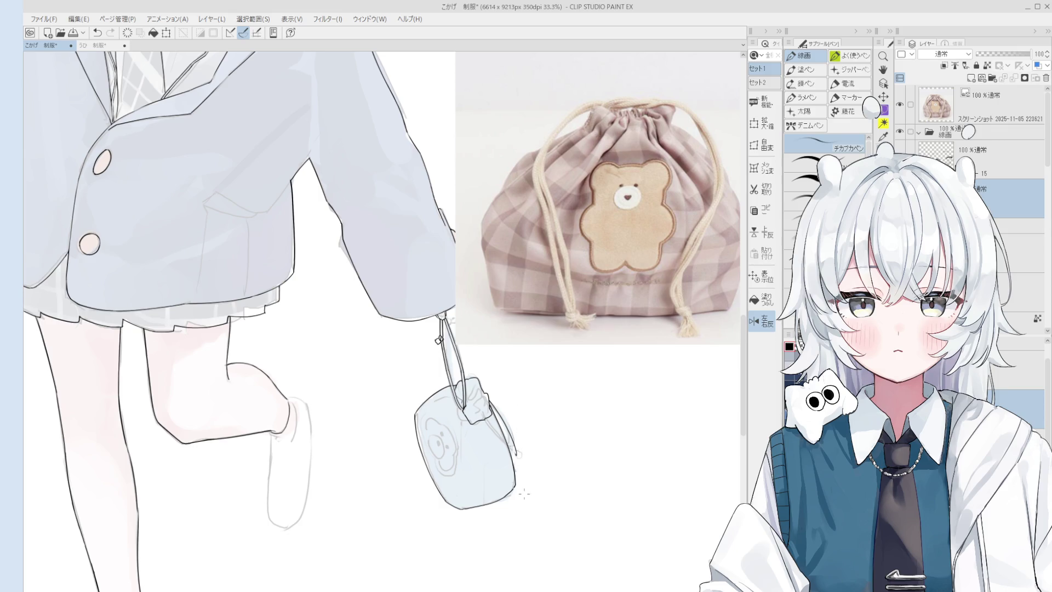
scroll(523, 493, up, 1)
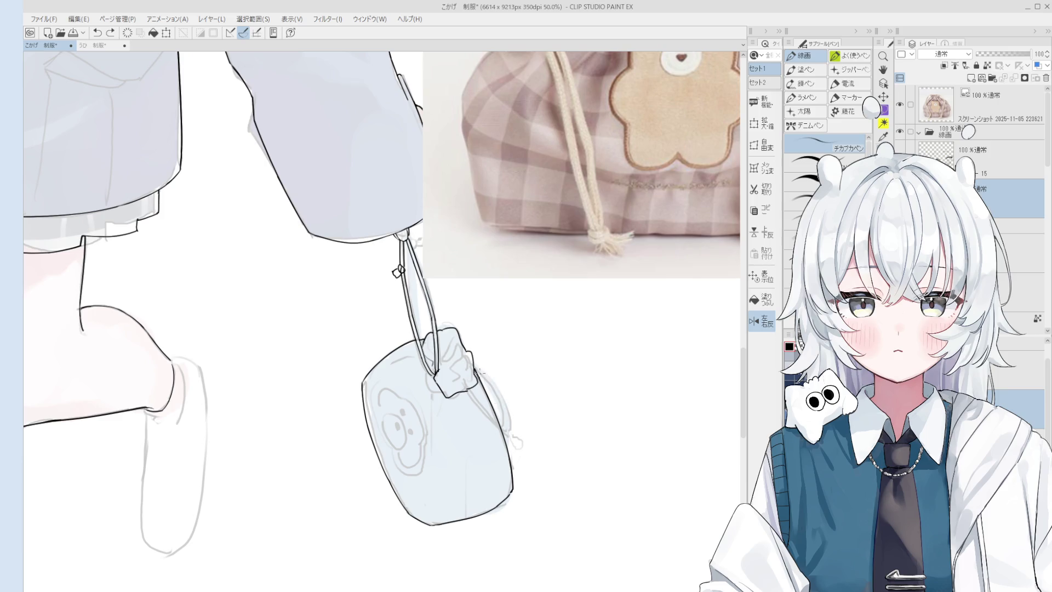
drag(482, 372, 515, 433)
key(ctrl+z)
key(ctrl+y)
key(ctrl+z)
key(ctrl+y)
scroll(487, 410, down, 1)
Step: Discard that attempt and redraw the bag's right-edge line
key(ctrl+z)
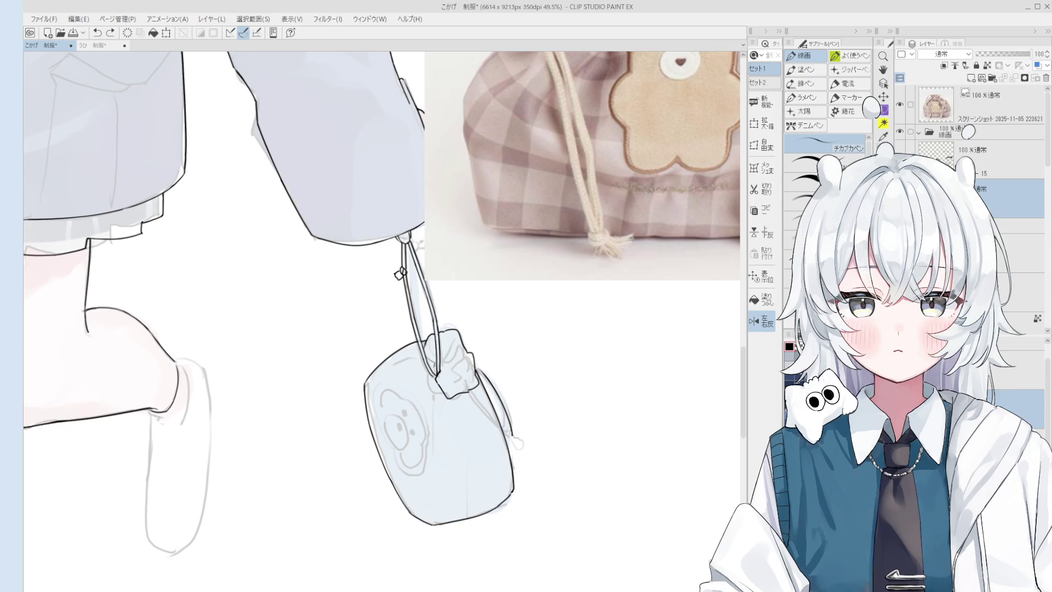
key(ctrl+z)
drag(478, 372, 509, 419)
Step: Redraw the bag's right-edge stroke repeatedly until one sits well
key(ctrl+z)
drag(479, 374, 513, 431)
key(ctrl+z)
key(ctrl+z)
drag(478, 385, 513, 433)
scroll(517, 443, up, 1)
key(ctrl+z)
mouse_move(470, 380)
mouse_down()
mouse_move(521, 449)
mouse_move(509, 442)
mouse_up()
key(ctrl+z)
Step: Ink the drawstring cord line down the bag and erase its overshooting end
key(e)
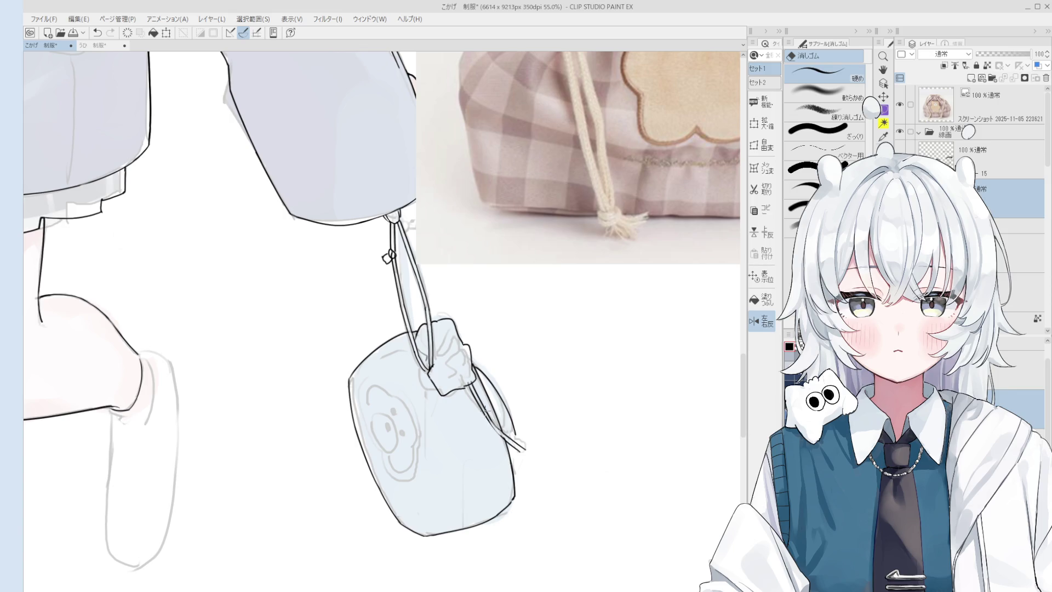
scroll(485, 408, up, 2)
key(p)
drag(471, 380, 499, 432)
key(ctrl+z)
scroll(501, 435, down, 1)
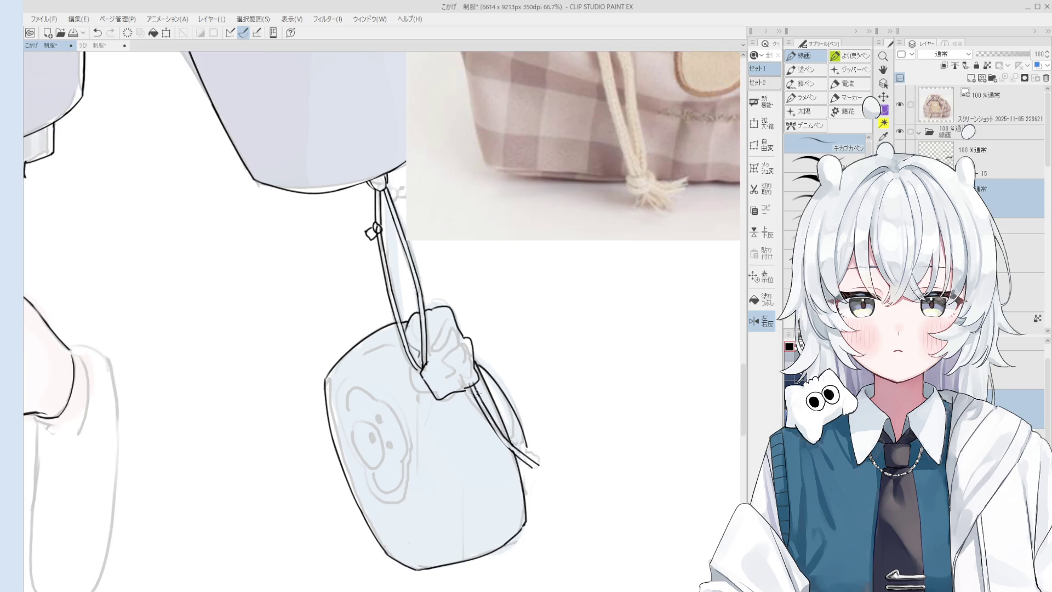
key(e)
key(p)
drag(499, 431, 496, 424)
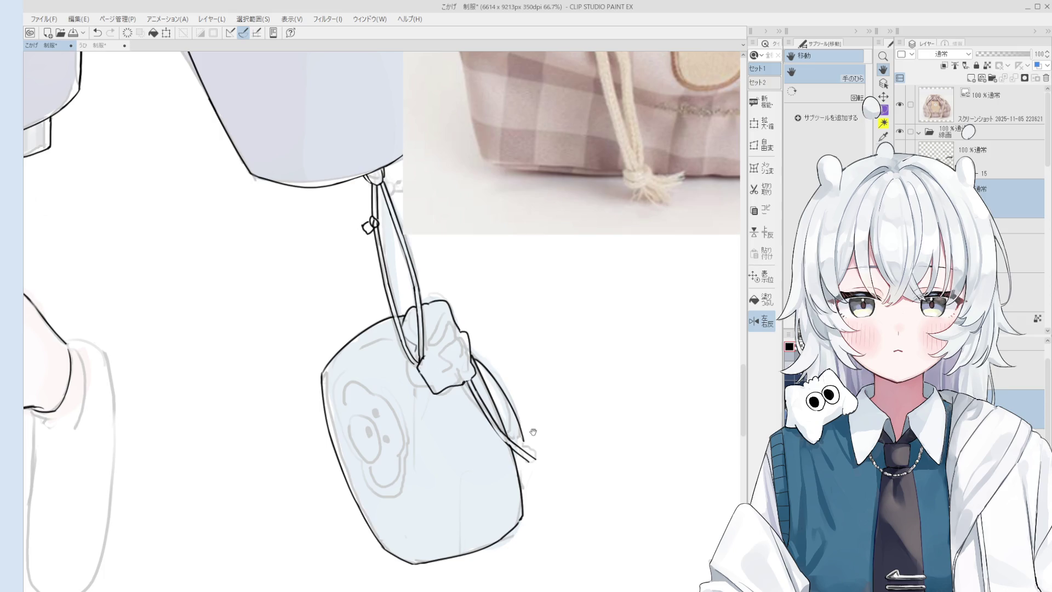
key(e)
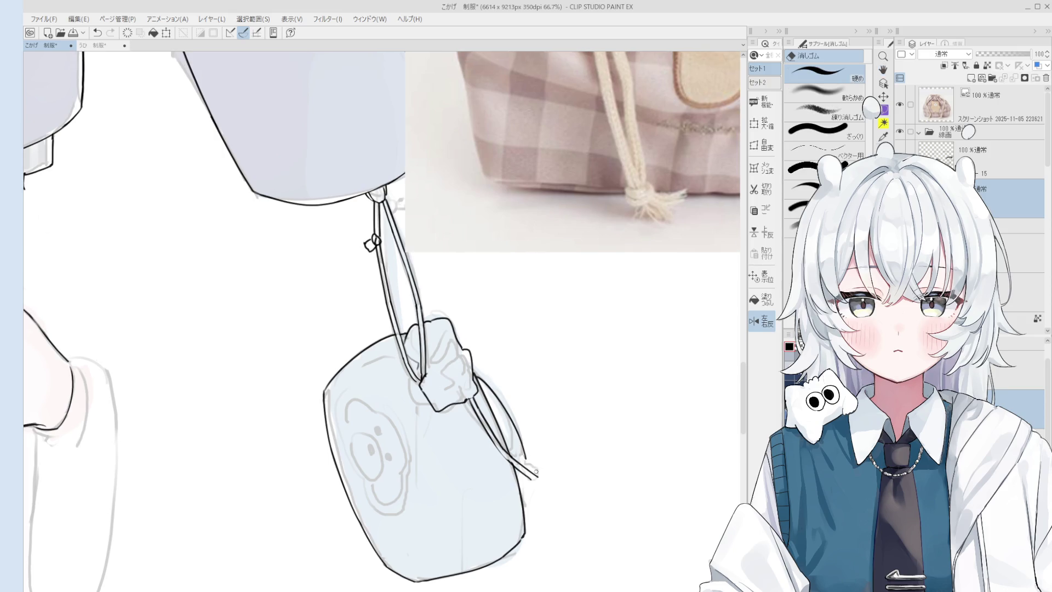
scroll(526, 448, up, 3)
drag(499, 446, 533, 482)
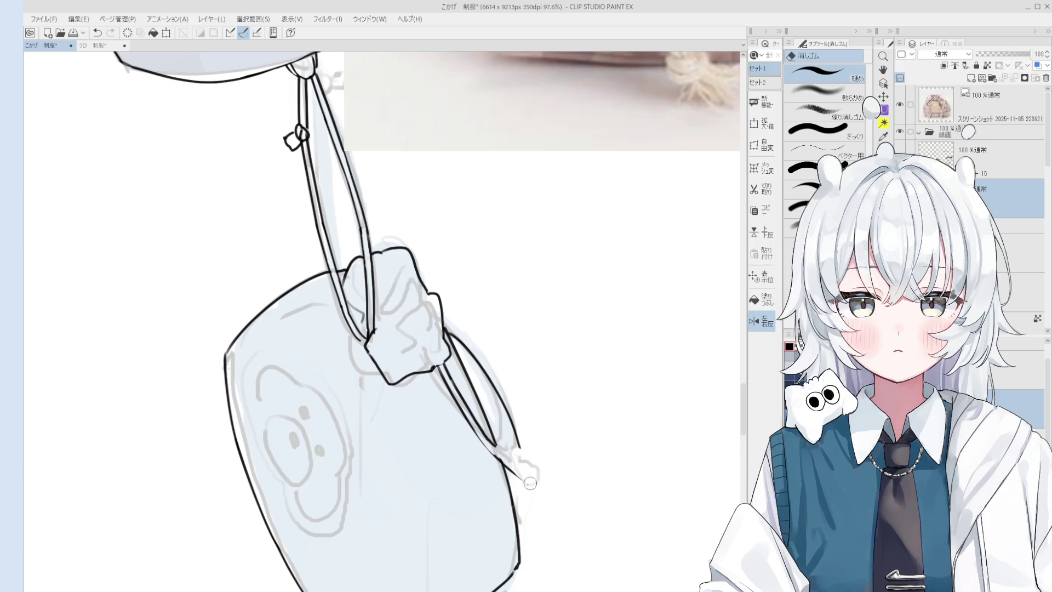
key(p)
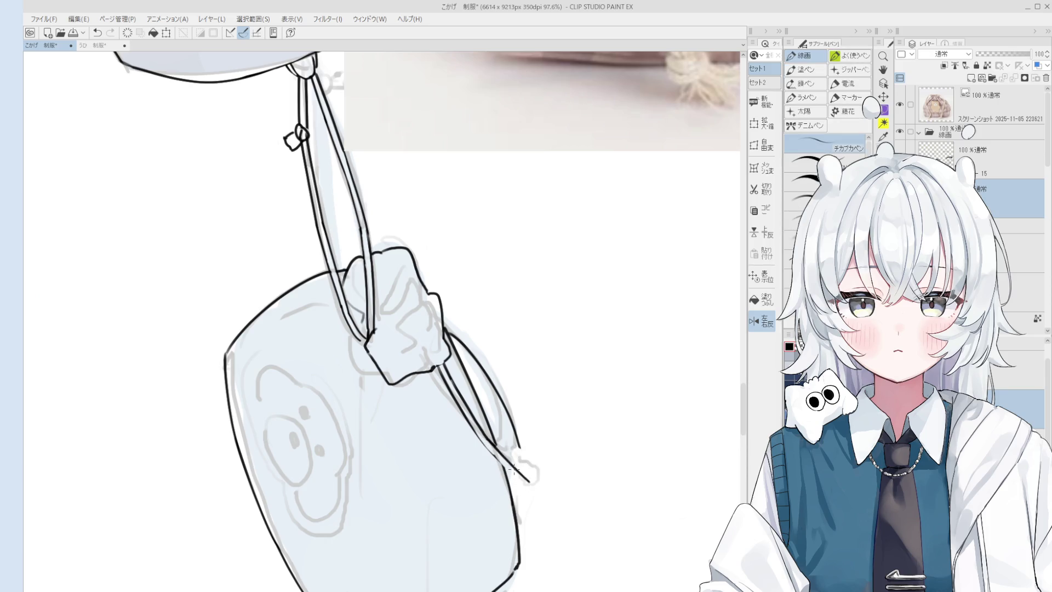
key(e)
scroll(515, 489, down, 3)
scroll(516, 490, up, 3)
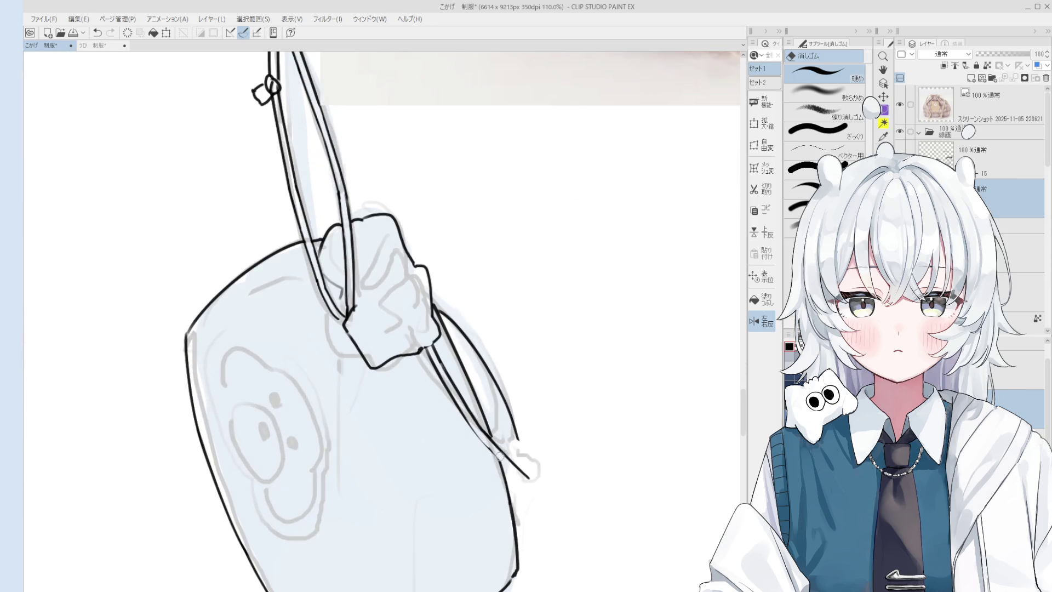
key(p)
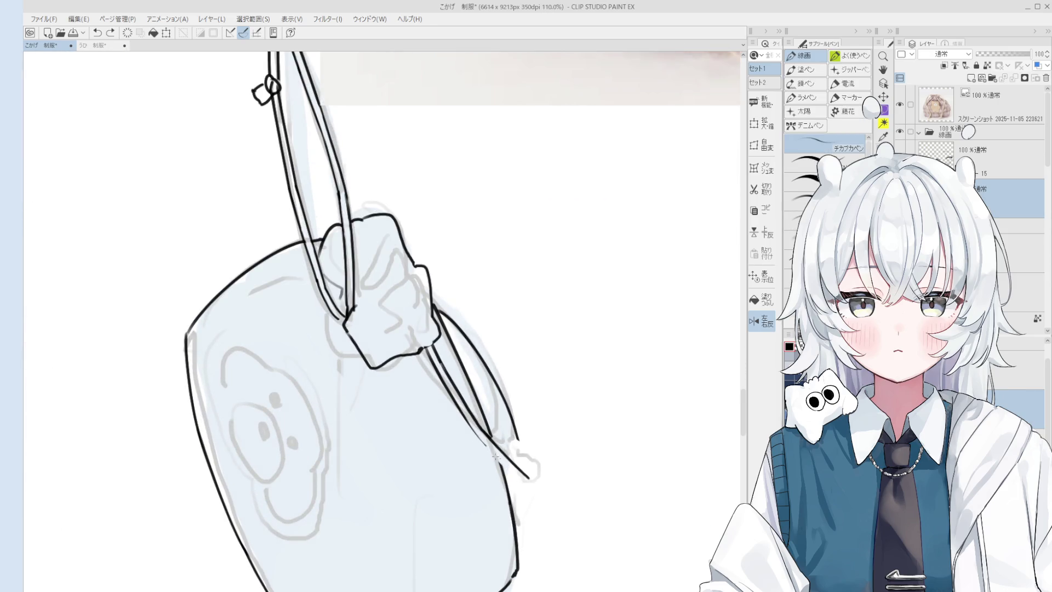
scroll(493, 451, down, 1)
scroll(518, 465, down, 2)
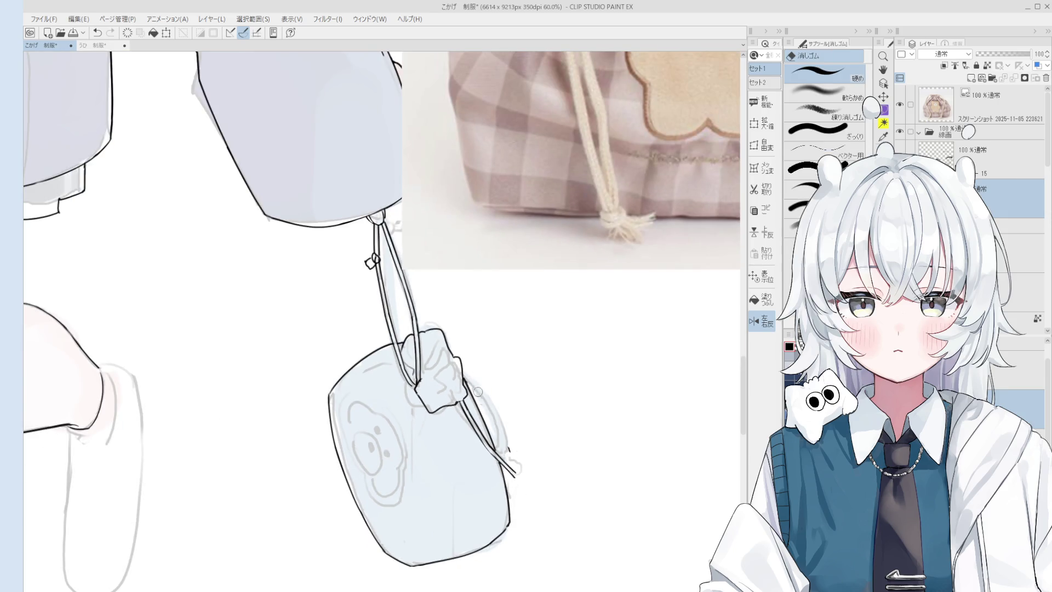
scroll(490, 414, up, 1)
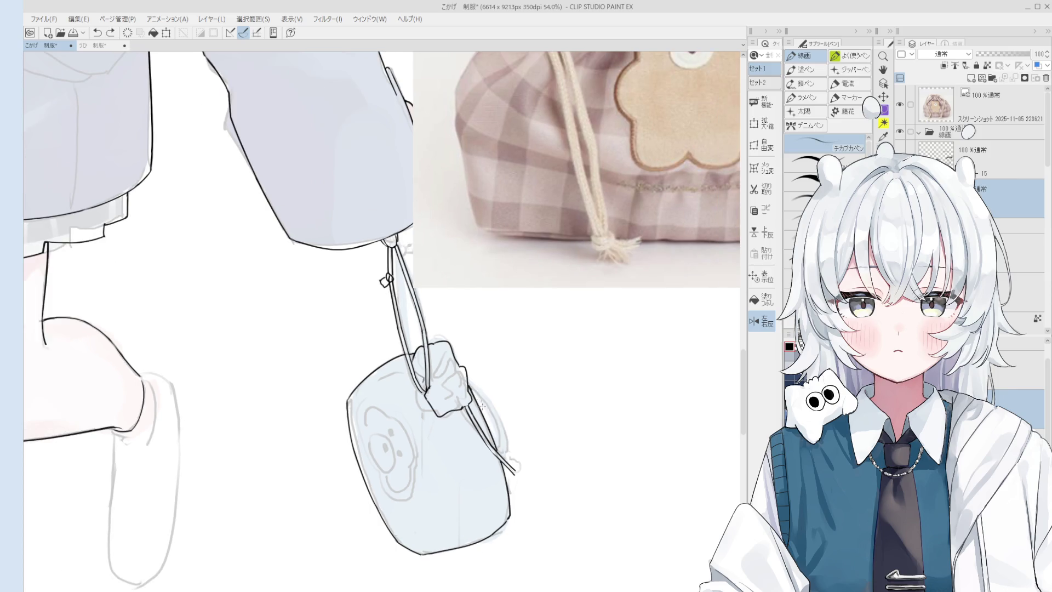
scroll(513, 464, up, 1)
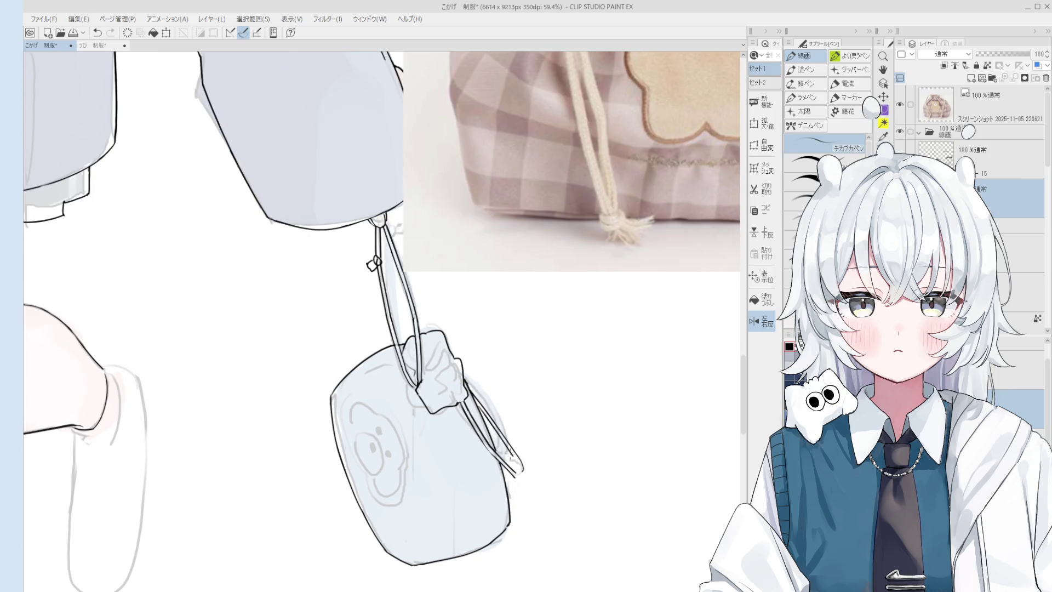
scroll(510, 459, up, 3)
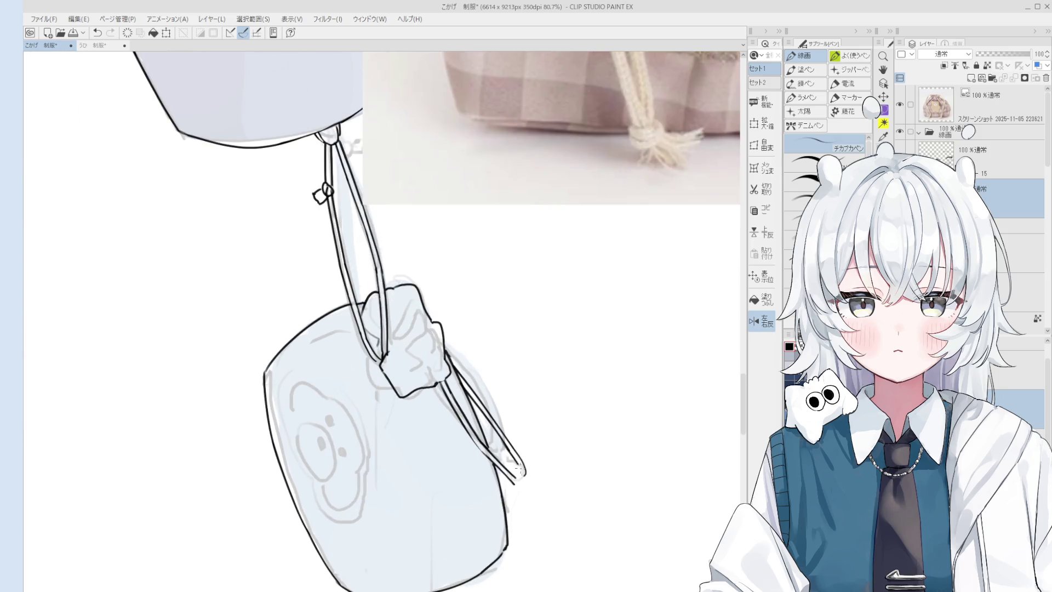
Step: Erase the grey sketch strokes at the cord end and redraw the cord-end lines
key(e)
key(p)
scroll(509, 460, down, 1)
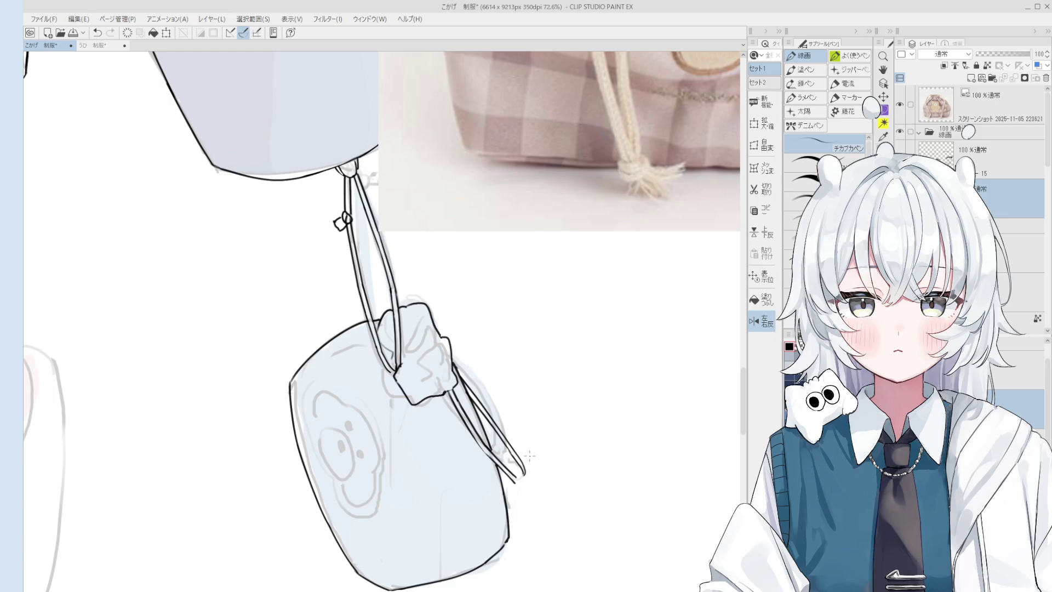
key(e)
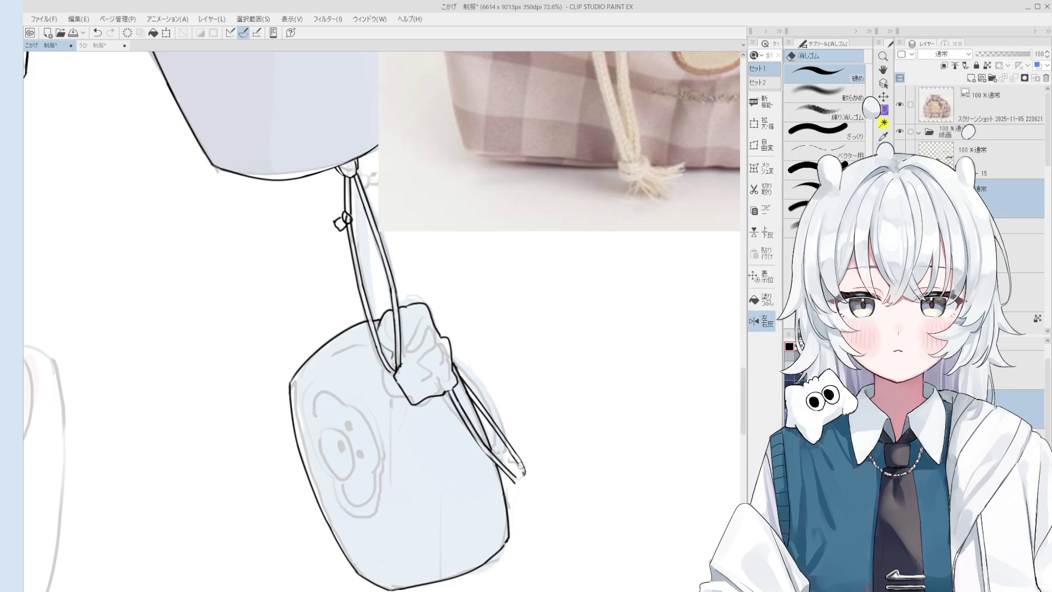
scroll(523, 471, down, 3)
scroll(527, 438, up, 1)
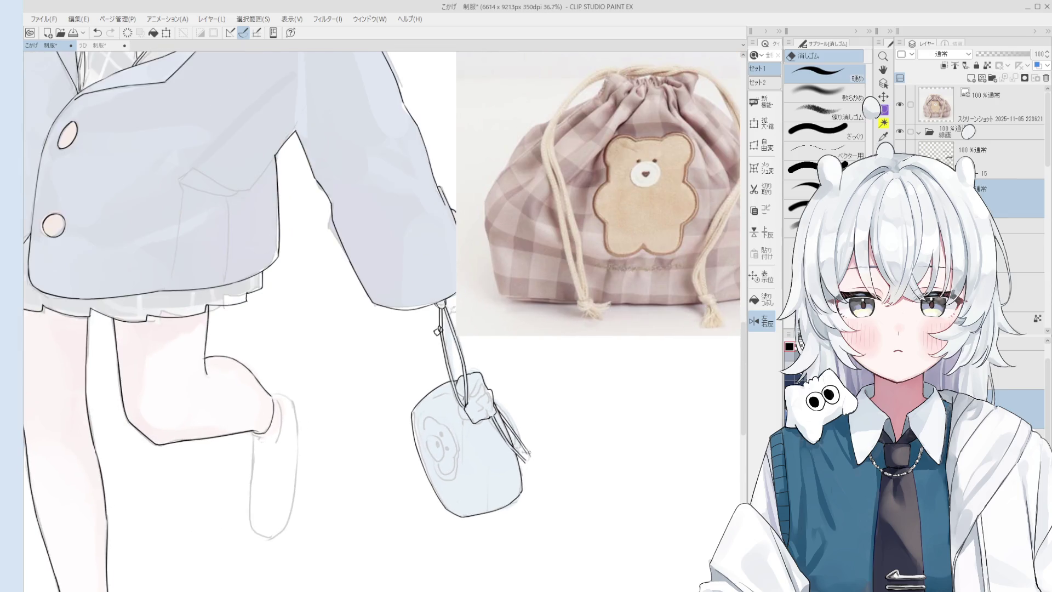
scroll(526, 444, up, 1)
scroll(530, 456, up, 1)
scroll(534, 471, up, 1)
drag(534, 472, 493, 428)
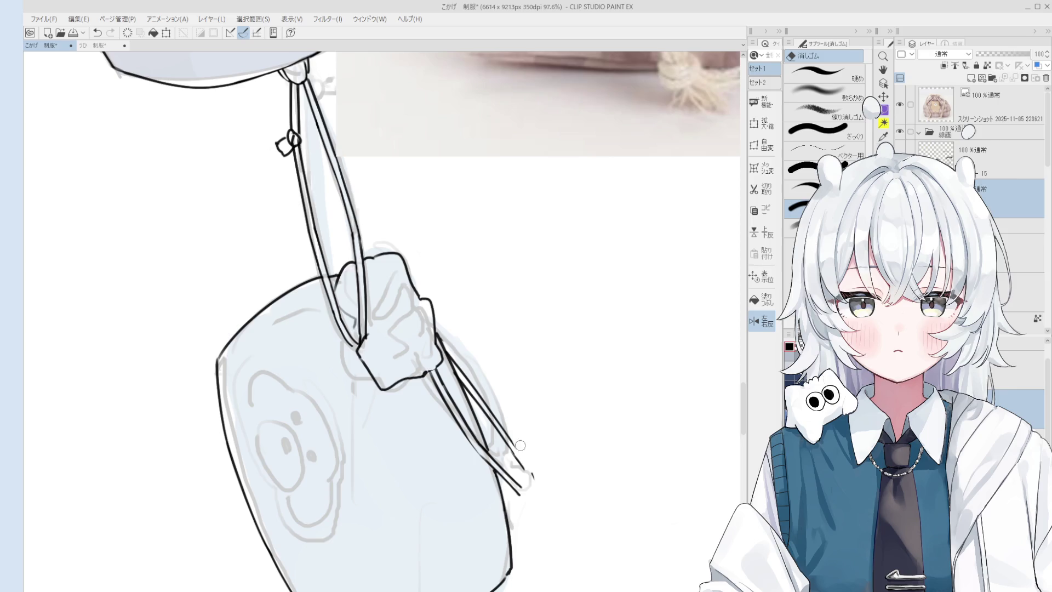
key(p)
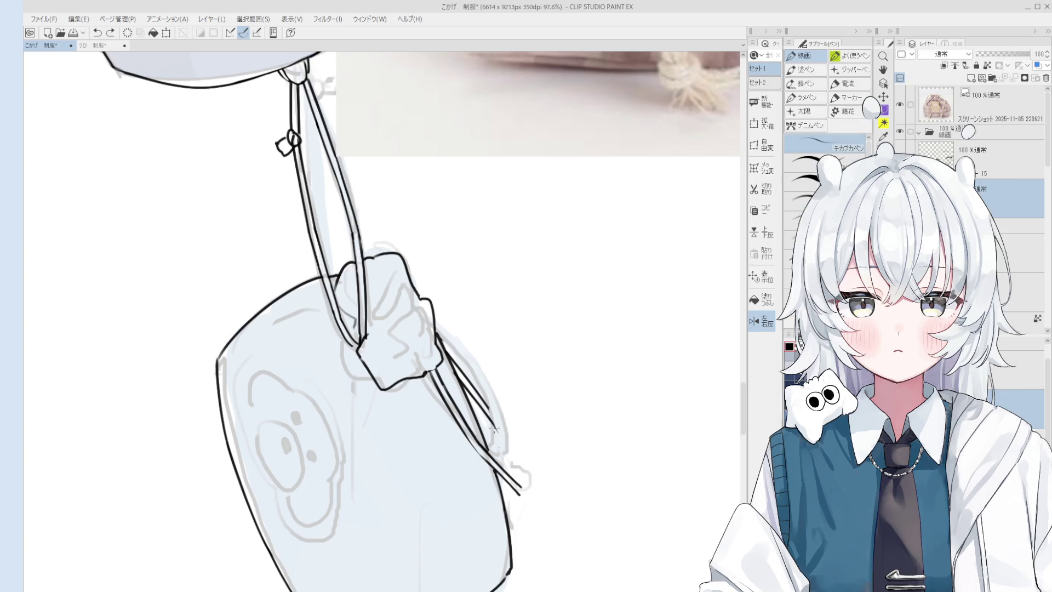
scroll(495, 431, down, 1)
key(ctrl+z)
drag(500, 431, 521, 477)
scroll(523, 471, down, 4)
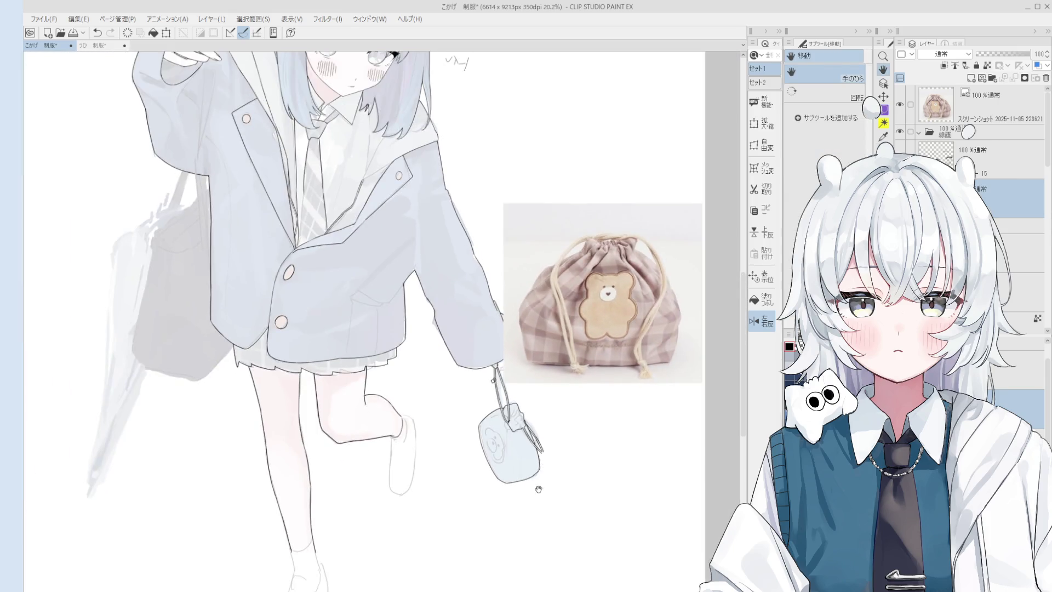
scroll(549, 474, up, 1)
scroll(543, 460, up, 2)
scroll(534, 448, up, 2)
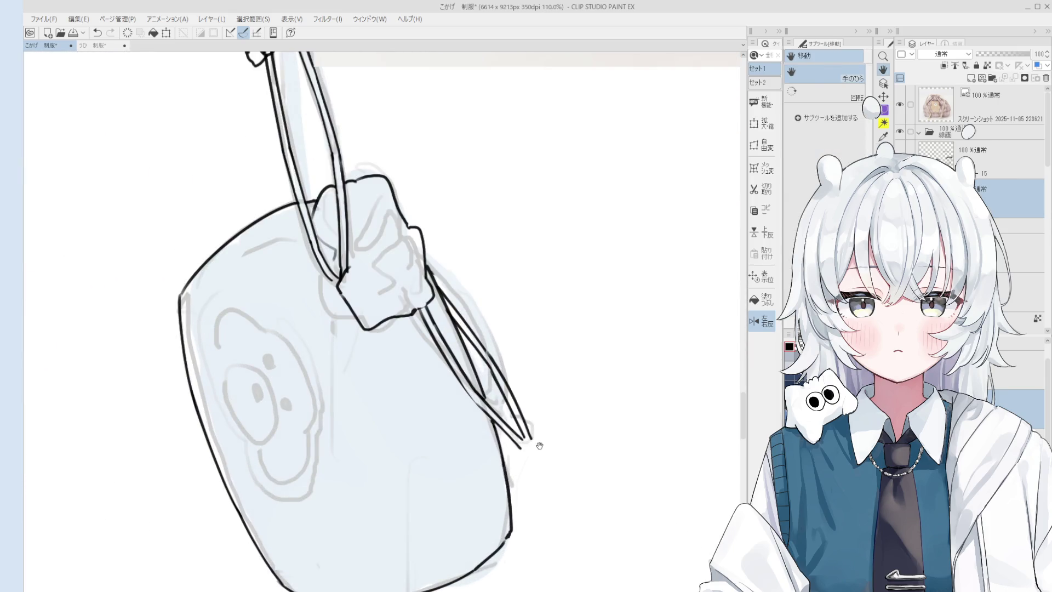
Step: Ink the curved cord down from the strap end and close it with a small loop stroke
mouse_move(526, 449)
mouse_down()
mouse_move(525, 472)
mouse_move(565, 526)
mouse_move(584, 508)
mouse_move(575, 495)
mouse_move(583, 510)
mouse_move(573, 526)
mouse_up()
key(ctrl+z)
key(ctrl+z)
key(e)
key(p)
key(ctrl+z)
scroll(573, 519, down, 2)
key(ctrl+z)
drag(548, 483, 566, 500)
key(ctrl+z)
key(e)
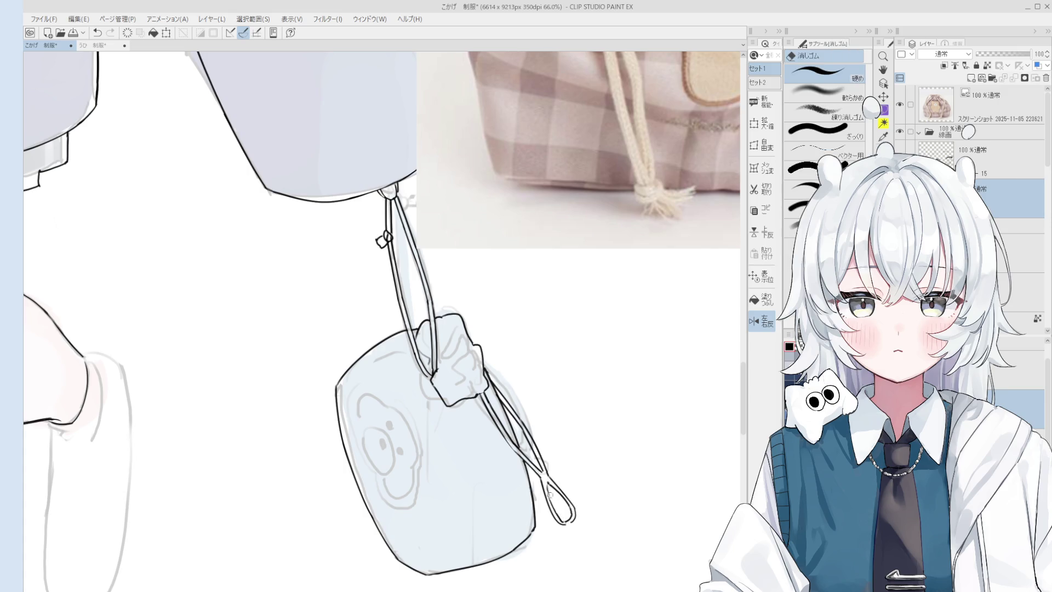
key(p)
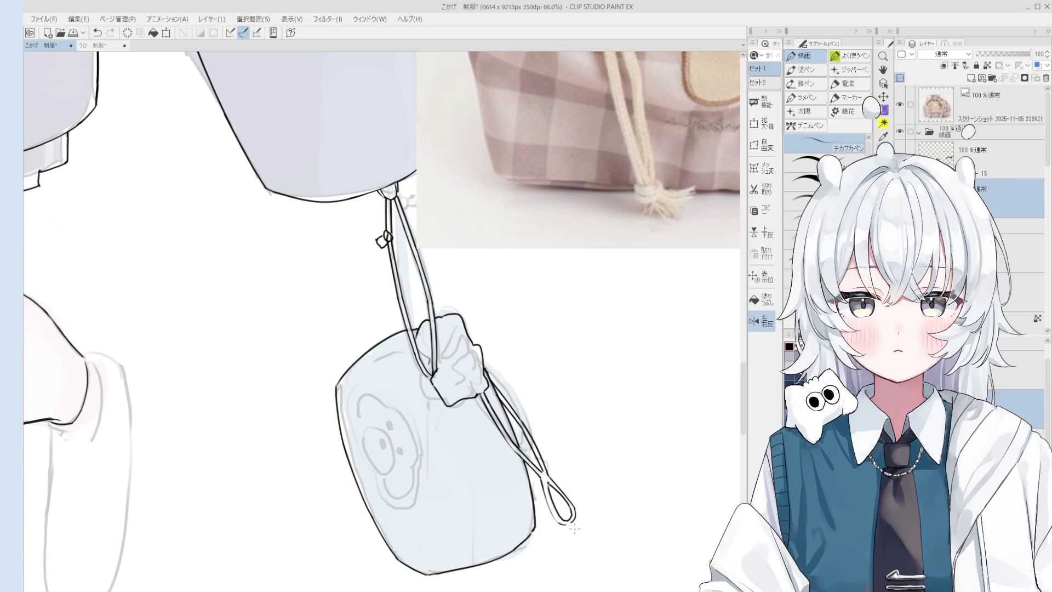
scroll(573, 528, up, 2)
Step: Redraw the inner line of the cord loop so it rejoins cleanly
key(e)
scroll(574, 528, up, 2)
scroll(592, 493, up, 1)
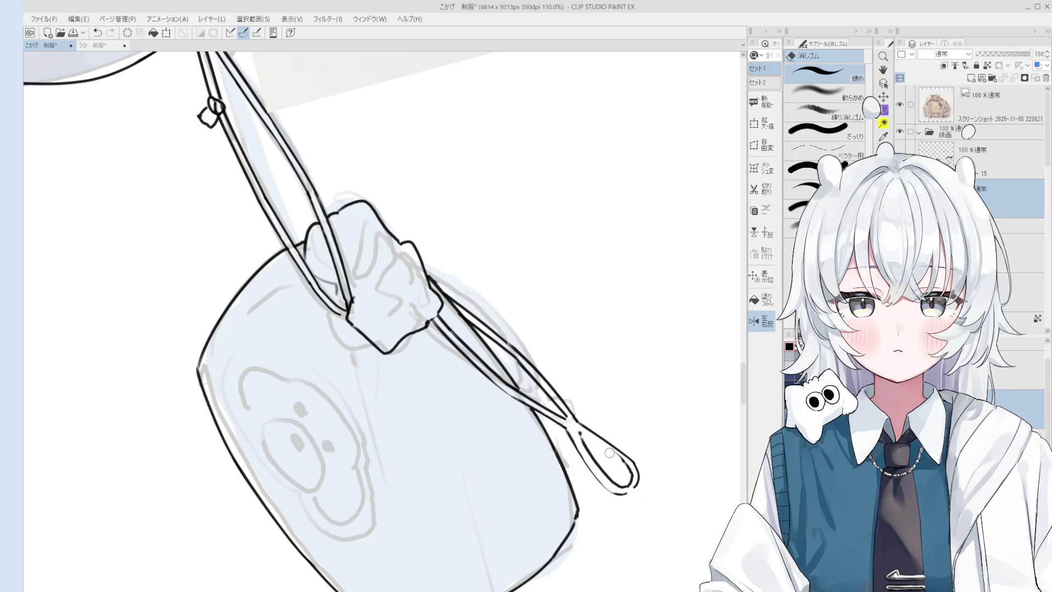
key(p)
scroll(592, 444, up, 1)
key(ctrl+z)
drag(575, 429, 630, 470)
key(ctrl+z)
mouse_move(592, 438)
mouse_down()
mouse_move(631, 470)
mouse_move(620, 502)
mouse_up()
scroll(634, 481, down, 1)
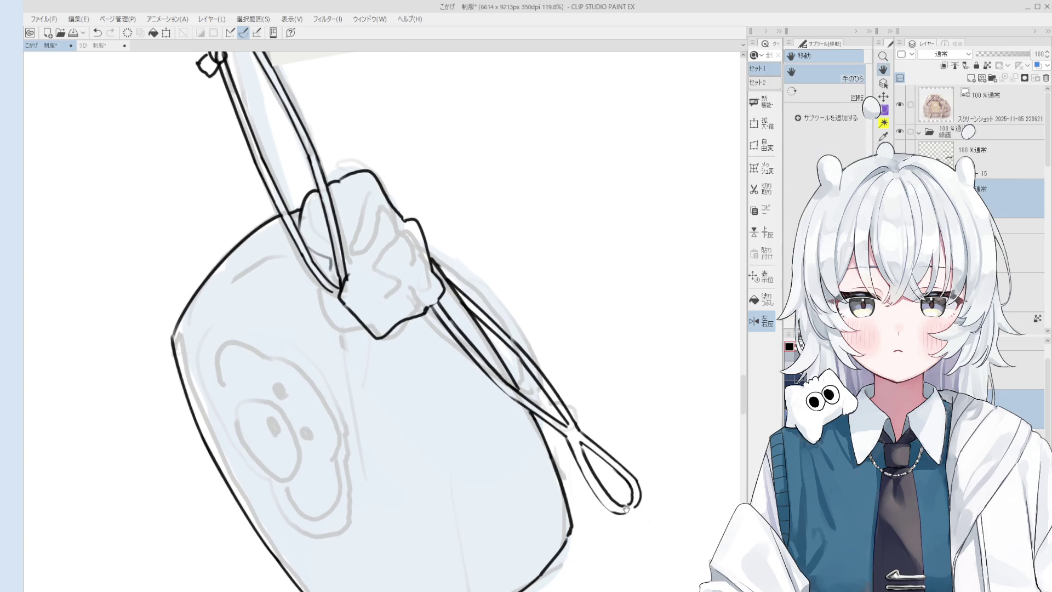
Step: Erase the bottom of the loop's inner line and the short inner cord stroke
key(e)
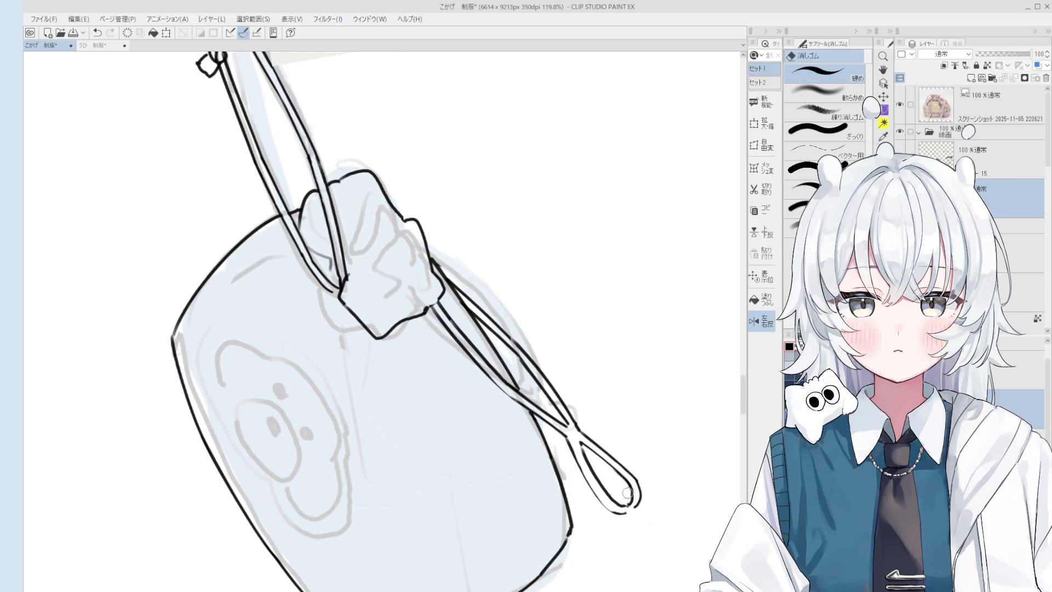
scroll(623, 500, up, 2)
drag(626, 502, 623, 500)
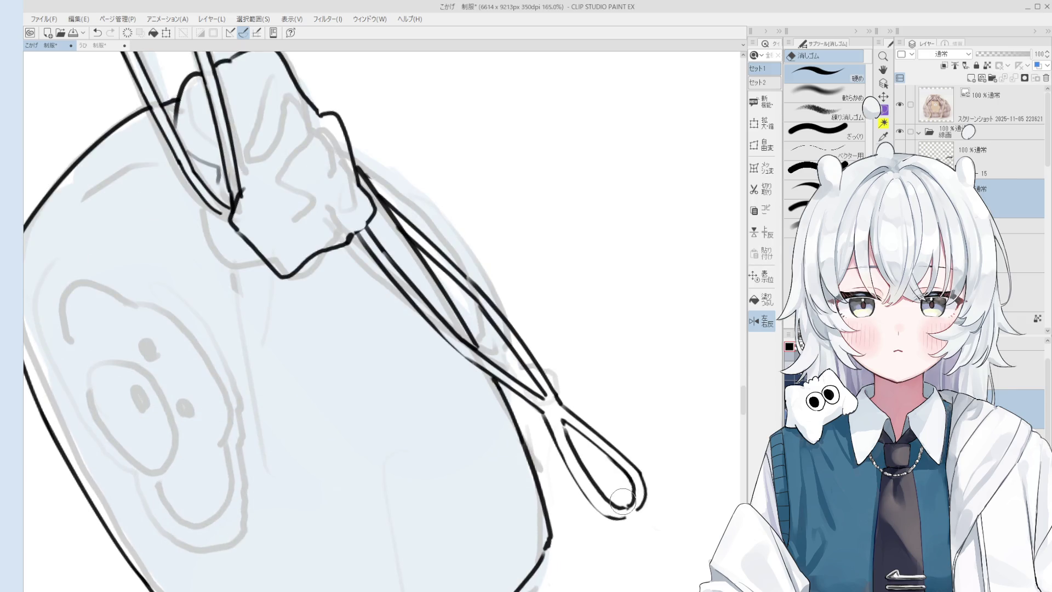
key(bracketright)
key(bracketleft)
drag(622, 494, 616, 508)
drag(569, 441, 562, 421)
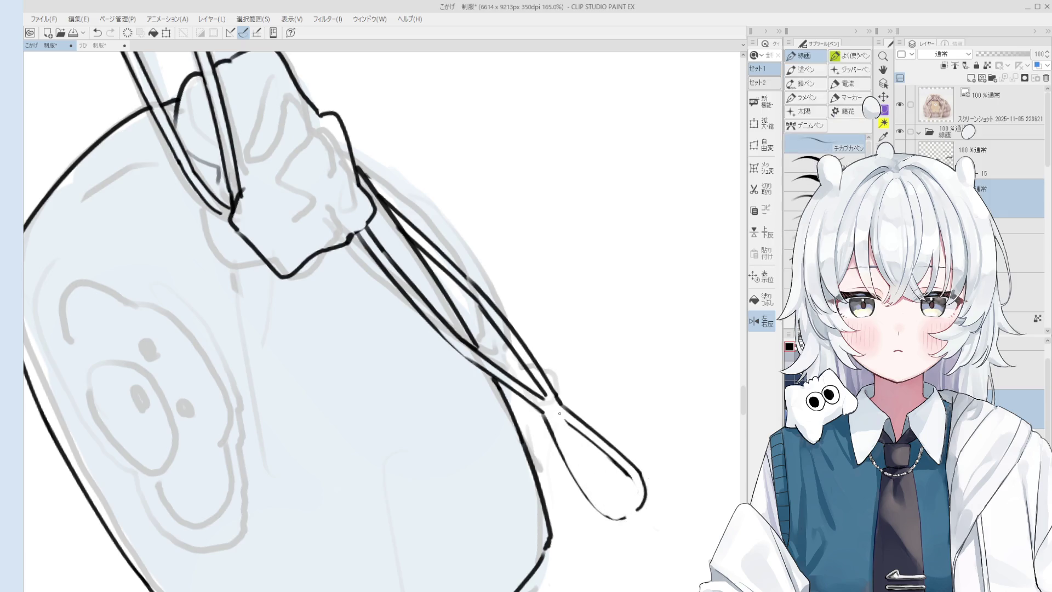
Step: Ink a bolder cord line from the strap junction and redraw the loop tip line
key(p)
drag(545, 413, 575, 481)
key(ctrl+z)
drag(546, 414, 611, 518)
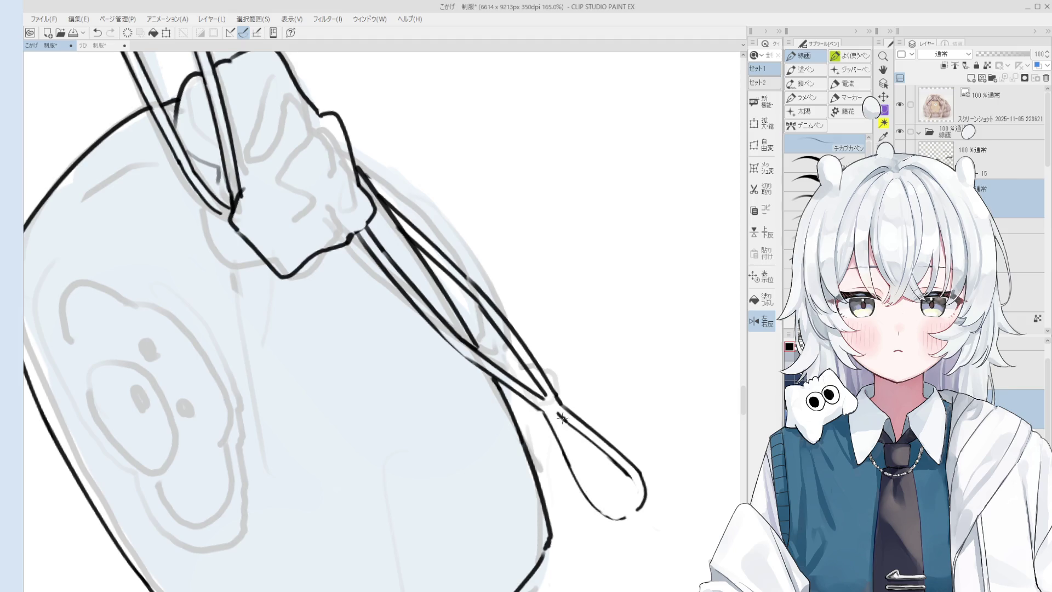
key(e)
drag(550, 415, 575, 485)
key(p)
mouse_move(578, 448)
mouse_down()
mouse_move(606, 501)
mouse_move(626, 507)
mouse_up()
Step: Undo the loop tip line and touch up where the cords cross the pouch edge
key(ctrl+z)
scroll(606, 501, down, 1)
key(ctrl+z)
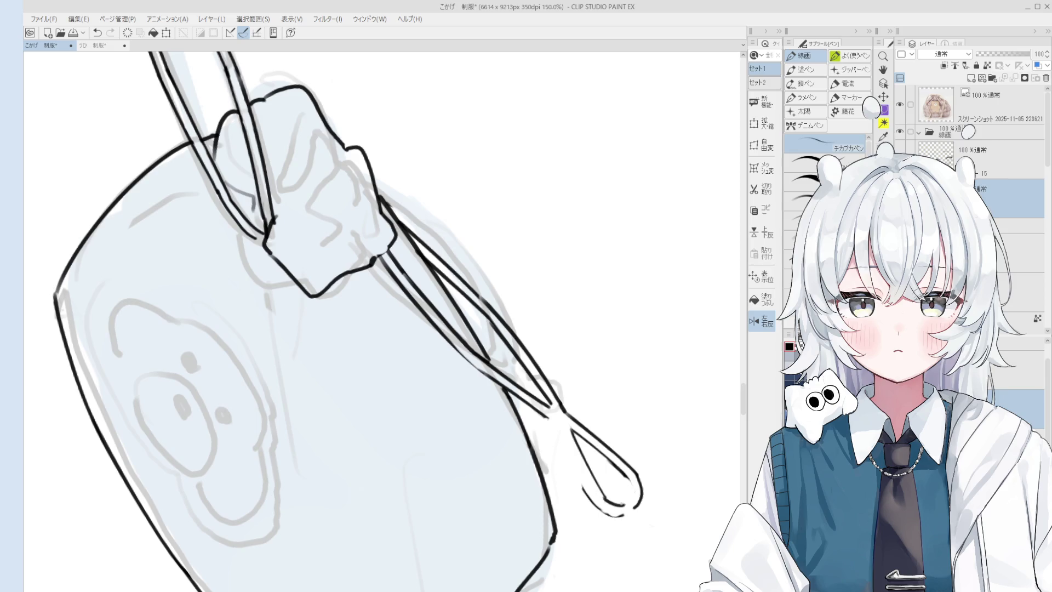
scroll(630, 493, down, 3)
key(e)
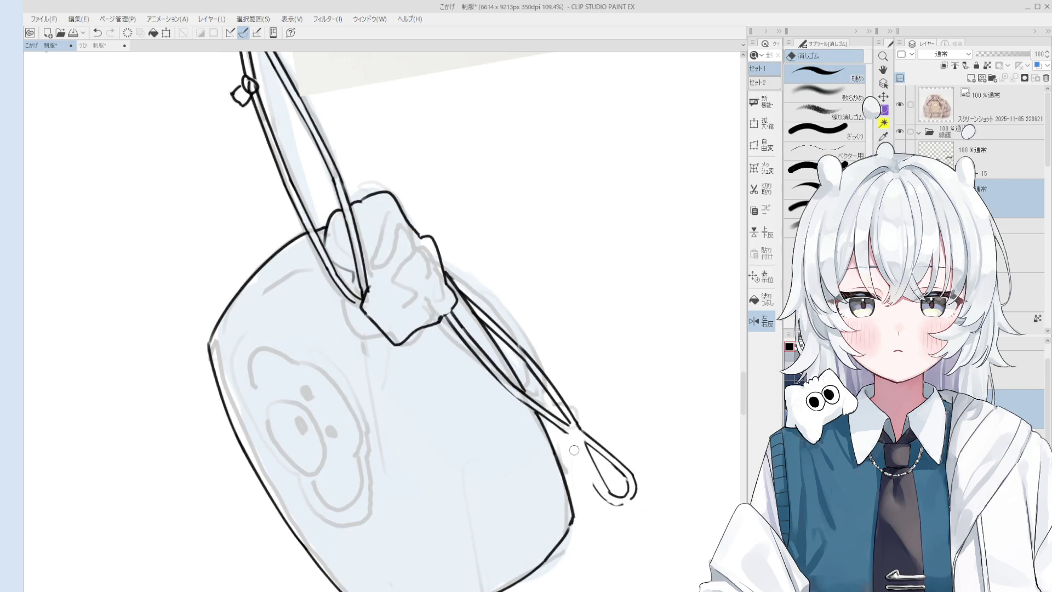
key(p)
scroll(575, 464, up, 1)
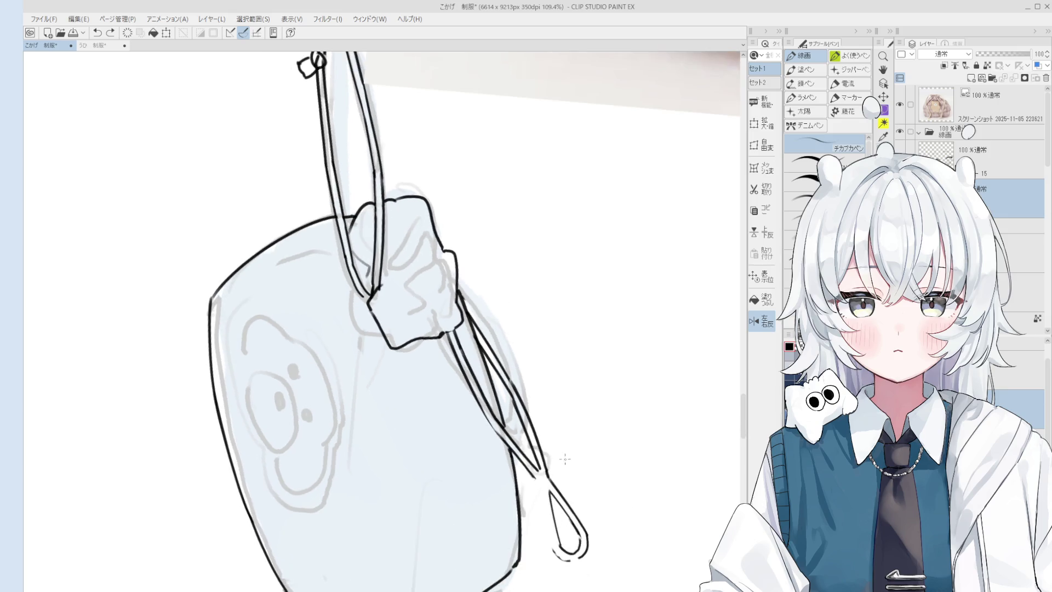
scroll(571, 459, up, 1)
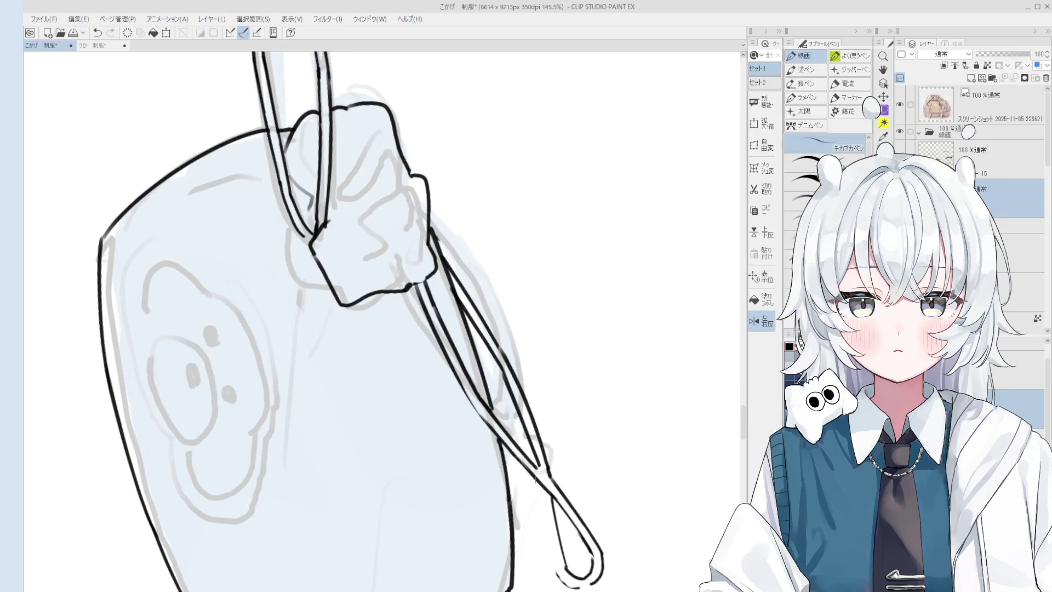
scroll(534, 480, down, 1)
scroll(540, 484, down, 1)
key(e)
scroll(575, 432, up, 2)
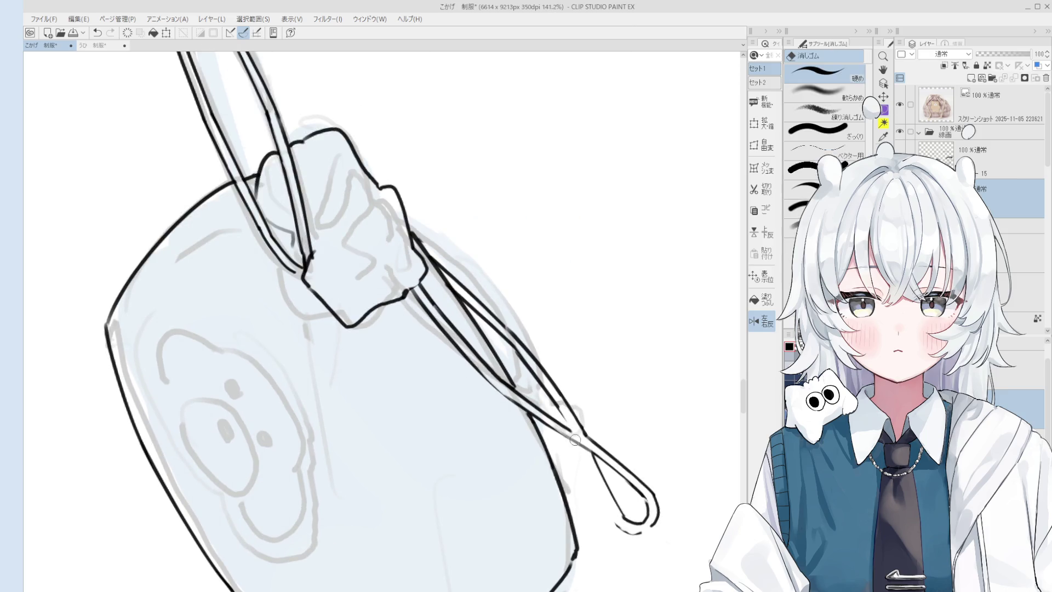
key(space)
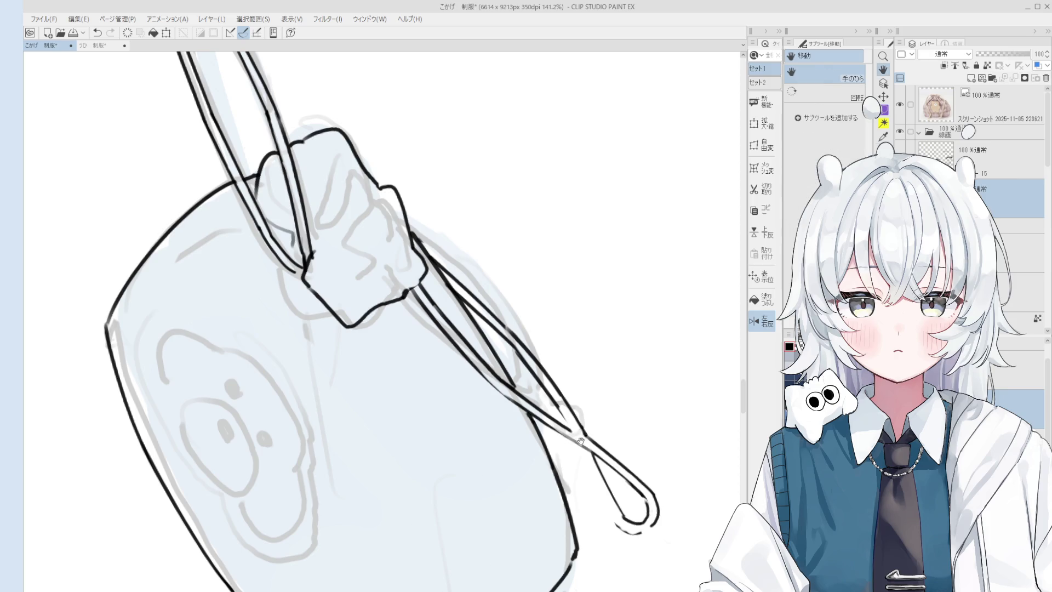
scroll(582, 433, up, 1)
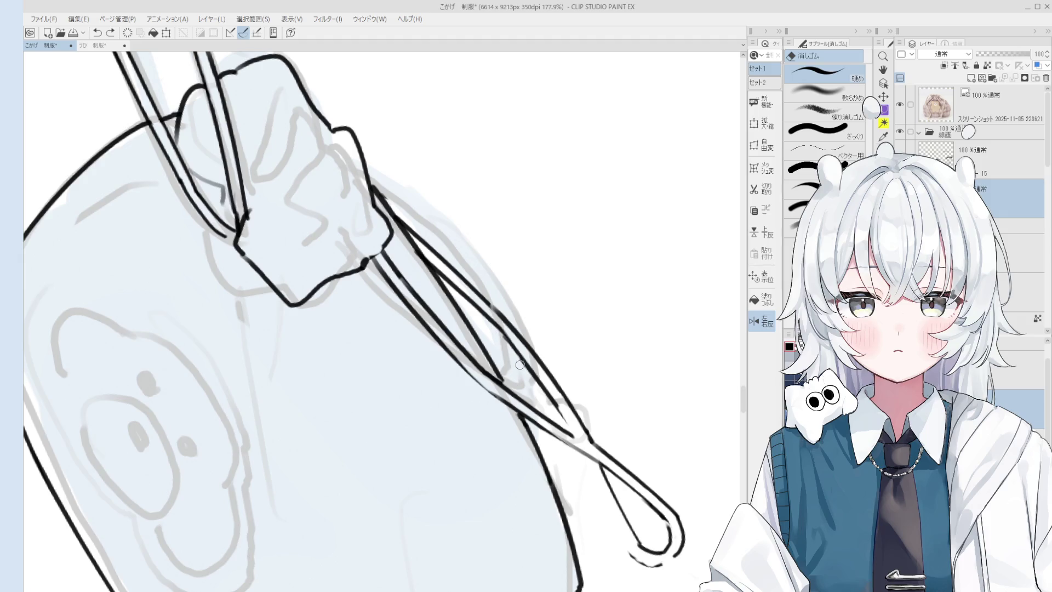
Step: Touch up the crossing cords and loop tips with small pen and eraser fixes
key(p)
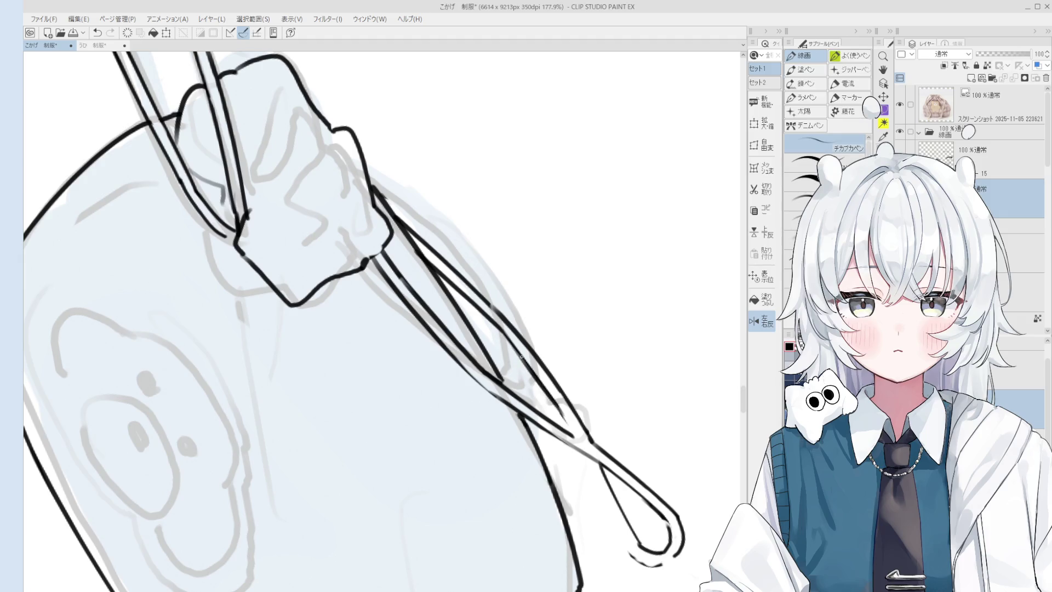
scroll(535, 390, down, 1)
scroll(569, 428, down, 2)
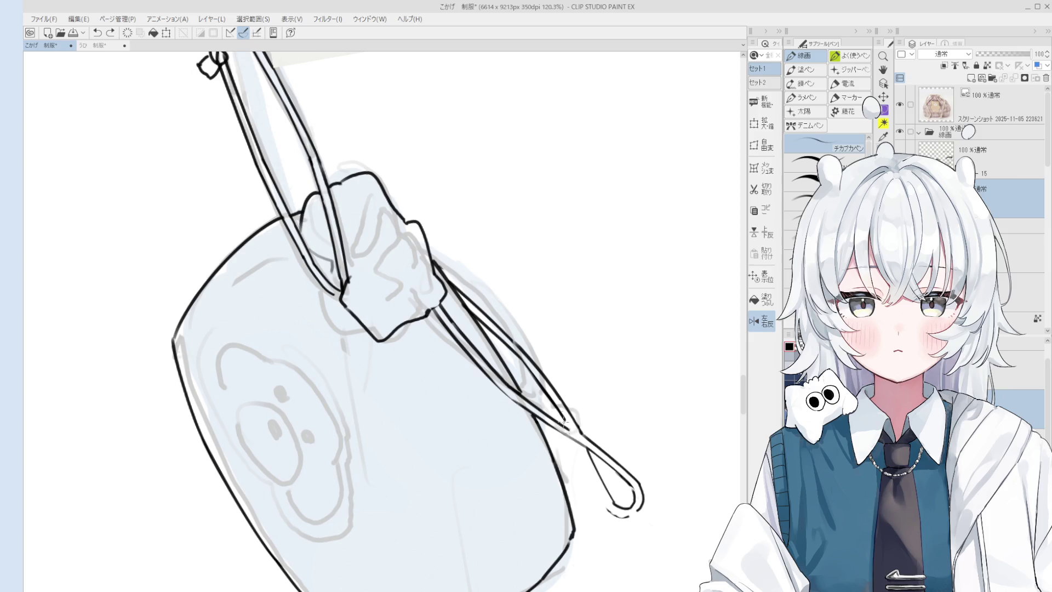
scroll(589, 431, down, 1)
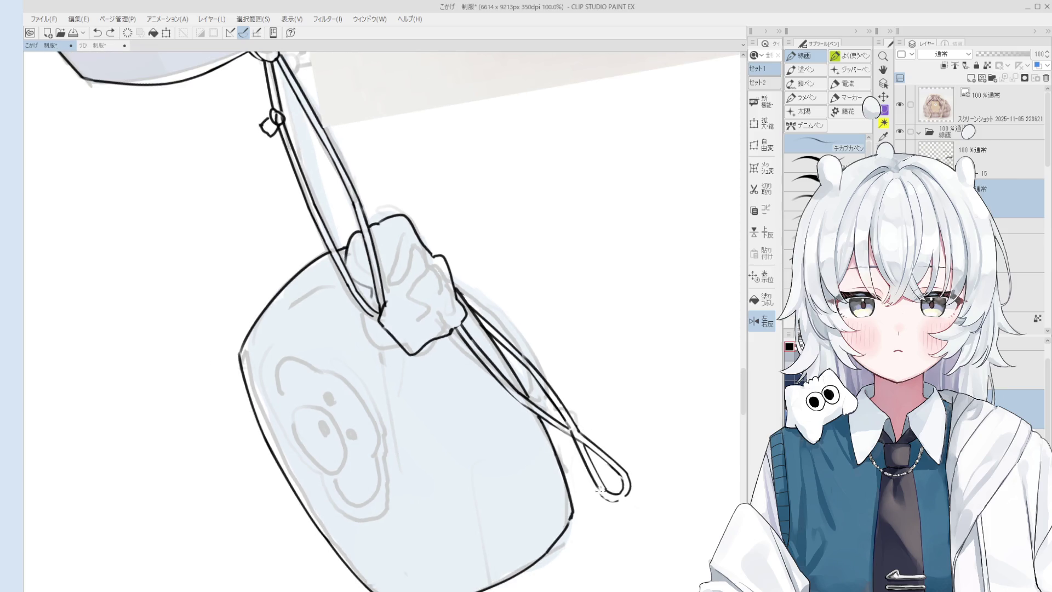
scroll(598, 492, up, 1)
scroll(599, 493, up, 2)
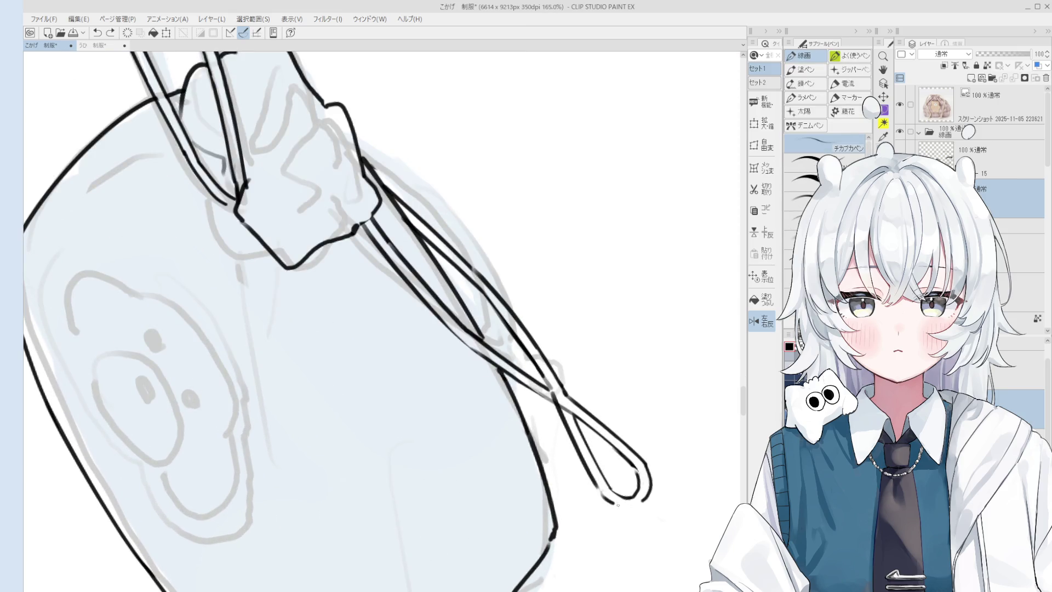
scroll(632, 505, up, 2)
key(e)
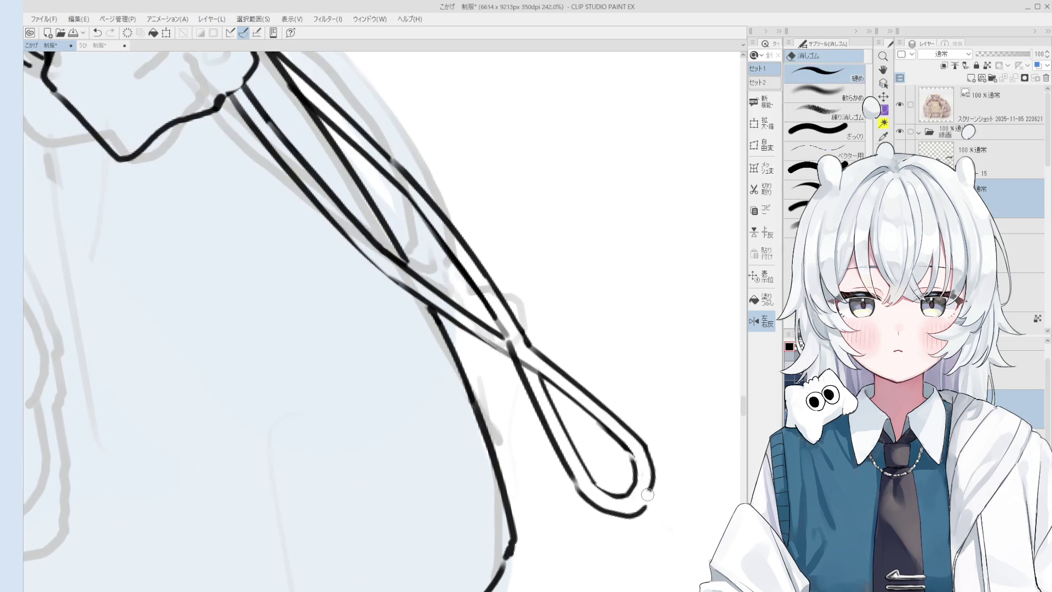
scroll(641, 513, down, 1)
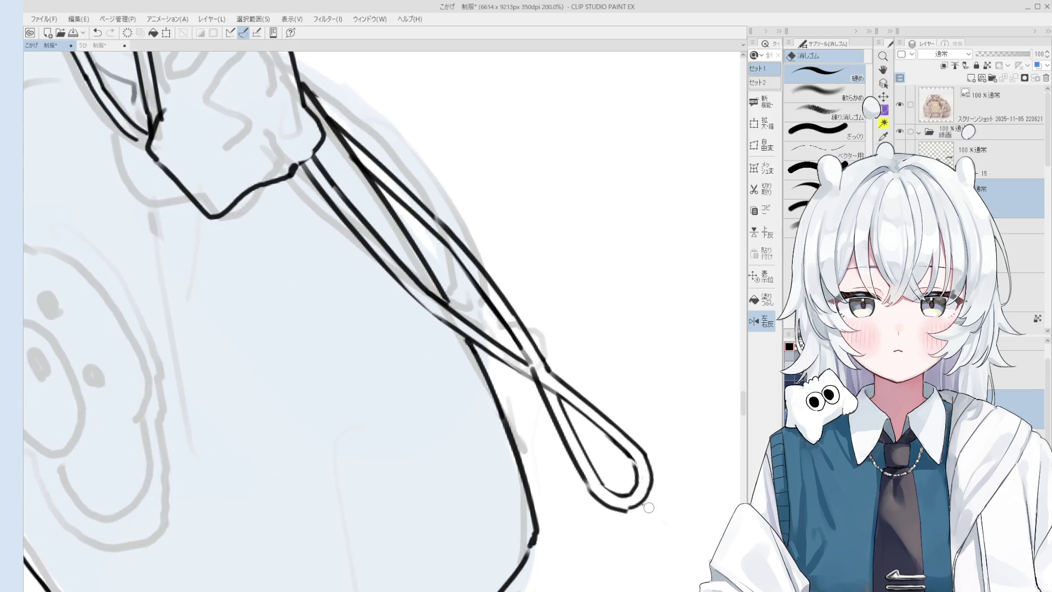
key(p)
scroll(633, 514, down, 2)
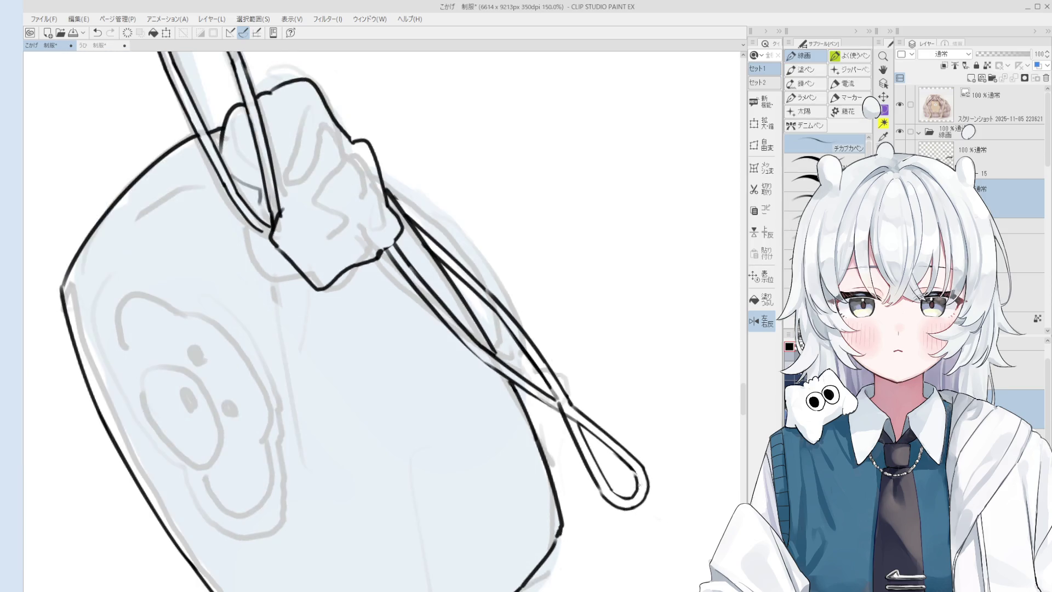
scroll(639, 501, down, 2)
key(e)
scroll(640, 500, up, 1)
scroll(608, 493, up, 3)
scroll(591, 491, down, 1)
scroll(583, 491, up, 1)
scroll(584, 491, down, 1)
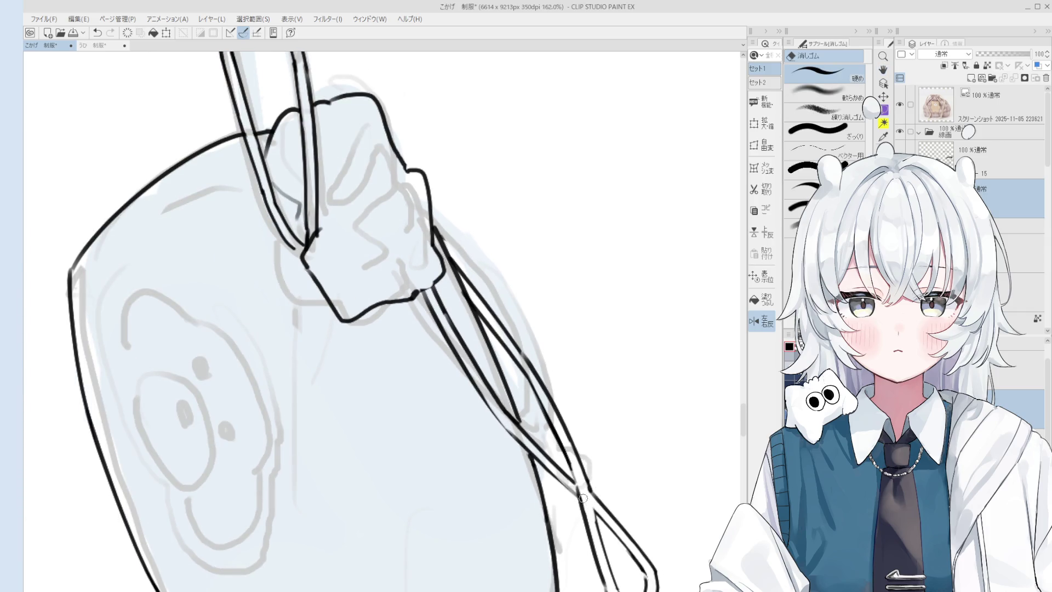
scroll(578, 487, up, 1)
scroll(578, 487, down, 1)
scroll(580, 484, down, 2)
Step: Try erasing stray lines along the cord near the loop, then revert the erase
drag(579, 485, 587, 479)
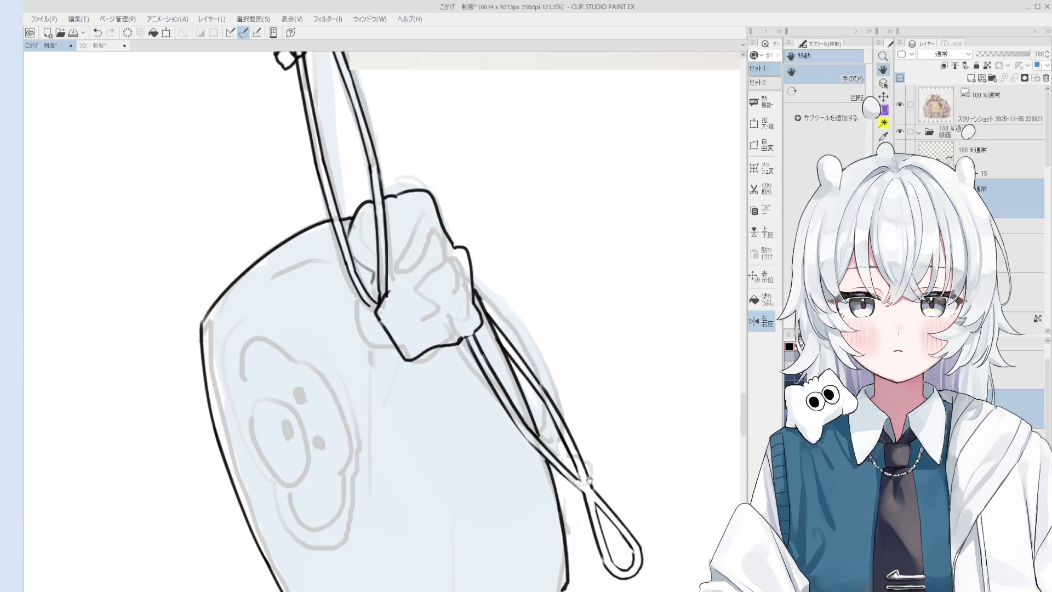
key(e)
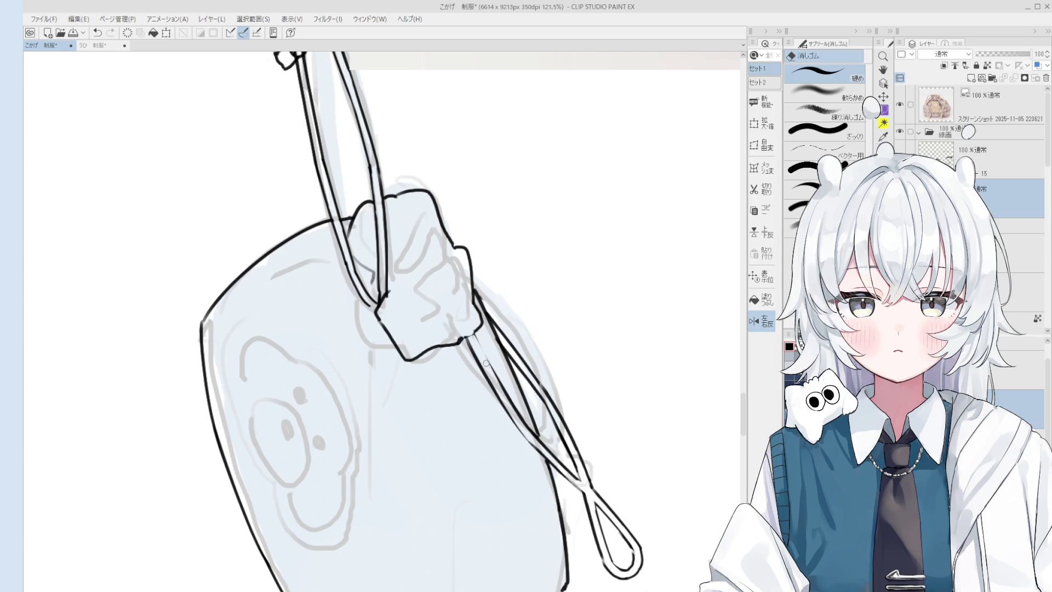
drag(518, 415, 572, 472)
key(ctrl+z)
key(p)
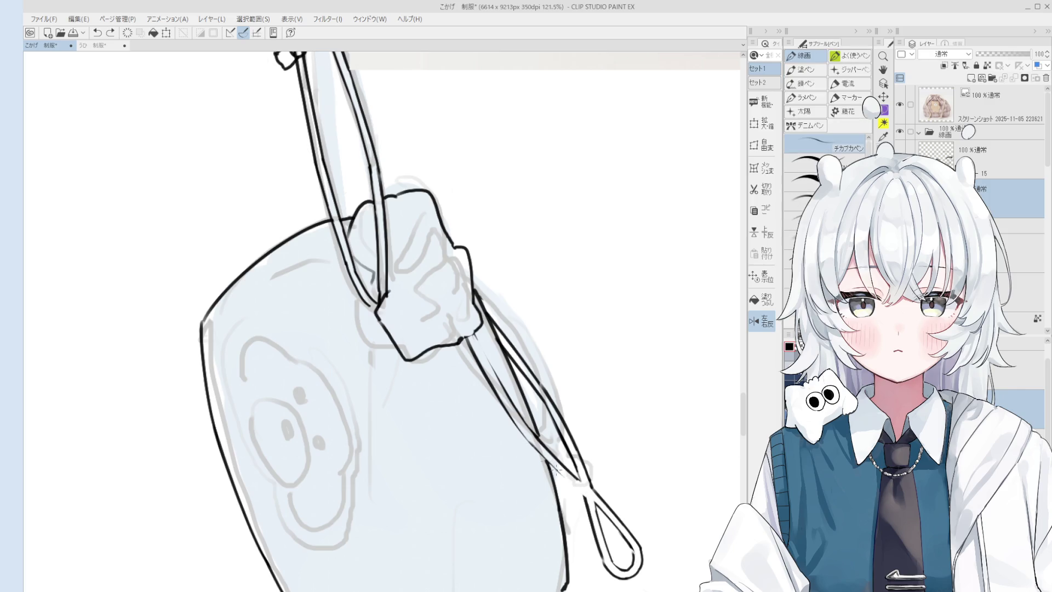
scroll(564, 477, down, 3)
scroll(447, 291, down, 2)
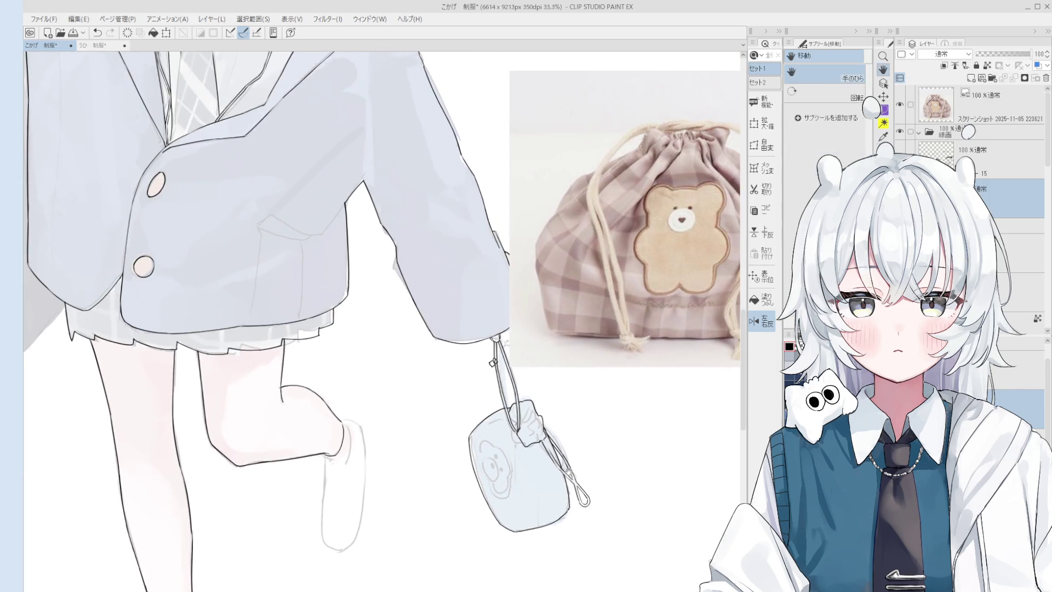
scroll(447, 289, up, 2)
scroll(541, 431, up, 3)
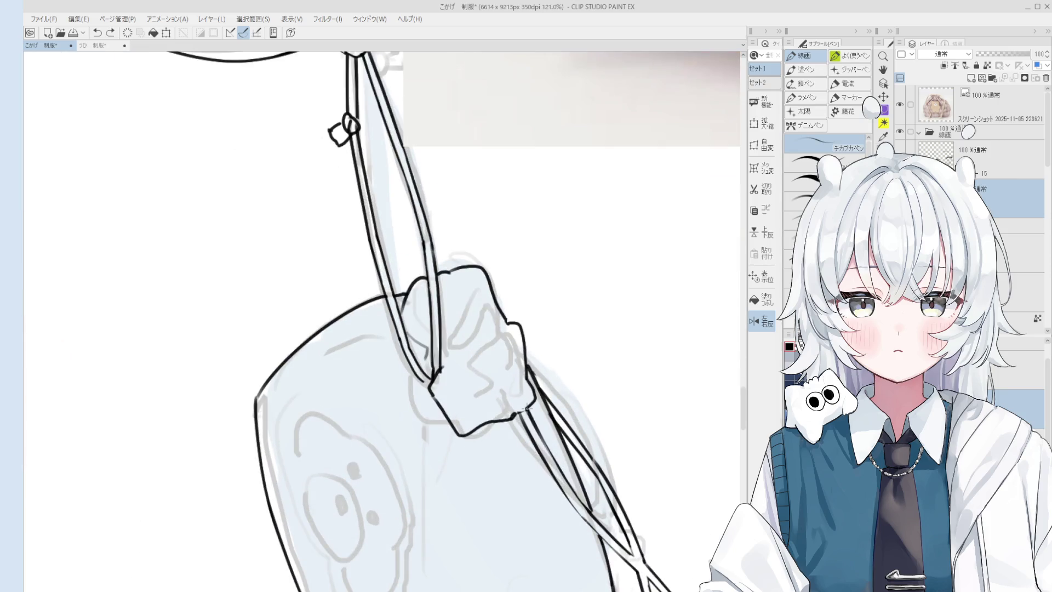
scroll(527, 412, down, 3)
Step: Test-erase part of the cord line at the looped tip, revert it, and return to the pen
key(e)
scroll(529, 374, up, 3)
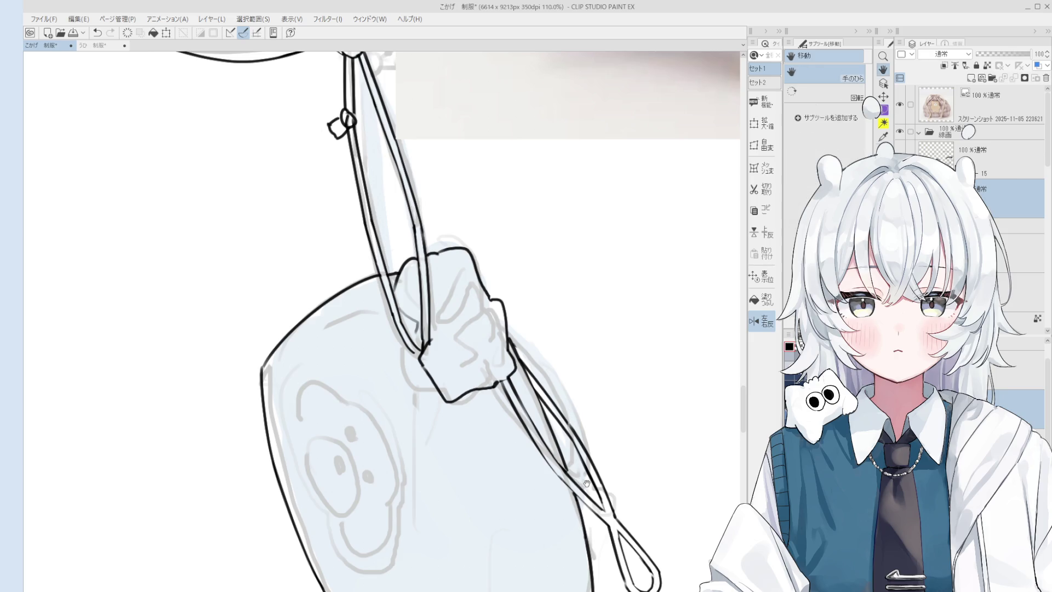
scroll(573, 407, down, 1)
scroll(576, 438, up, 3)
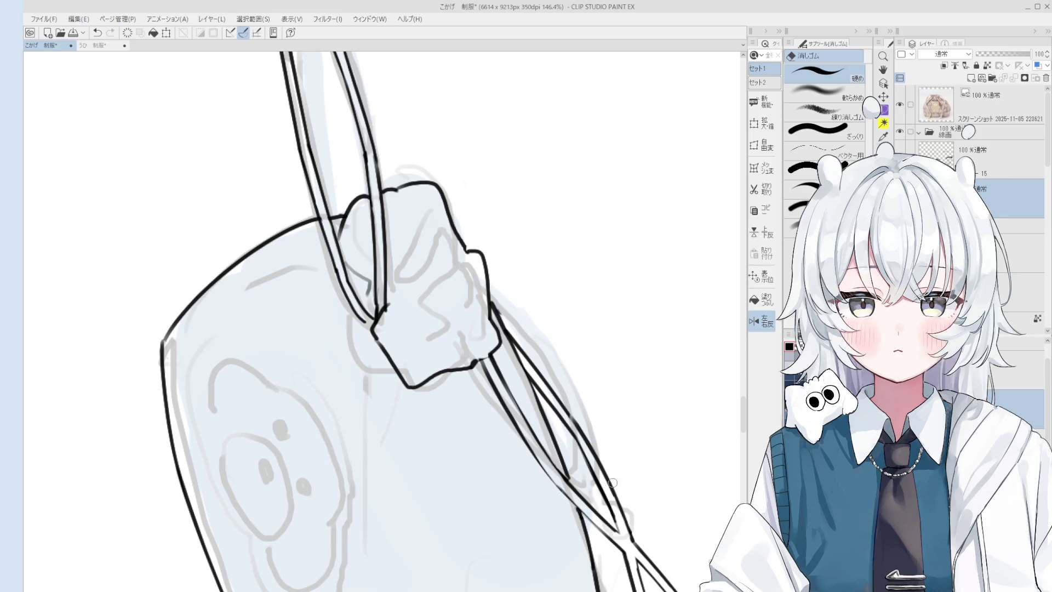
drag(600, 475, 575, 428)
key(ctrl+z)
scroll(594, 466, down, 3)
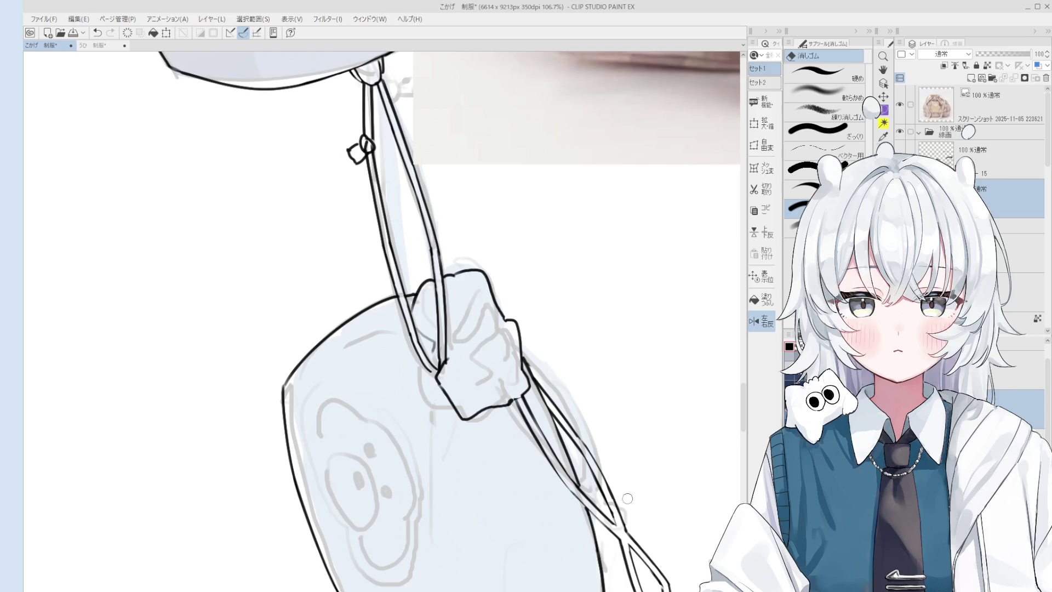
scroll(627, 498, up, 1)
scroll(610, 420, up, 1)
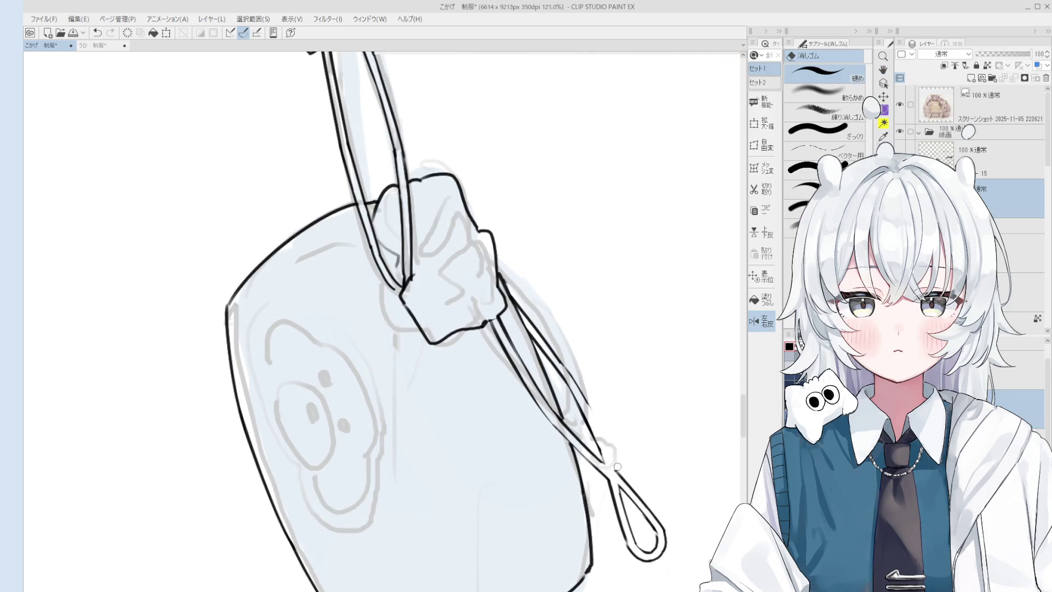
key(p)
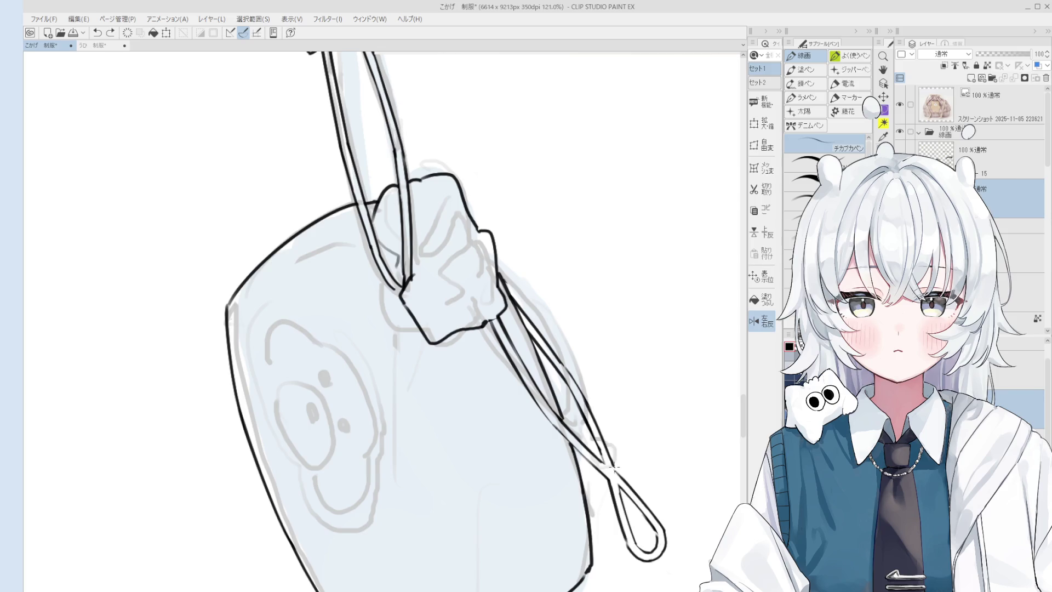
scroll(613, 466, up, 1)
key(space)
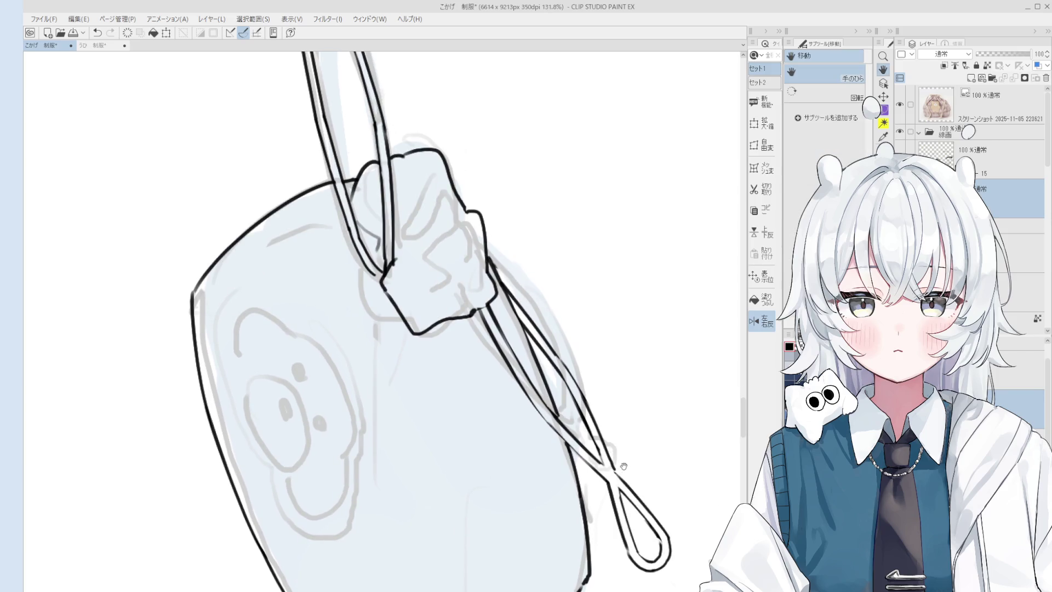